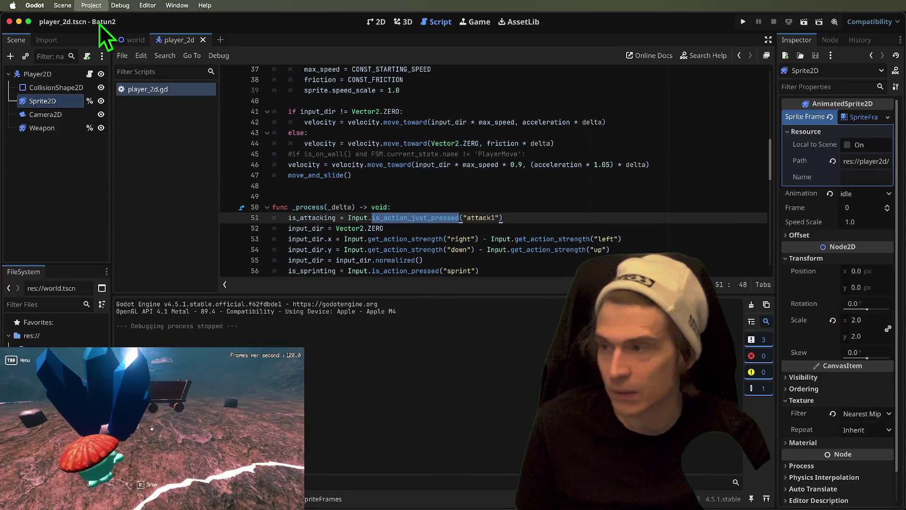
Run the Batun2 project in a debug window and start moving the player down-left.
left_click(123, 387)
scroll(152, 428, "down", 3)
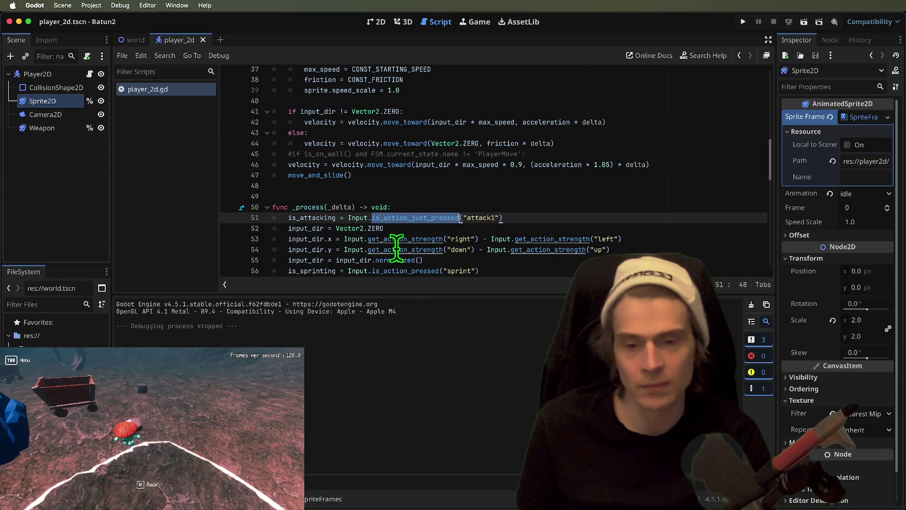
key("super+b")
key("a")
key("s")
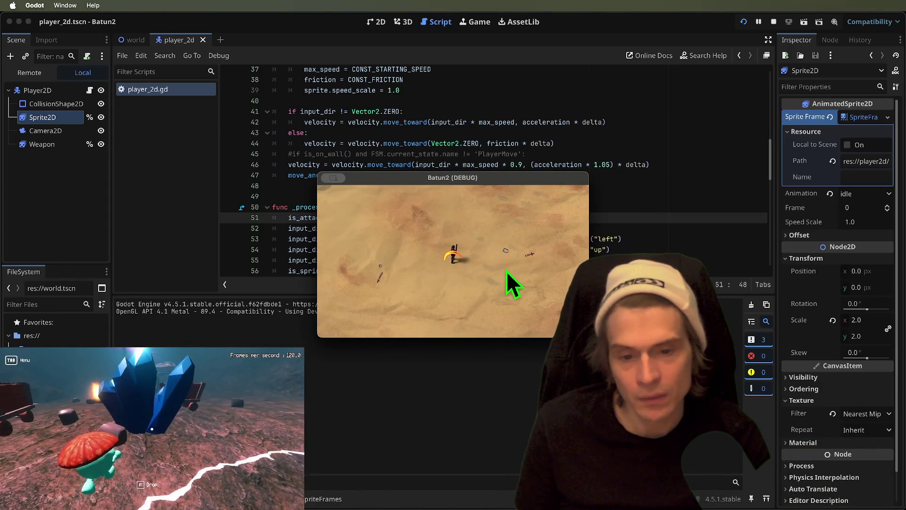
Walk the player down-left, right, left to the arena edge, and along the bottom wall toward the gate.
key("s")
key("a")
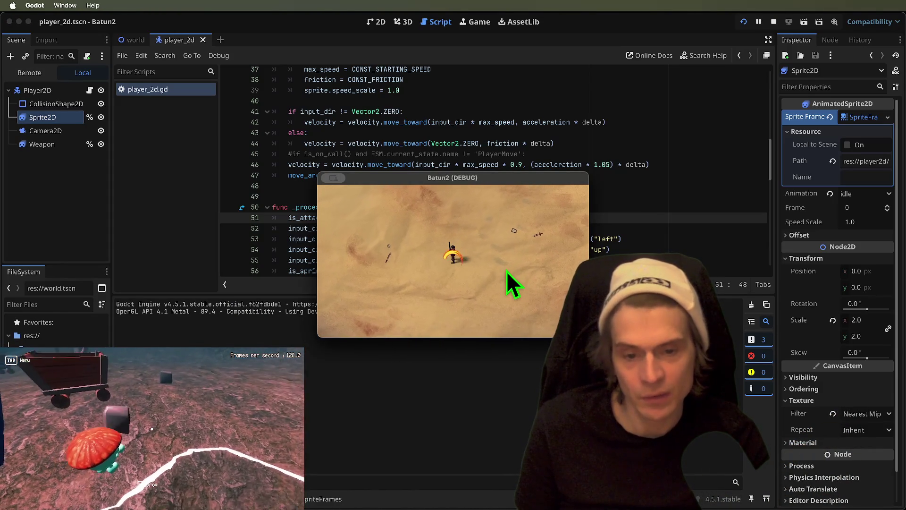
key("d")
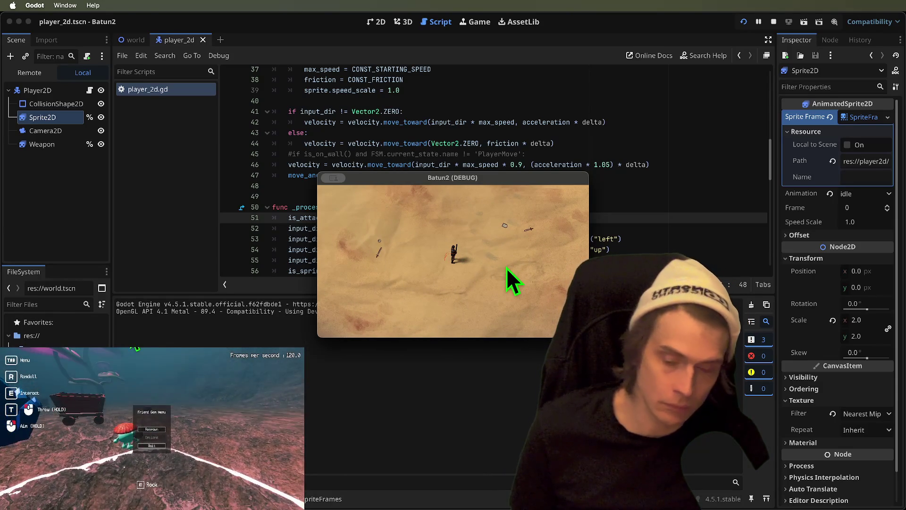
key("a")
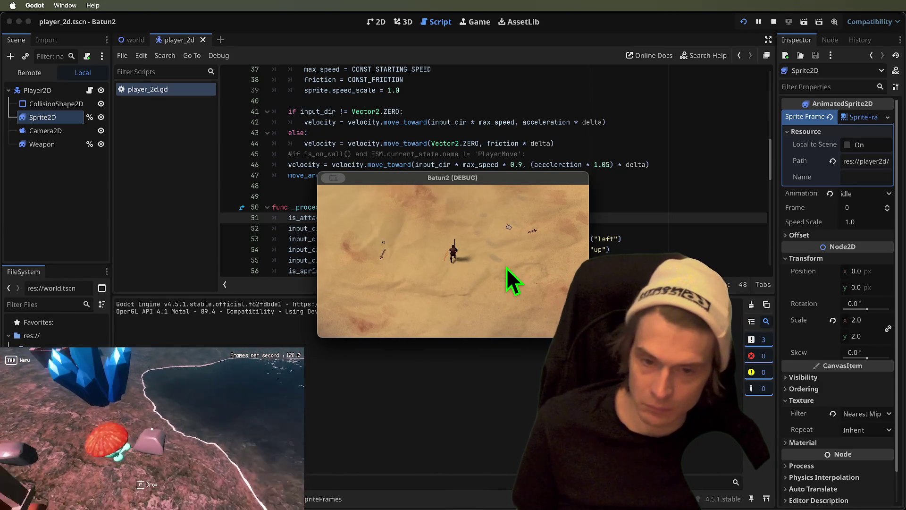
key("s")
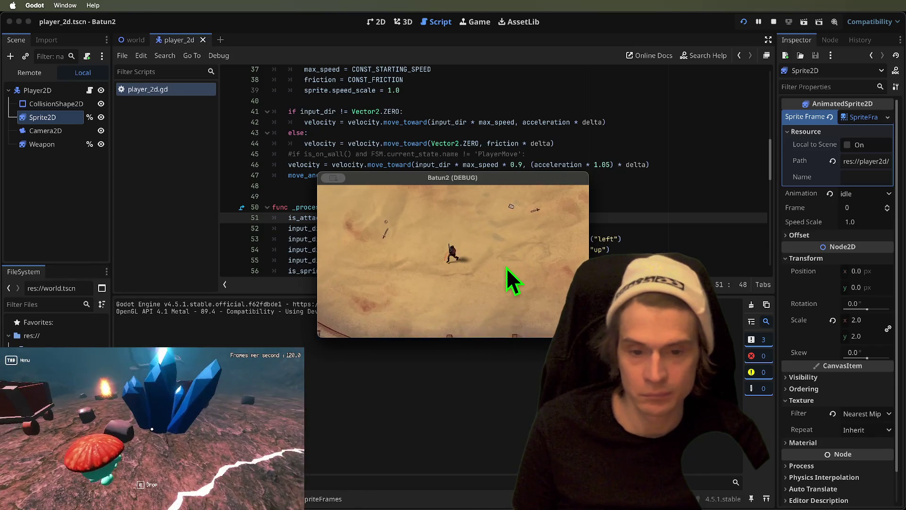
key("a")
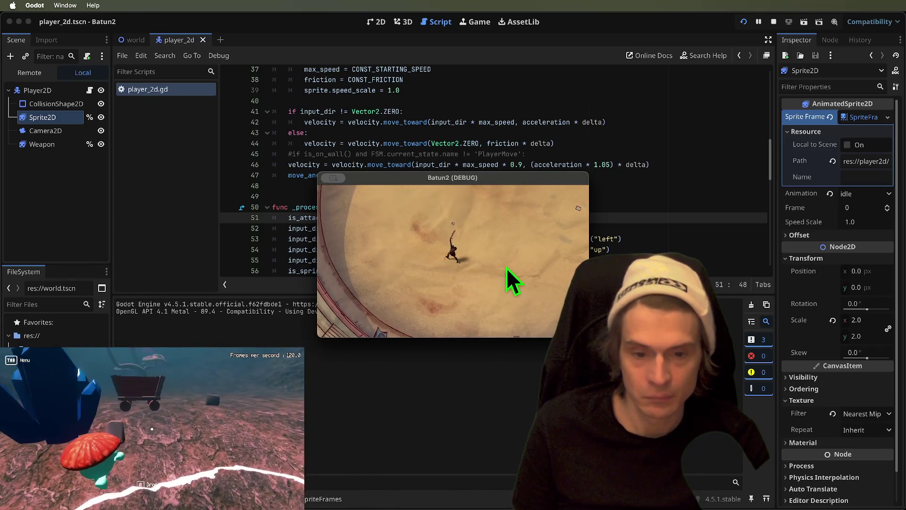
key("a")
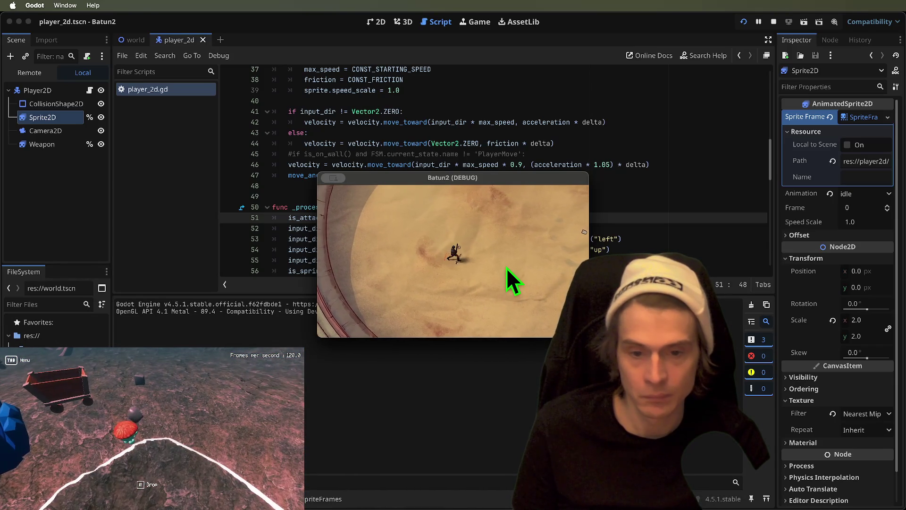
key("s")
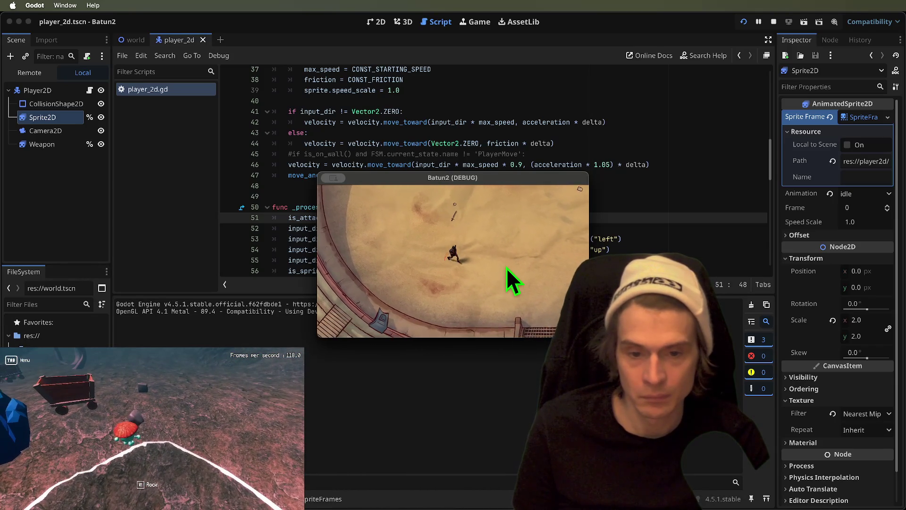
key("d")
Swing several attacks while moving up and down, then stop the running game.
left_click(506, 268)
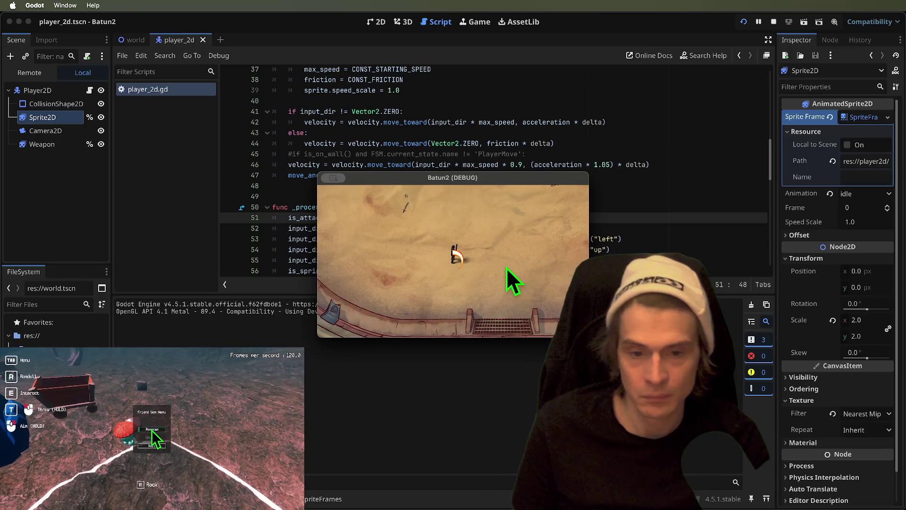
key("w")
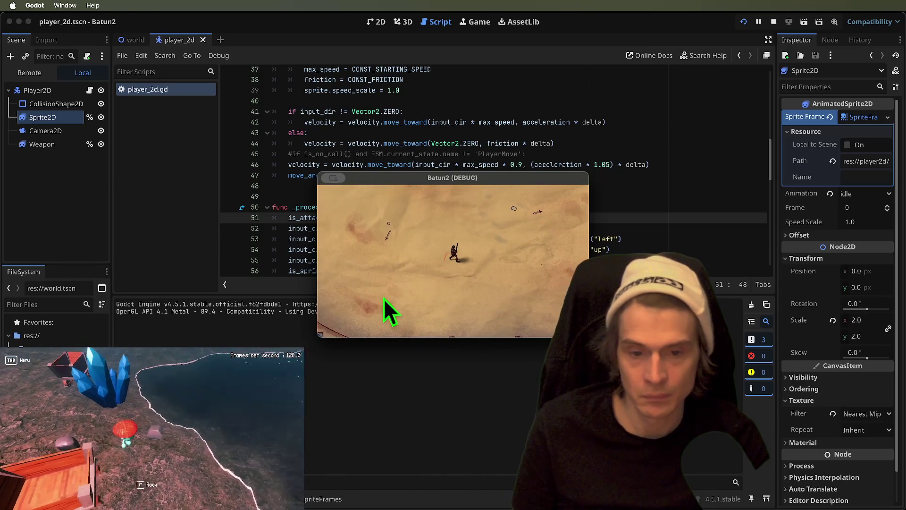
key("s")
key("d")
left_click(381, 294)
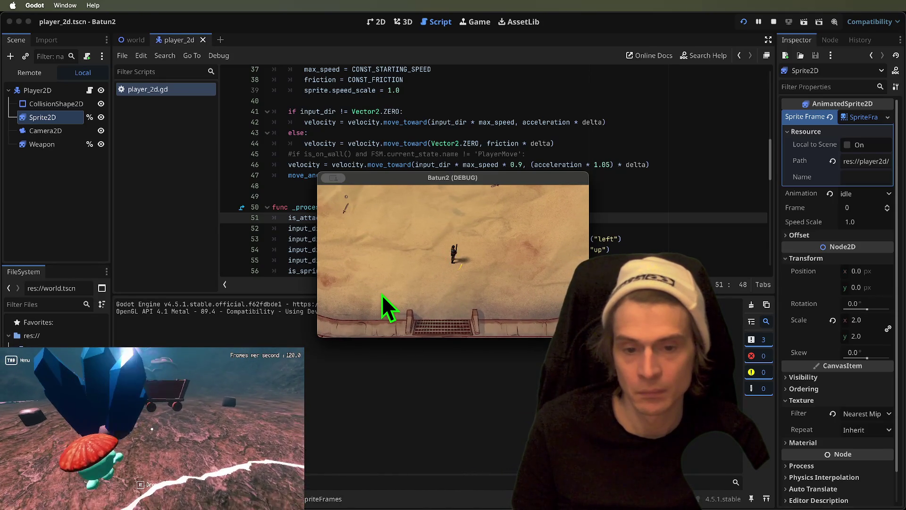
key("w")
key("s")
left_click(381, 294)
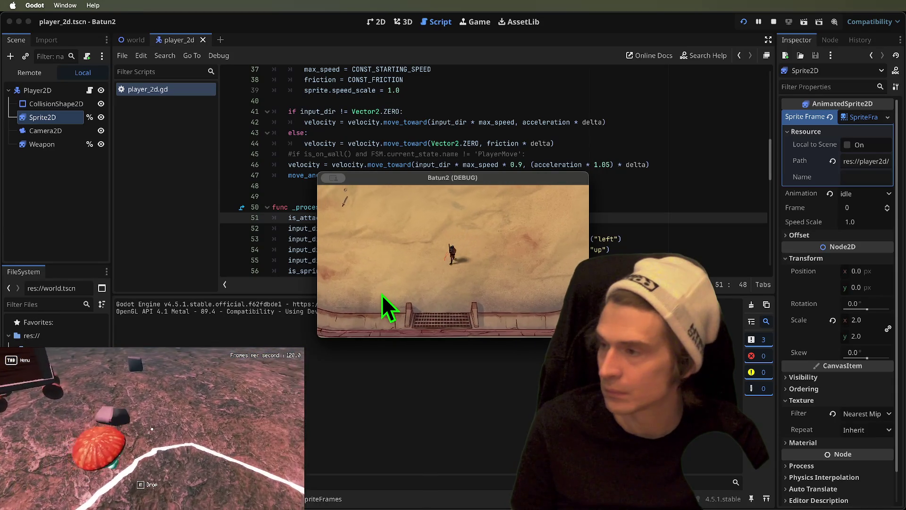
key("super+q")
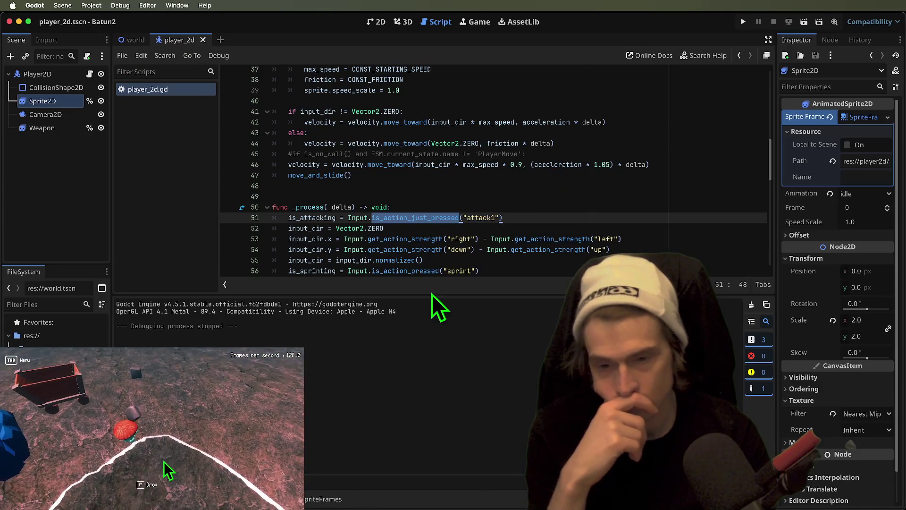
Enlarge the code area, switch to the world scene, and widen the Inspector panel.
left_click_drag(430, 295, 375, 352)
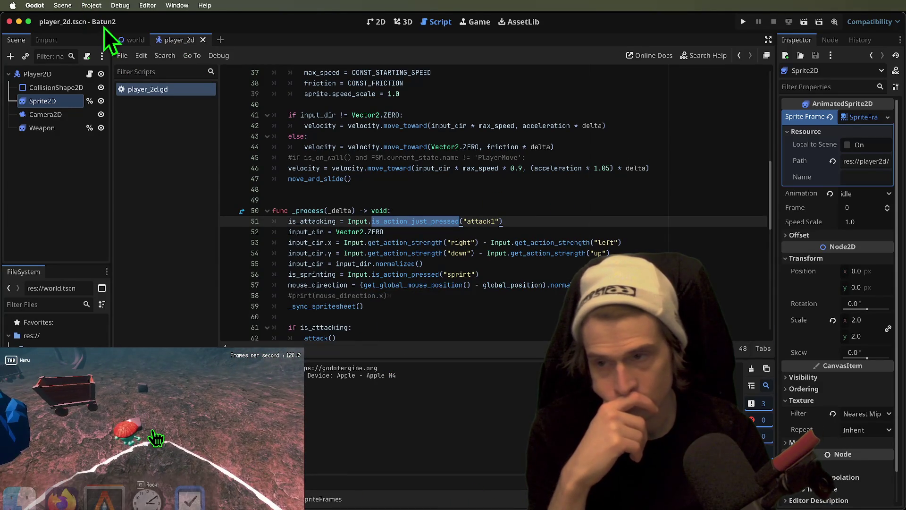
left_click(123, 39)
left_click(52, 90)
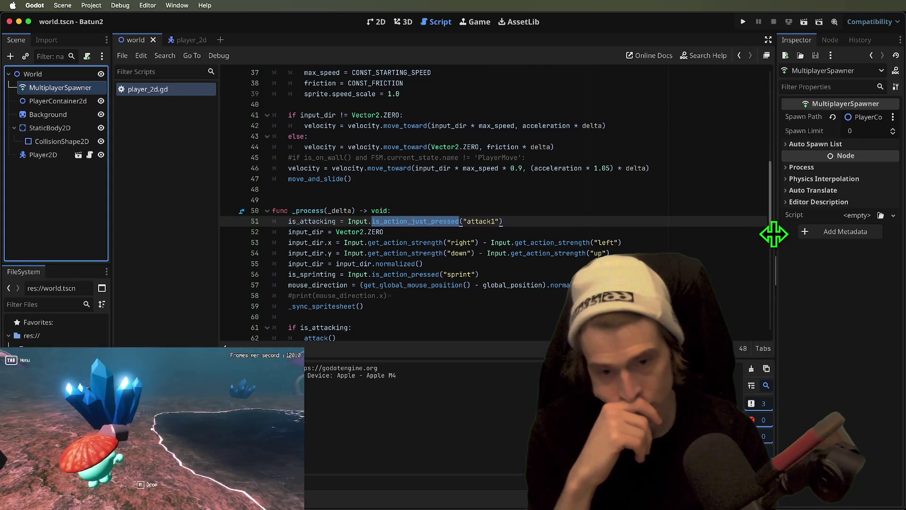
left_click_drag(776, 234, 747, 234)
scroll(608, 246, "down", 8)
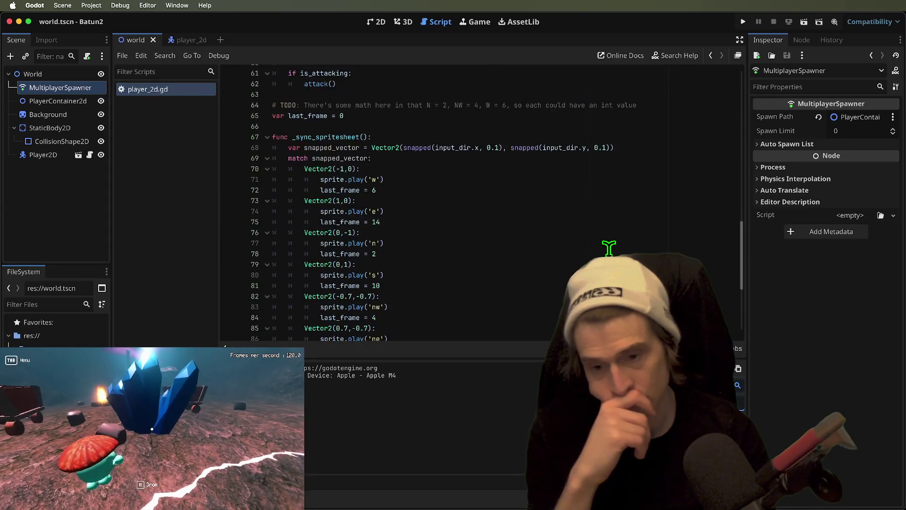
scroll(609, 247, "down", 5)
Enlarge the FileSystem and scene docks and select the Choked Courtyard image.
mouse_move(7, 274)
left_mouse_down()
mouse_move(28, 263)
mouse_move(28, 233)
left_mouse_up()
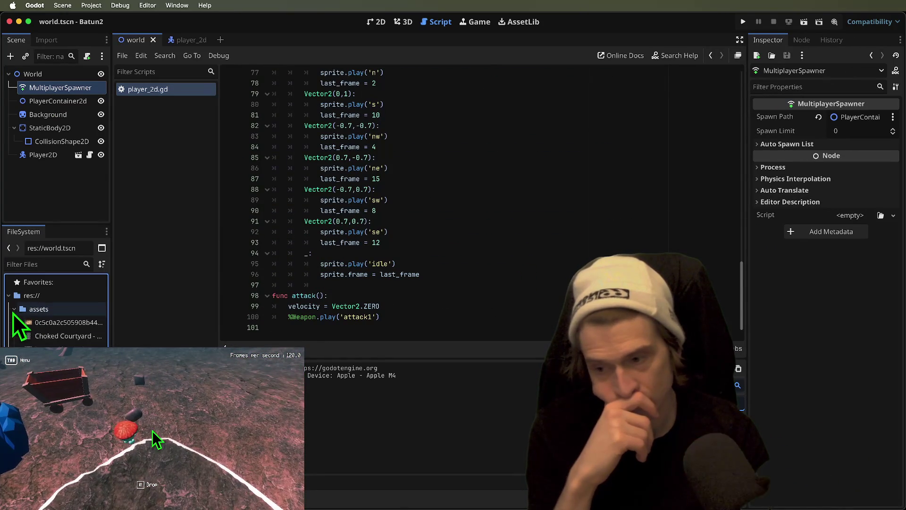
mouse_move(112, 337)
left_mouse_down()
mouse_move(301, 328)
mouse_move(167, 336)
left_mouse_up()
key("Up")
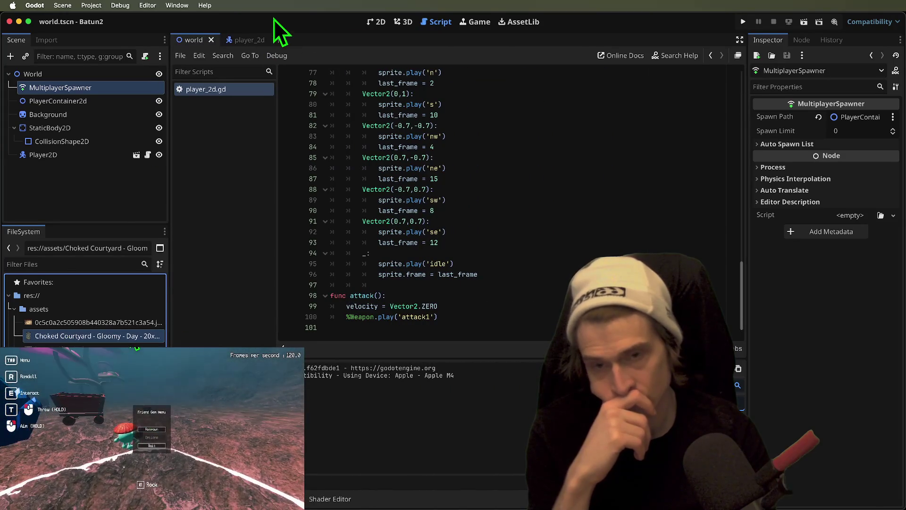
left_click(403, 24)
Show the arena scene in the 2D view, frame it, and clear the node selection.
left_click(377, 21)
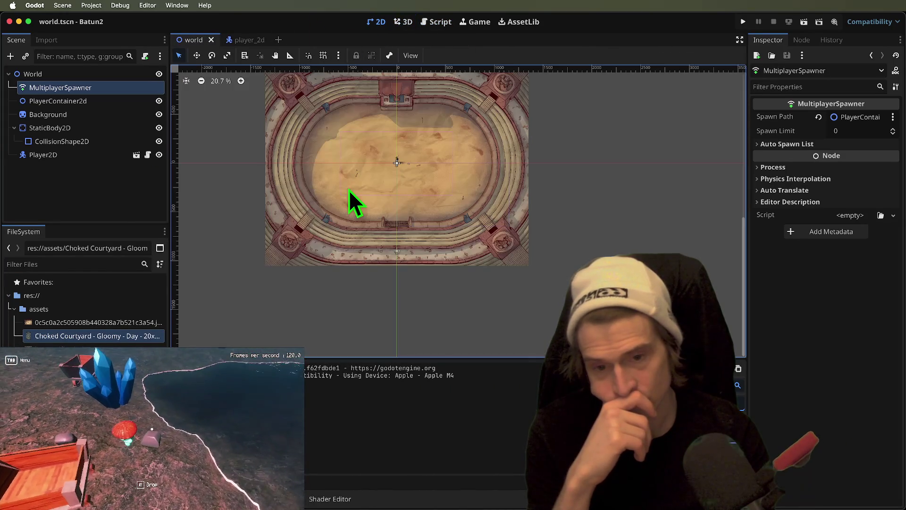
scroll(350, 190, "up", 3)
mouse_move(347, 187)
left_mouse_down()
mouse_move(348, 158)
mouse_move(381, 210)
left_mouse_up()
scroll(380, 210, "down", 2)
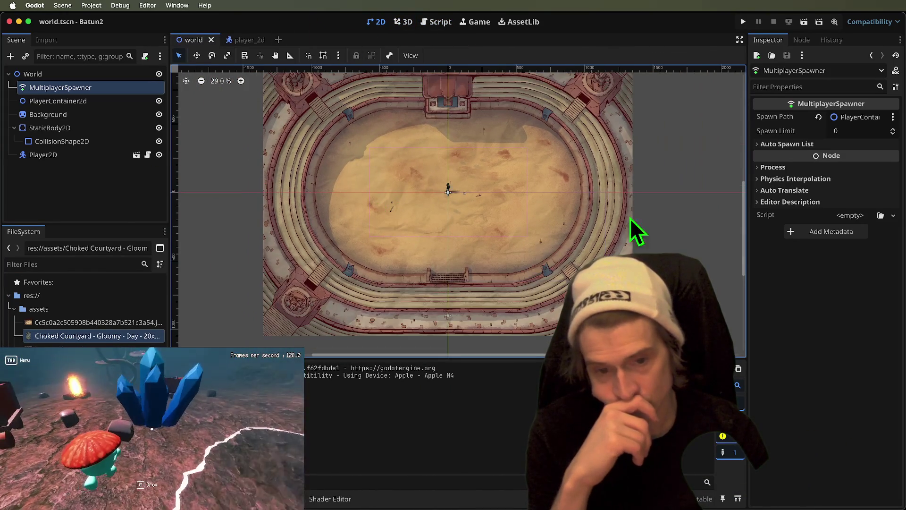
left_click(647, 233)
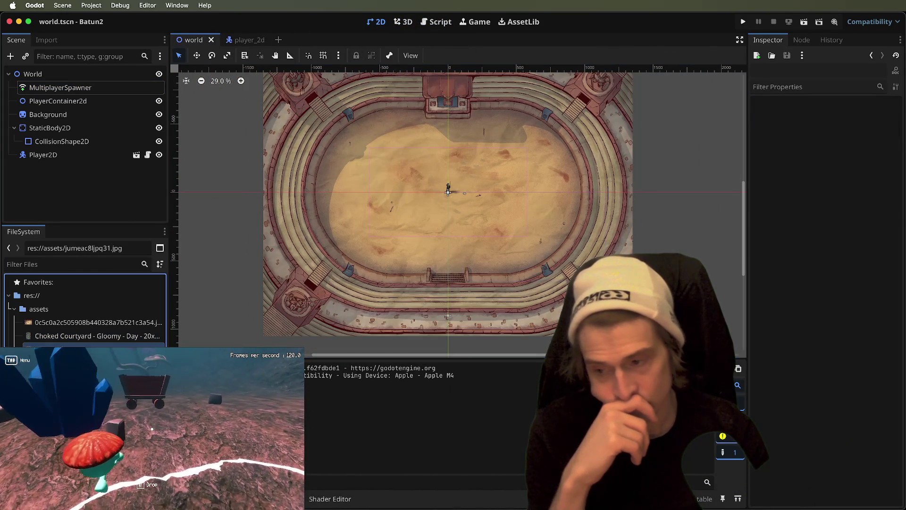
Preview jumeac8ljpq31.jpg, Choked Courtyard, and the 1024×667 arena image in the Inspector.
left_click(85, 349)
left_click(63, 338)
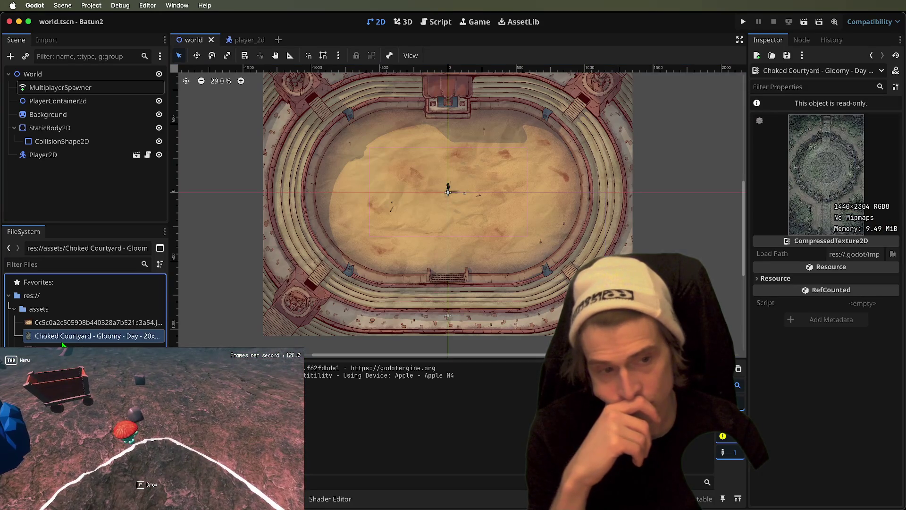
left_click(70, 321)
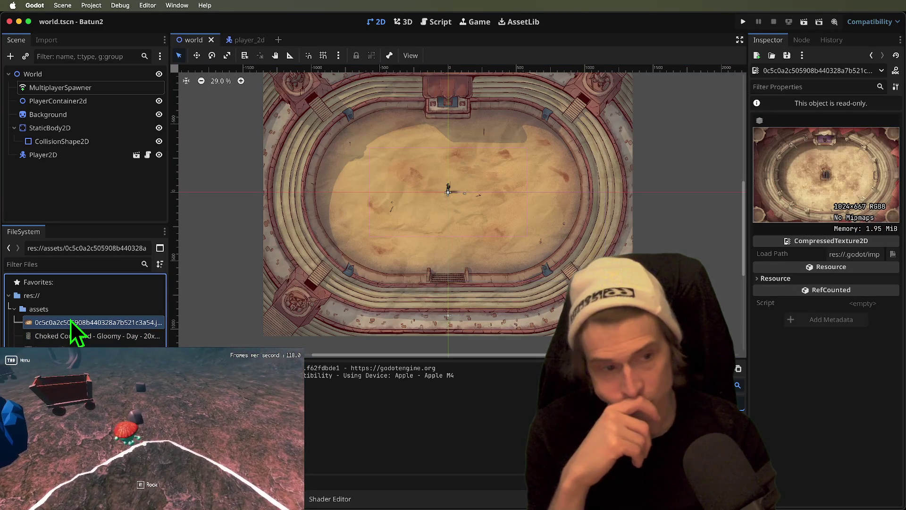
Drag the arena image into the scene as a sprite and move it to the arena centre.
left_click_drag(70, 319, 357, 242)
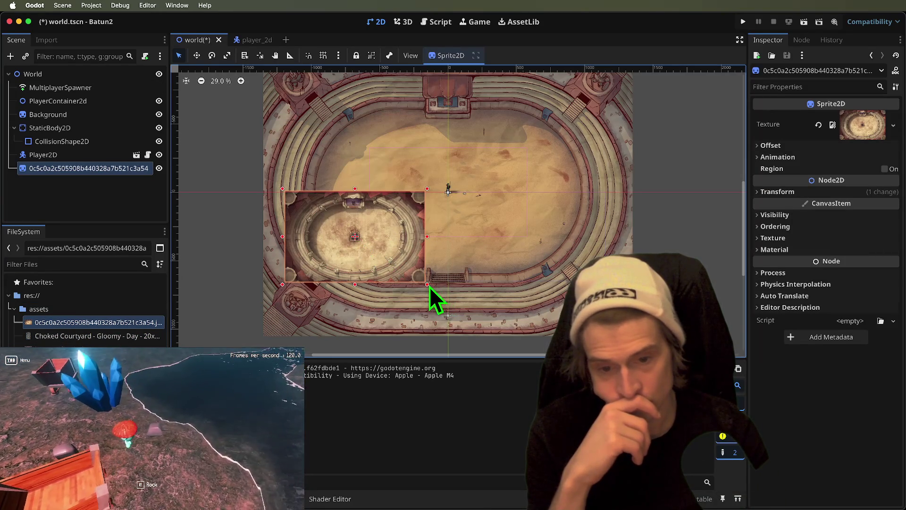
mouse_move(414, 276)
left_mouse_down()
mouse_move(511, 228)
mouse_move(393, 225)
left_mouse_up()
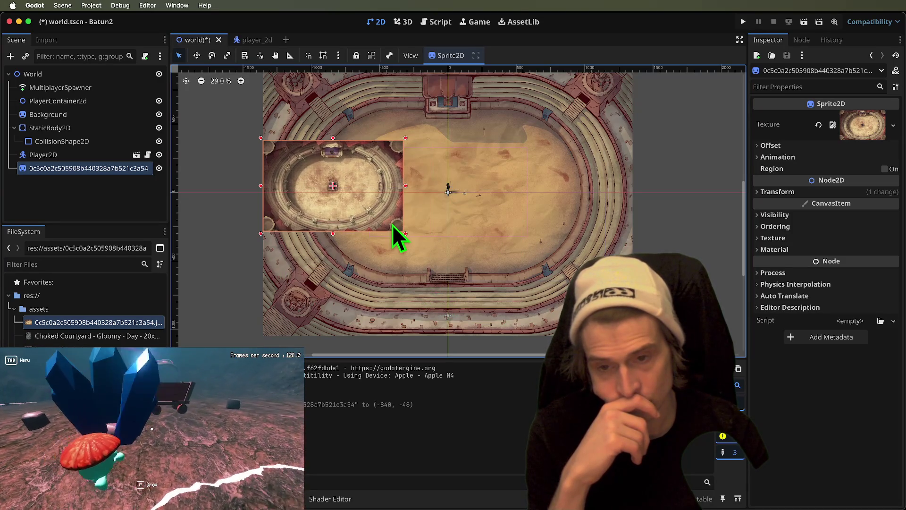
right_click(361, 201)
mouse_move(334, 209)
left_mouse_down()
mouse_move(445, 209)
mouse_move(417, 213)
left_mouse_up()
right_click(418, 214)
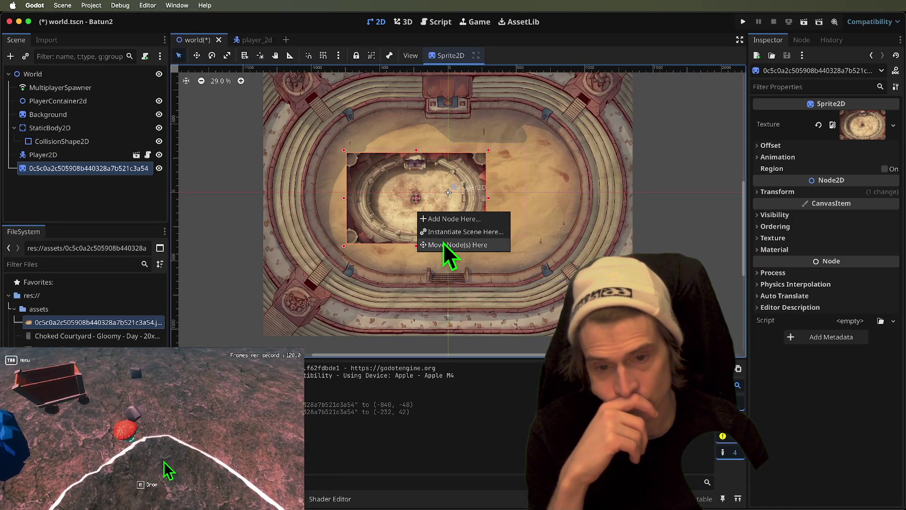
left_click(437, 187)
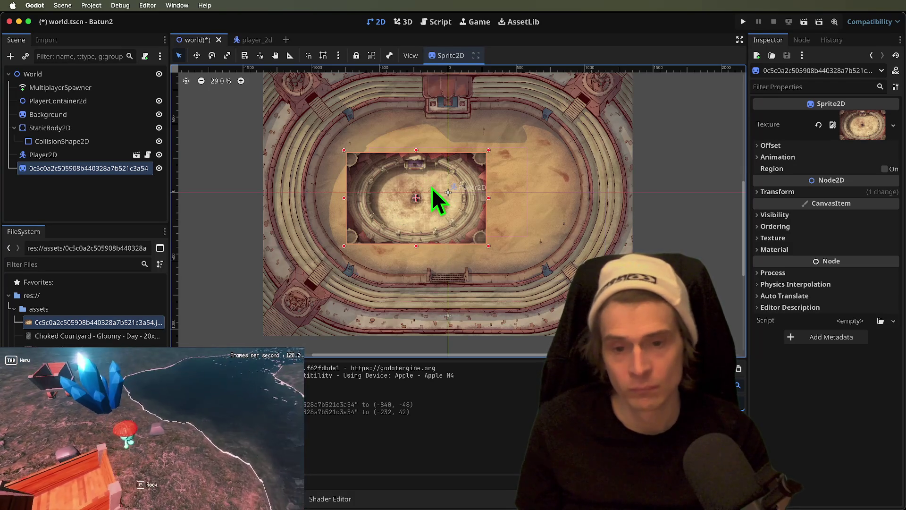
Delete the trial arena sprite and save world.tscn.
key("Delete")
left_click(489, 264)
scroll(432, 200, "up", 6)
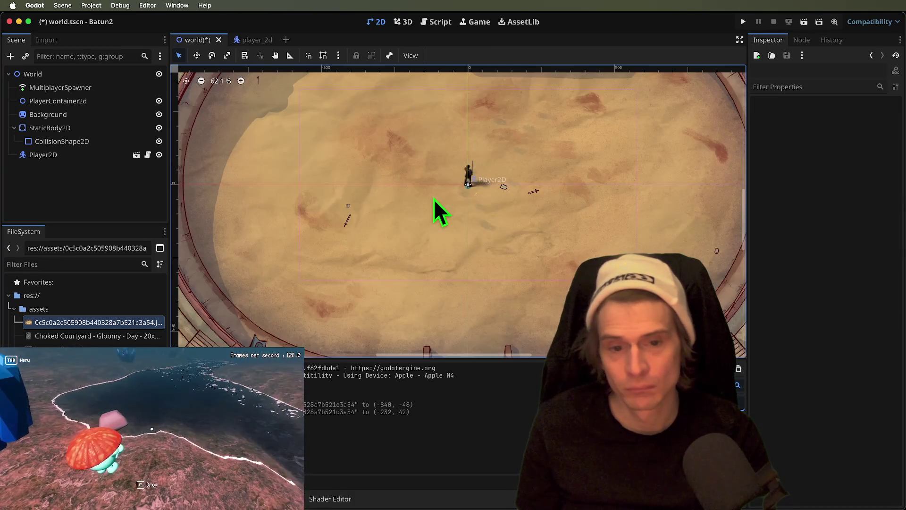
scroll(452, 182, "down", 4)
key("ctrl+s")
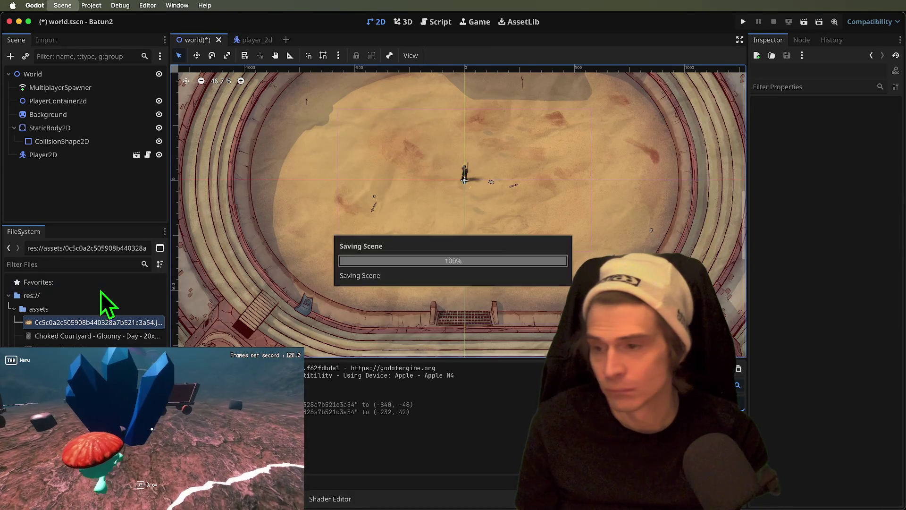
left_click(137, 154)
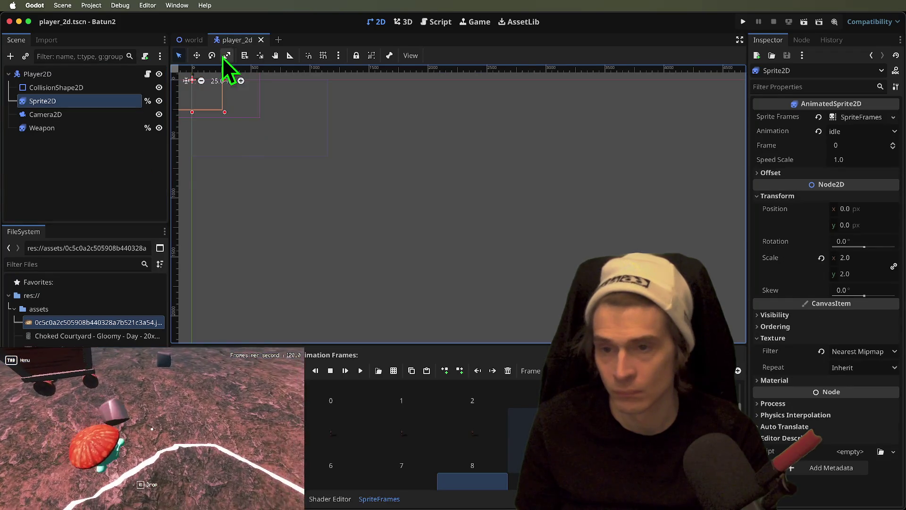
Set the player Sprite2D's texture filter to Nearest after briefly trying Linear.
left_click_drag(223, 70, 352, 308)
scroll(297, 257, "up", 4)
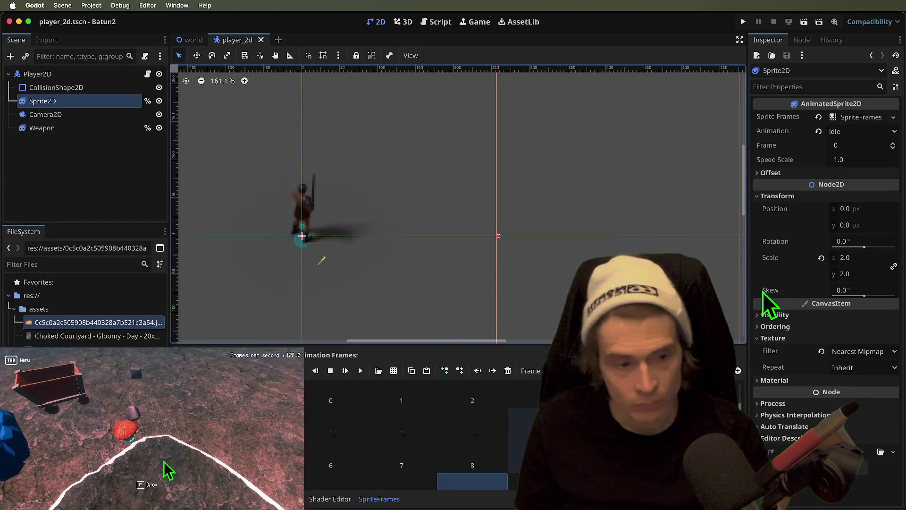
left_click(872, 354)
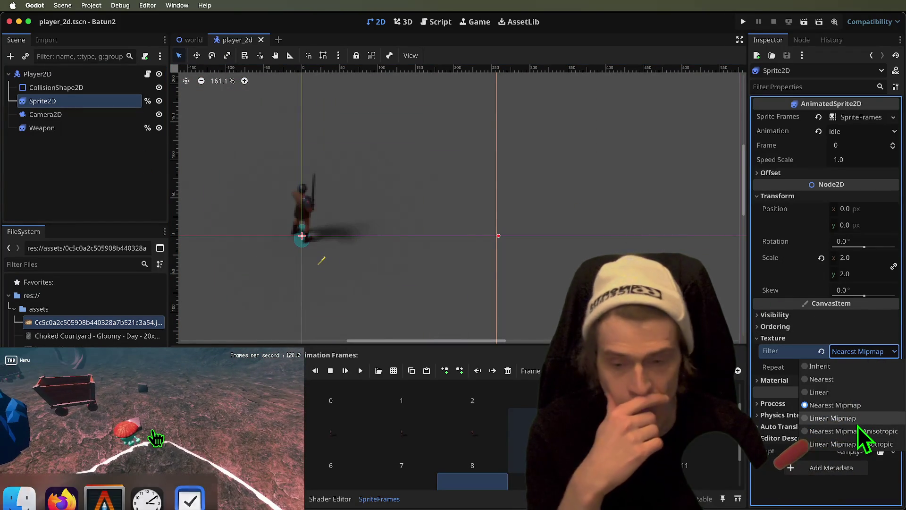
left_click(847, 395)
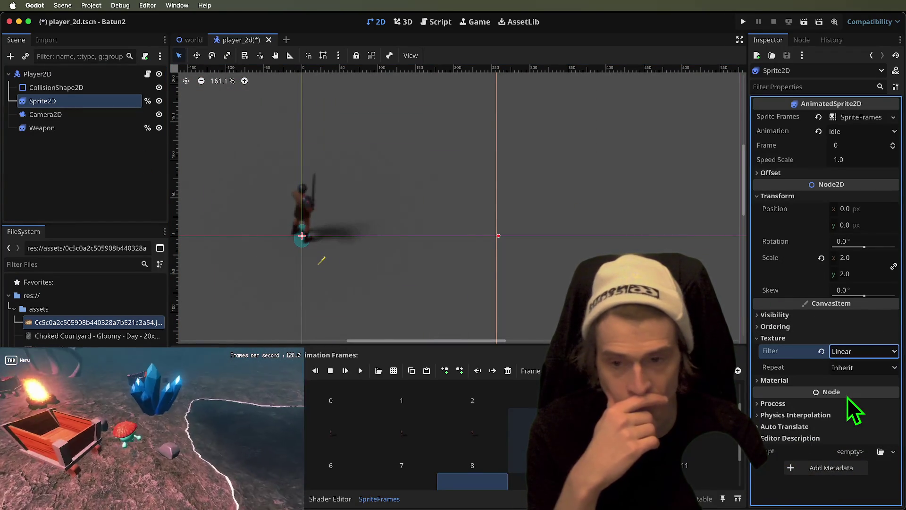
left_click(849, 339)
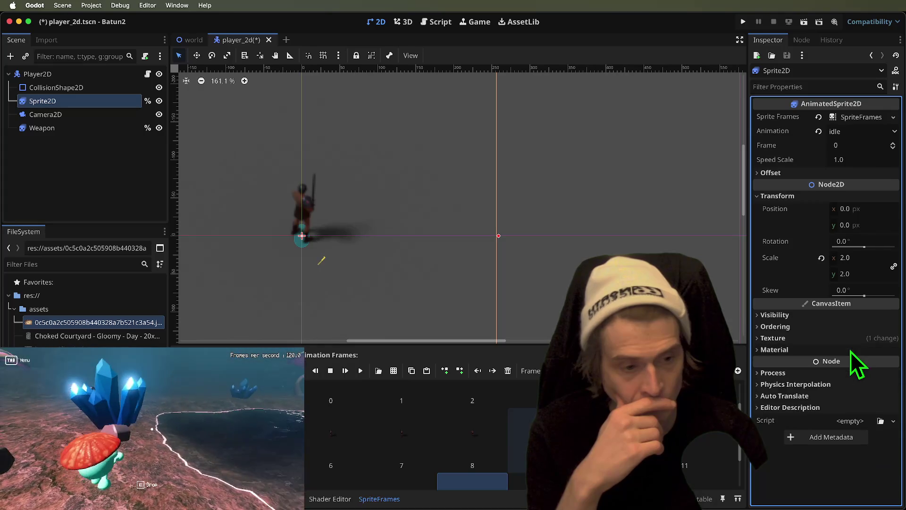
left_click(865, 352)
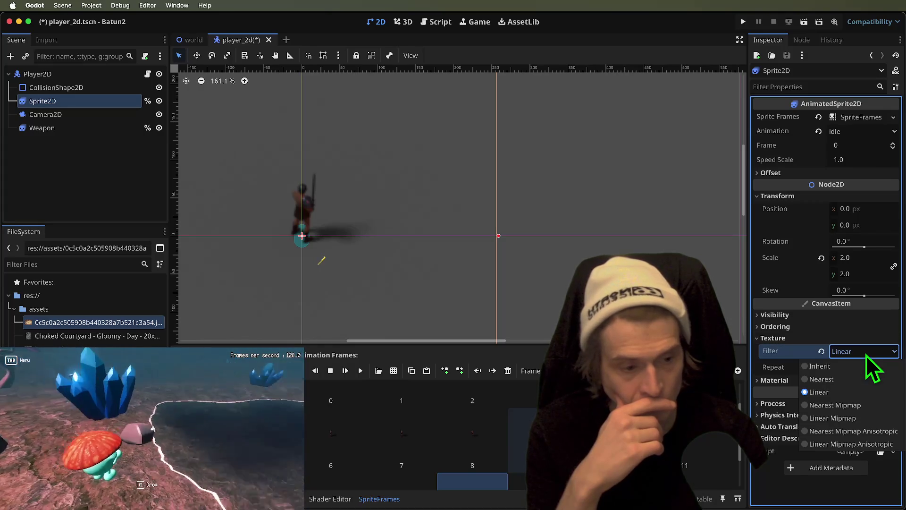
left_click(857, 381)
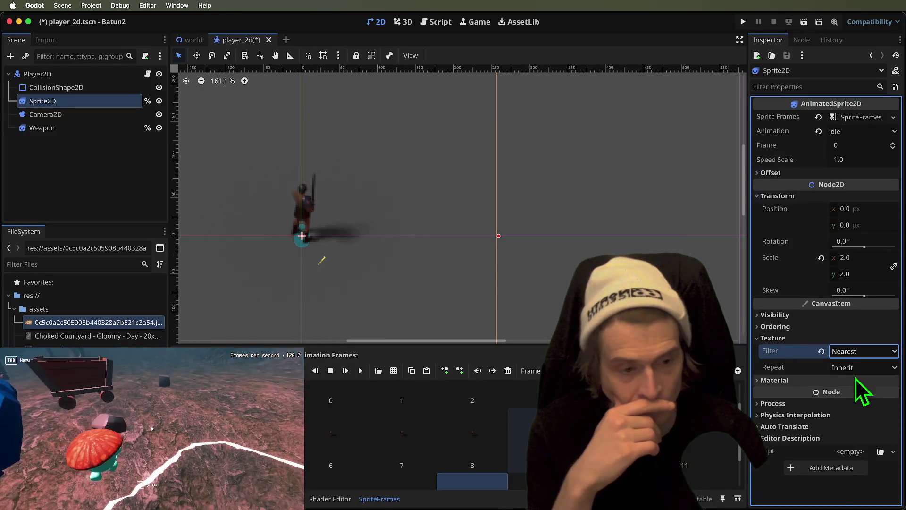
Leave texture repeat at Inherit and respawn the player in the running game.
left_click(857, 380)
left_click(864, 370)
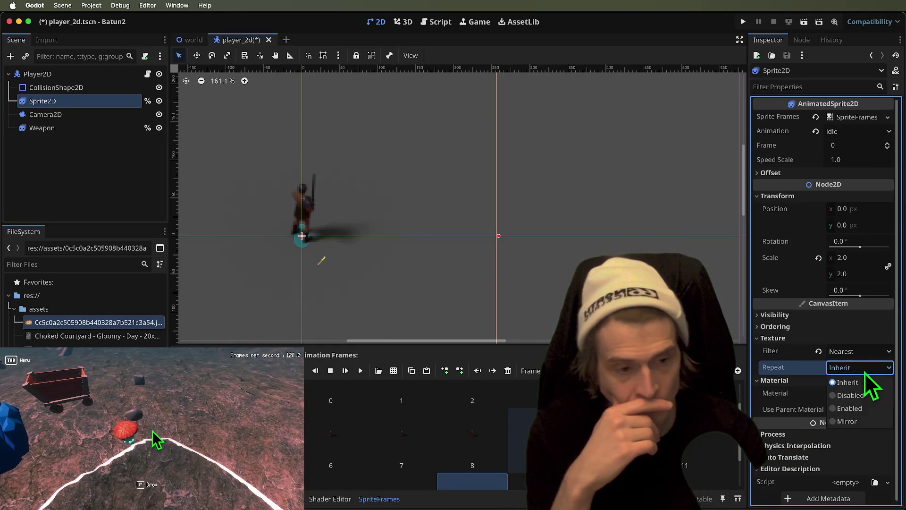
left_click(536, 253)
scroll(307, 213, "up", 3)
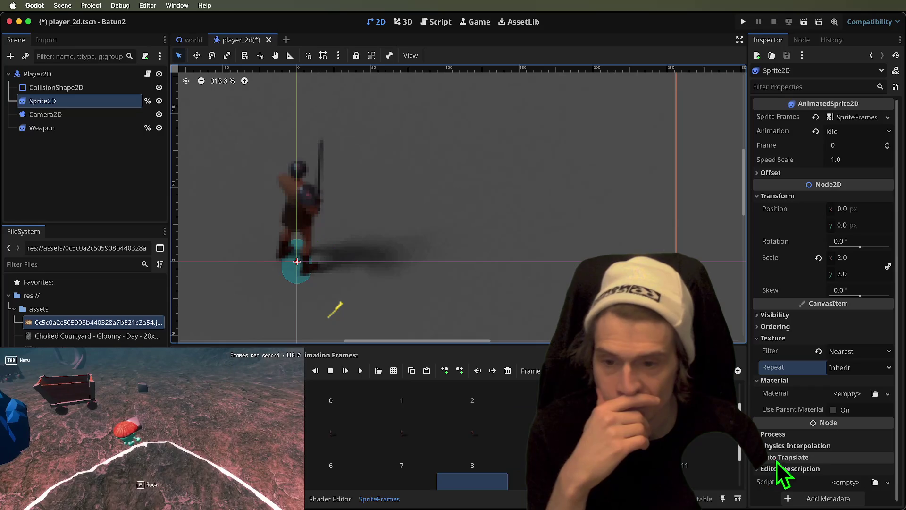
key("Tab")
left_click(152, 433)
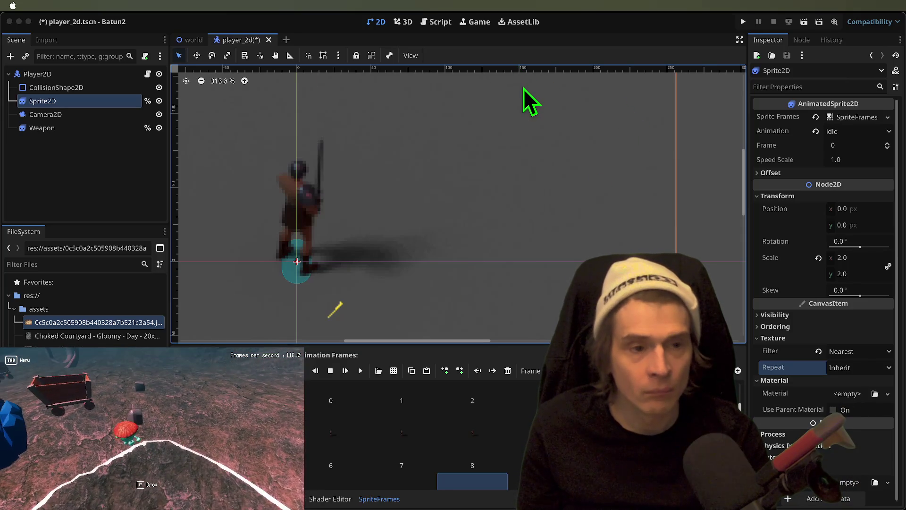
Cycle the texture filter through Nearest Mipmap and Linear Mipmap, then settle back on Nearest.
key("Tab")
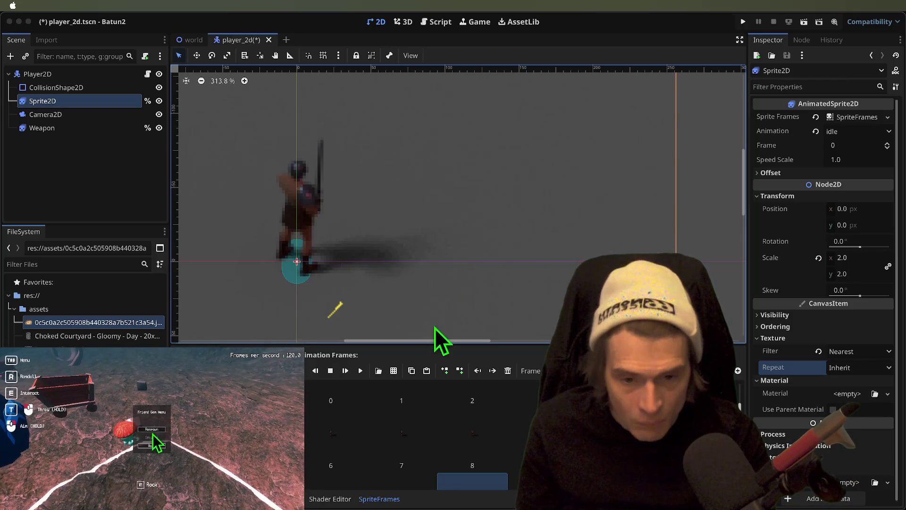
key("Tab")
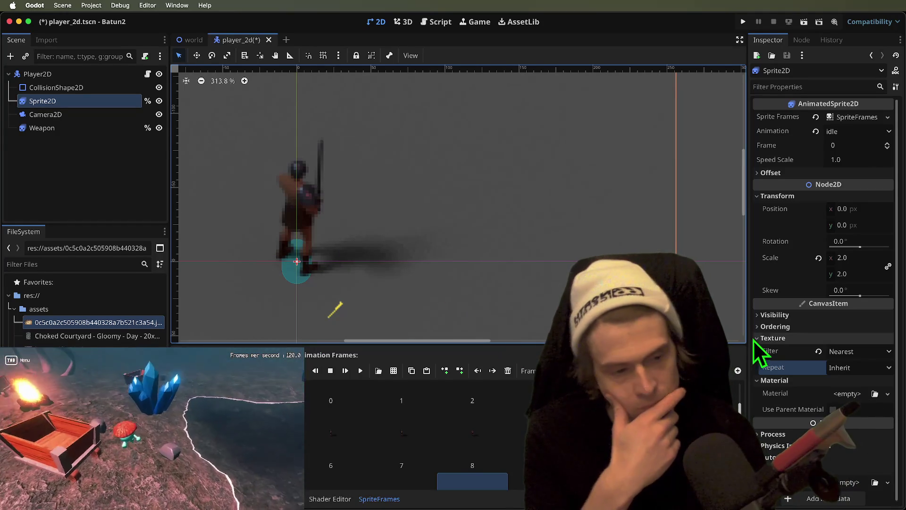
left_click(874, 357)
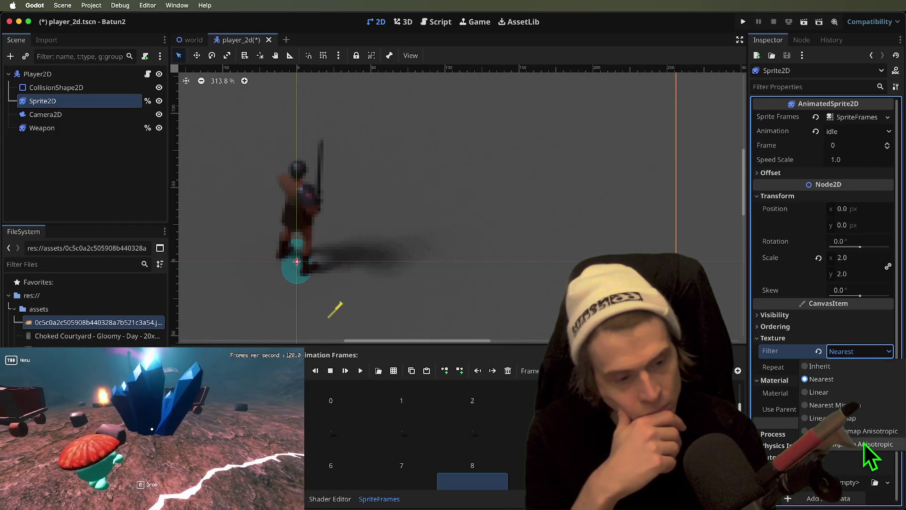
left_click(854, 407)
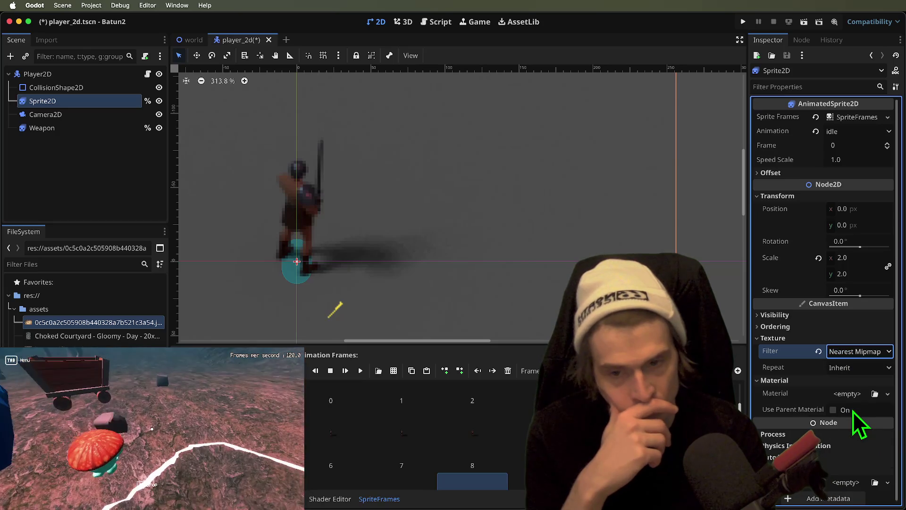
left_click(855, 351)
left_click(855, 420)
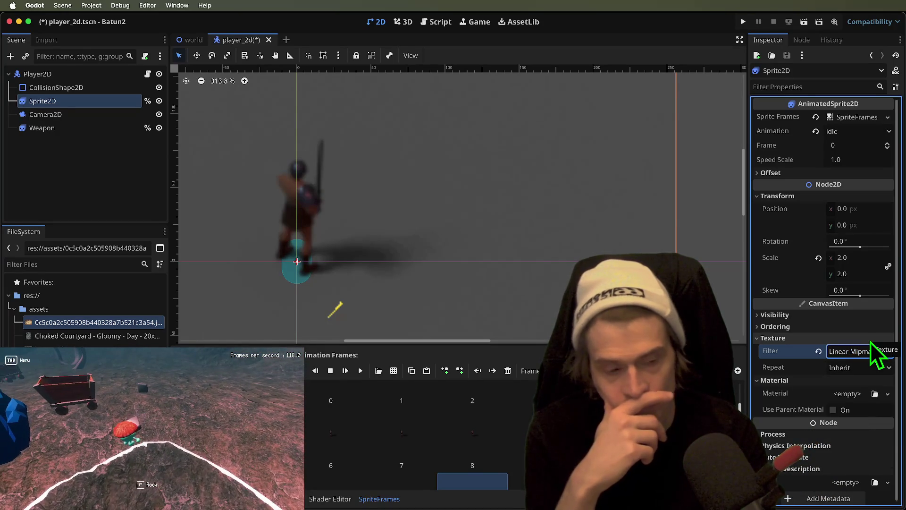
left_click(859, 354)
left_click(846, 434)
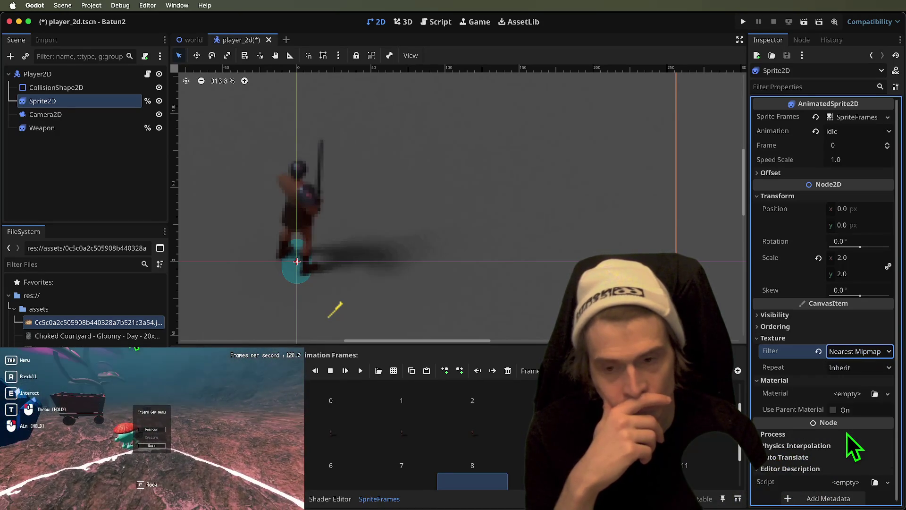
left_click(851, 354)
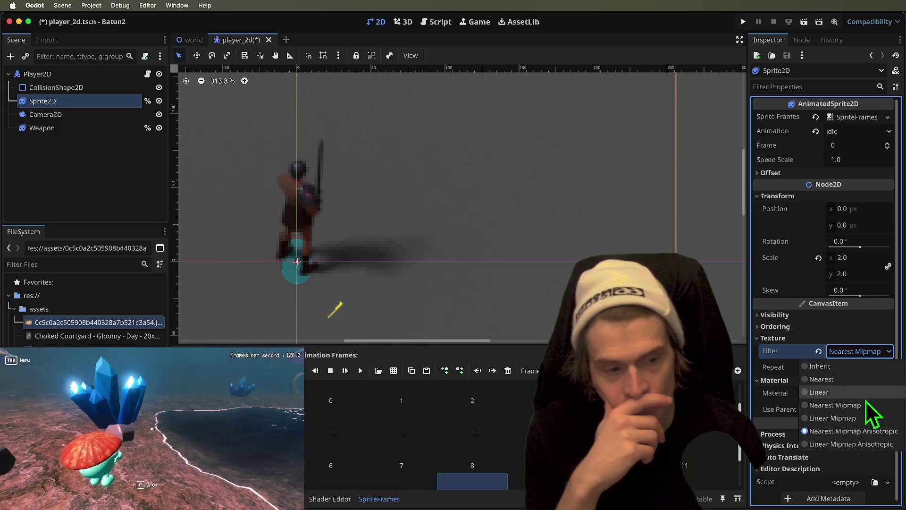
left_click(869, 381)
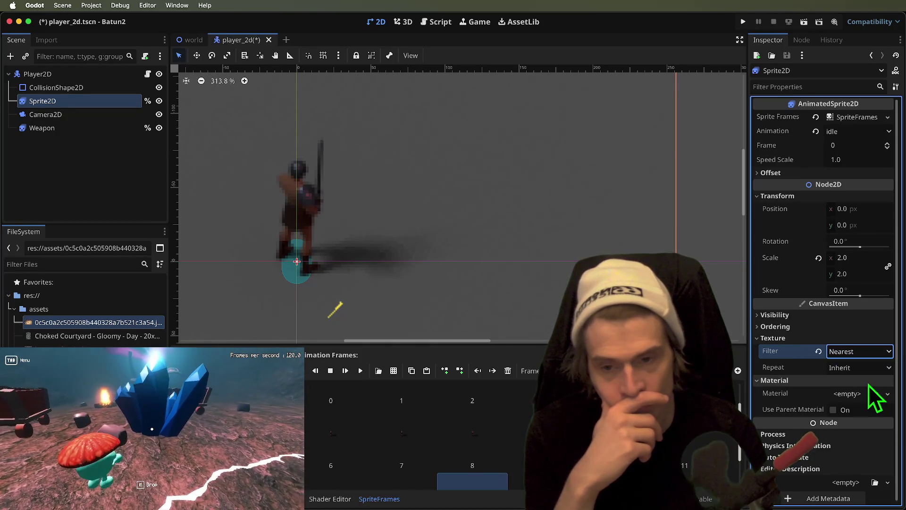
Peek at the Ordering and Visibility sections, then browse into the player2d folder.
left_click(854, 326)
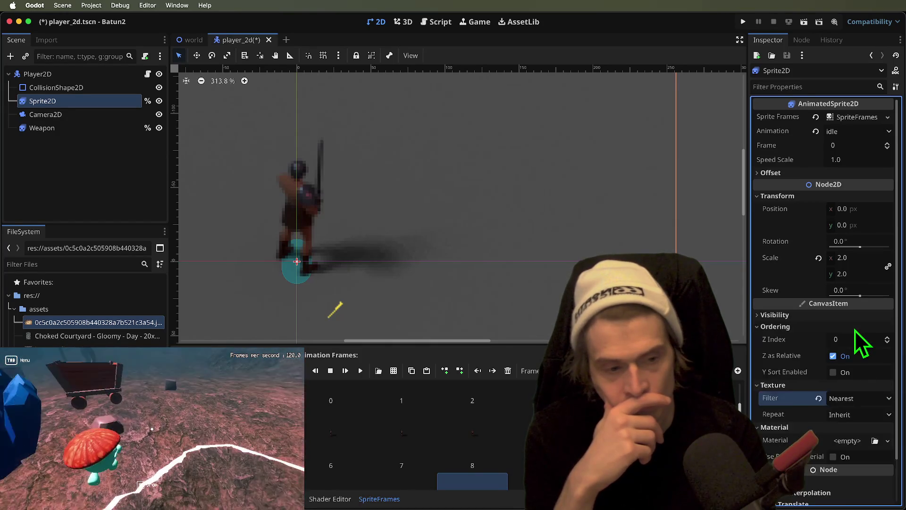
left_click(859, 315)
left_click(860, 315)
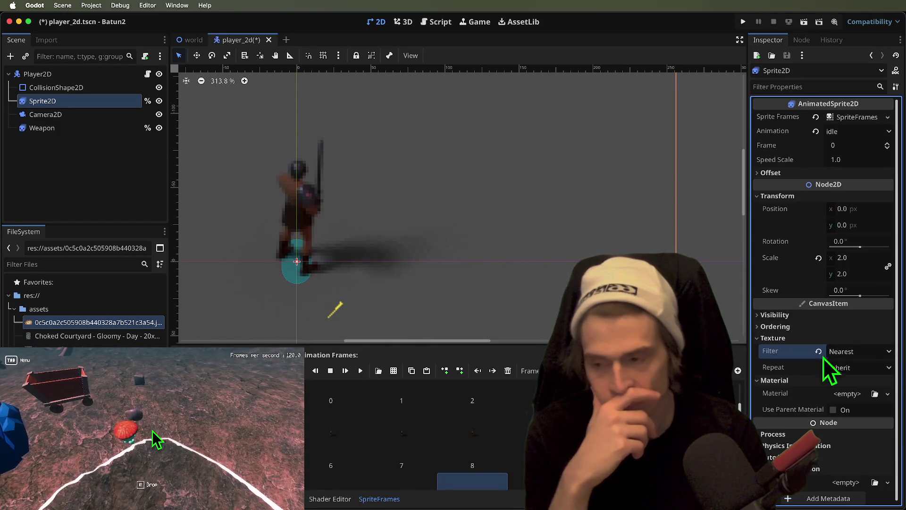
left_click(57, 363)
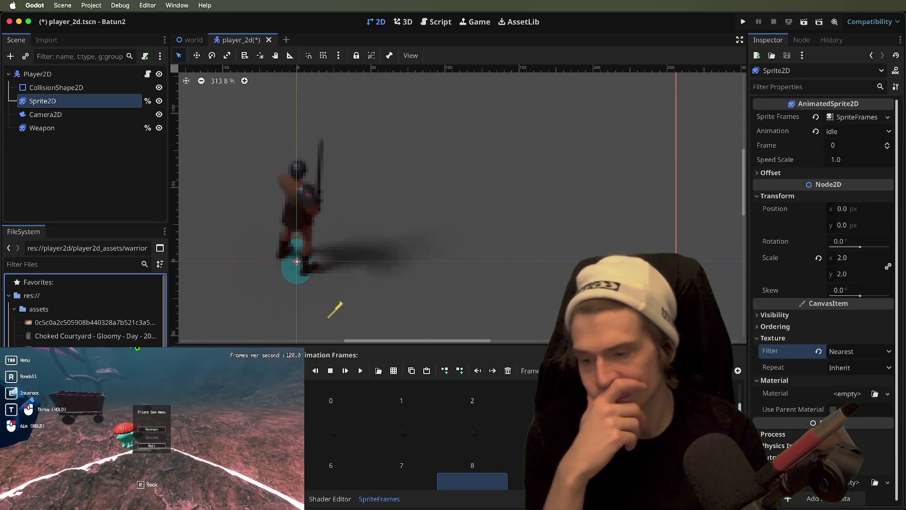
Inspect a warrior_armed frame texture, dismiss the read-only alert, and show its import settings.
left_click(71, 317)
scroll(95, 321, "up", 5)
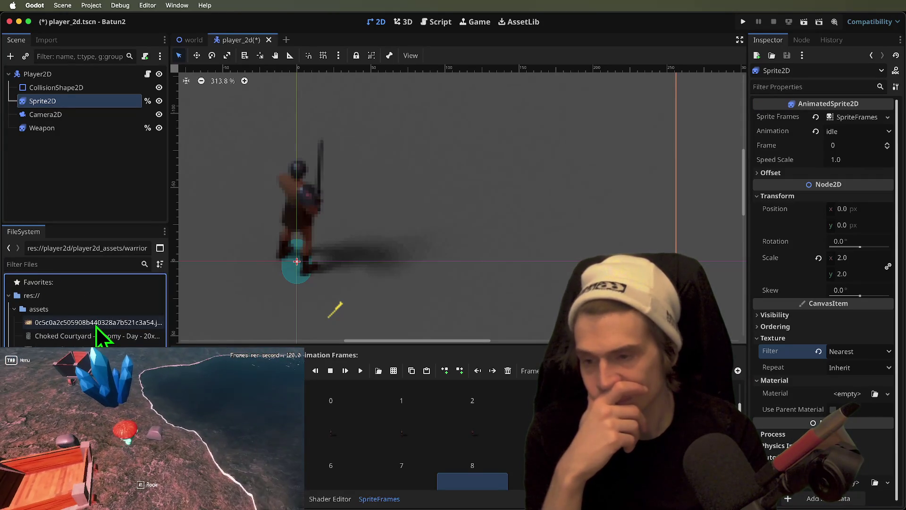
scroll(85, 312, "down", 5)
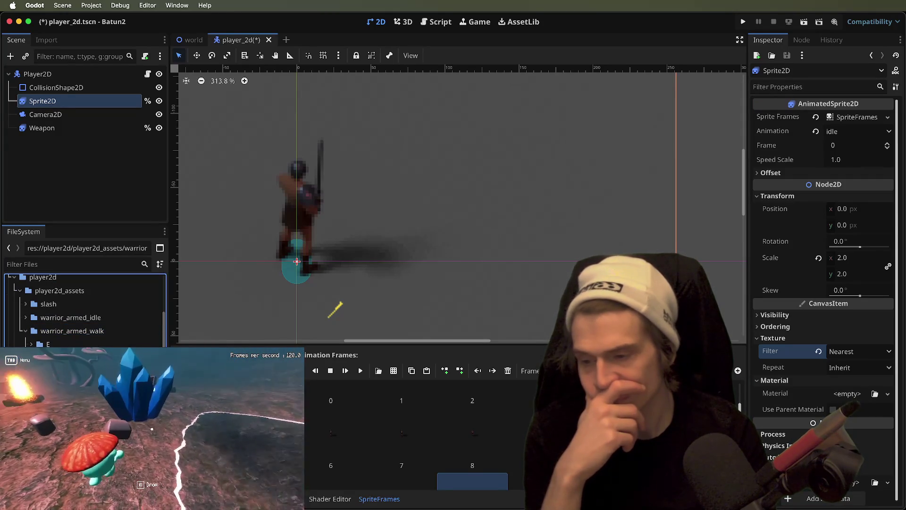
left_click(81, 373)
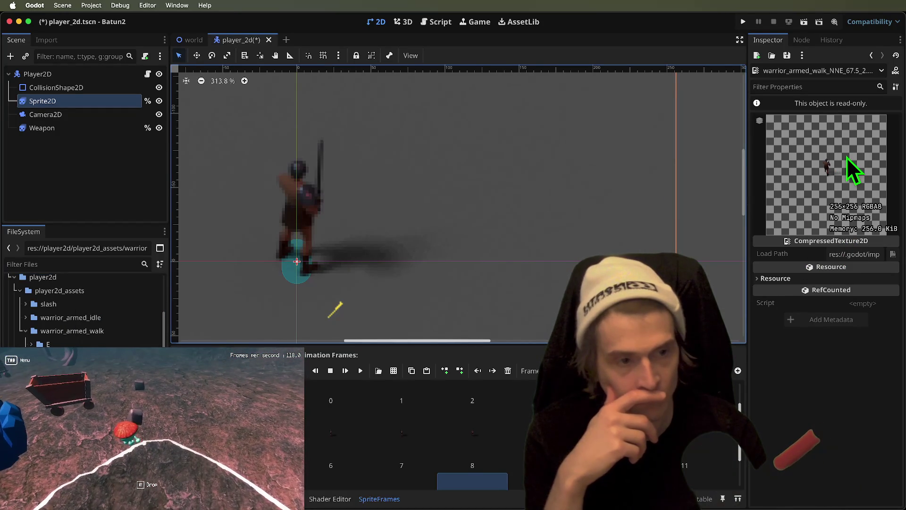
left_click(841, 107)
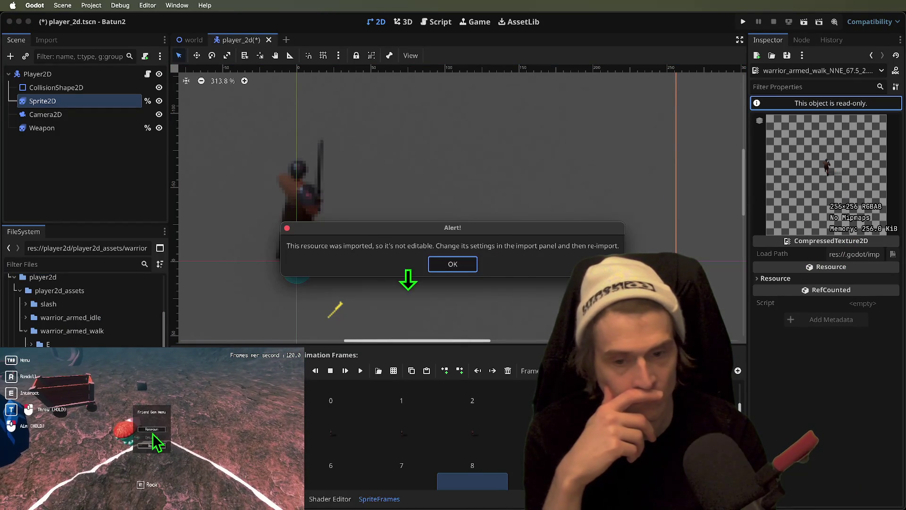
left_click(457, 262)
scroll(84, 307, "down", 5)
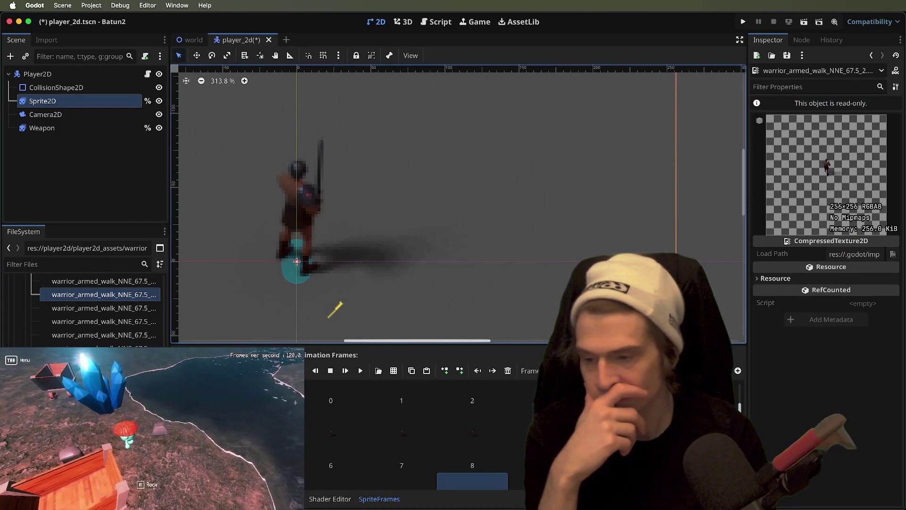
scroll(85, 307, "up", 10)
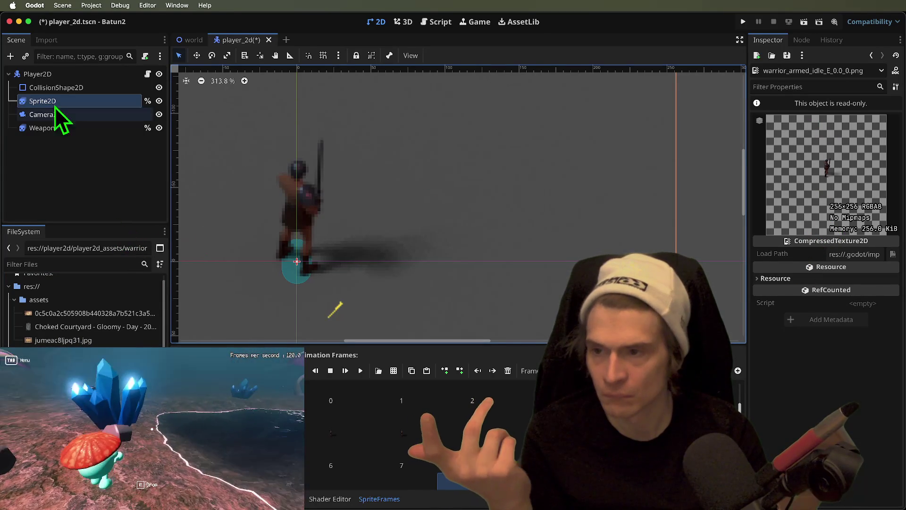
left_click(44, 39)
Keep the Texture2D import type and reimport the idle texture with mipmaps generated.
left_click(104, 88)
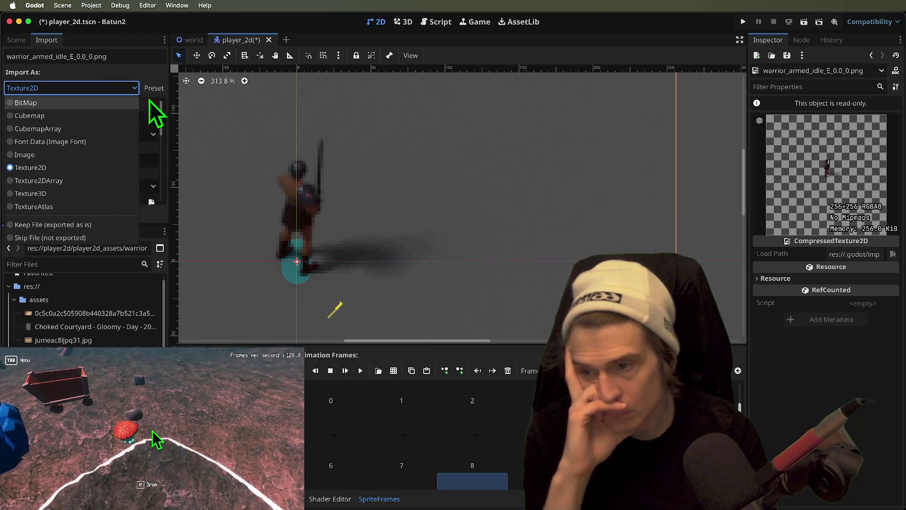
left_click(153, 72)
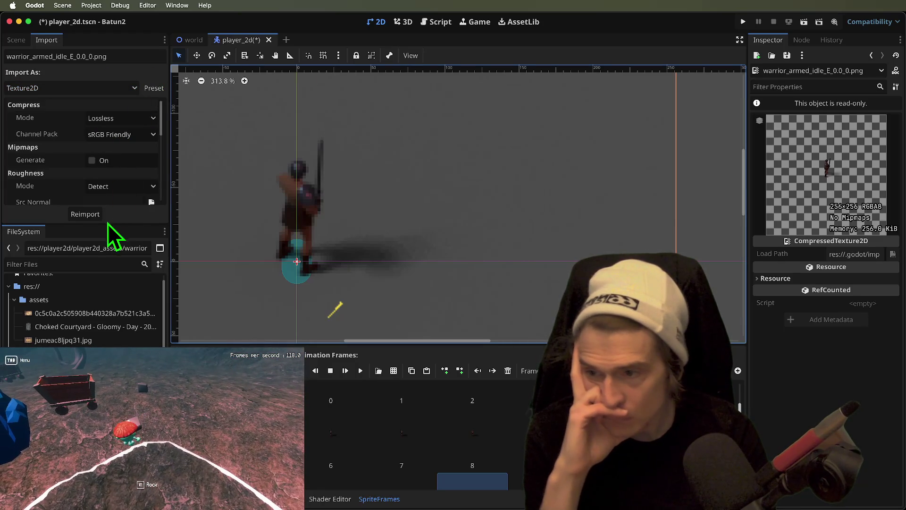
left_click(106, 160)
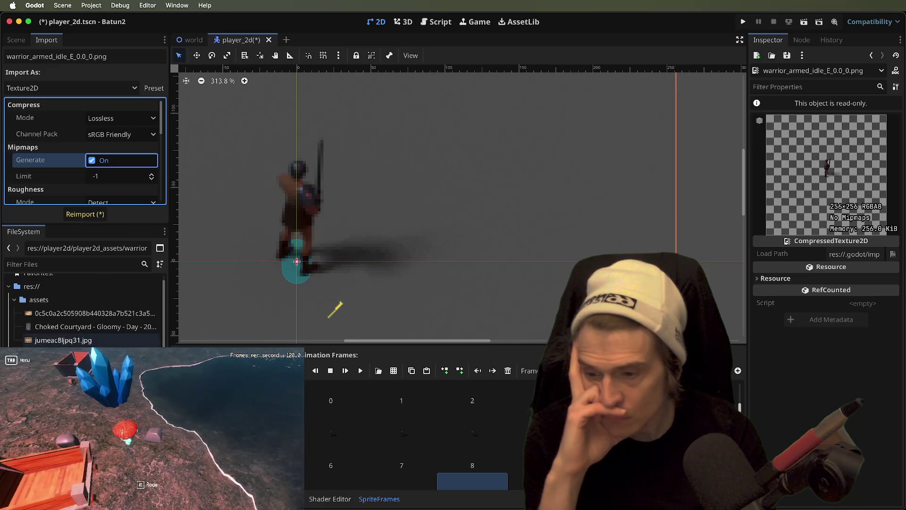
left_click(87, 216)
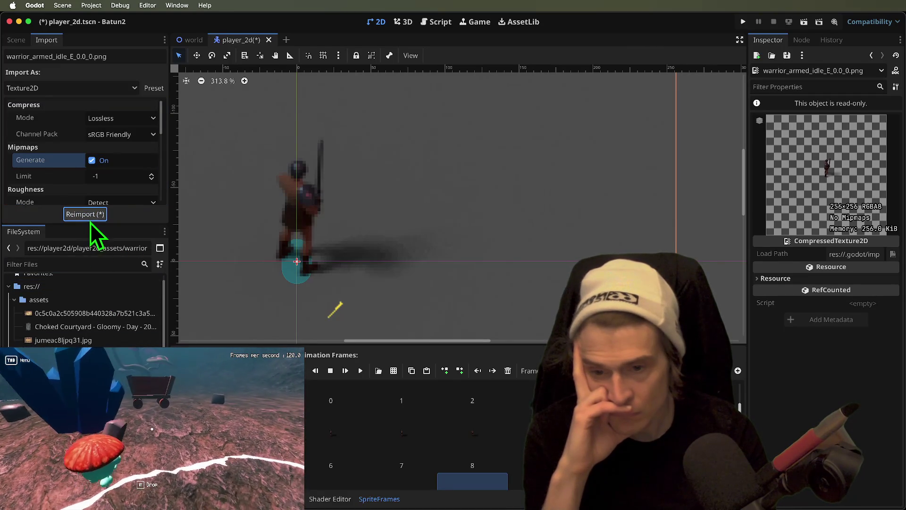
left_click(90, 218)
scroll(126, 169, "down", 1)
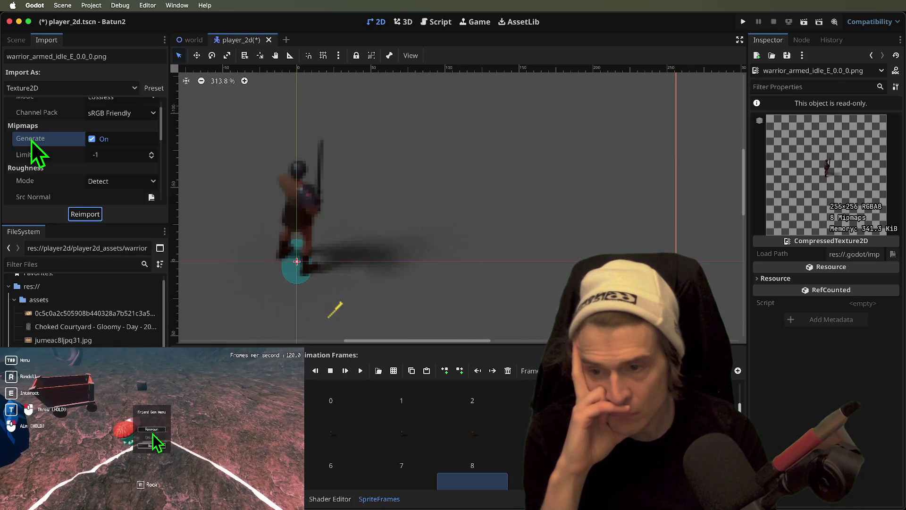
mouse_move(59, 141)
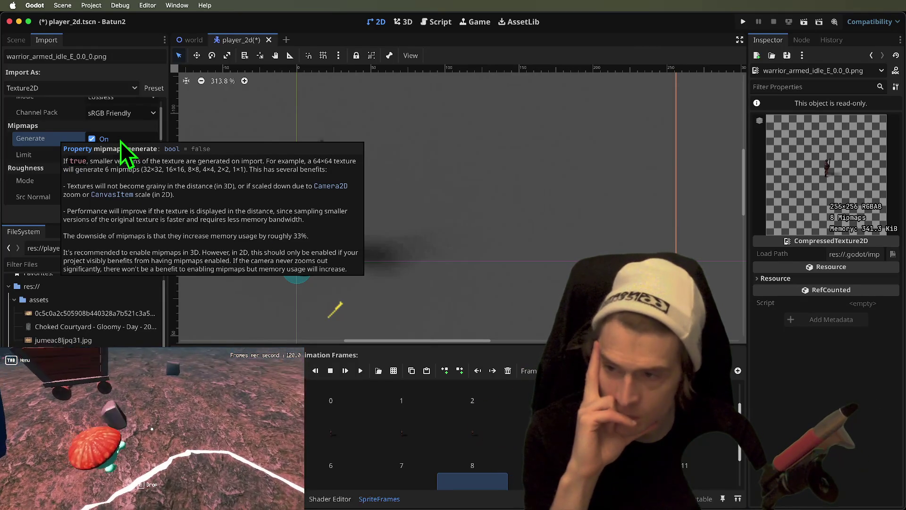
Turn mipmap generation off and reimport the texture.
left_click(121, 138)
left_click(95, 215)
scroll(116, 179, "down", 8)
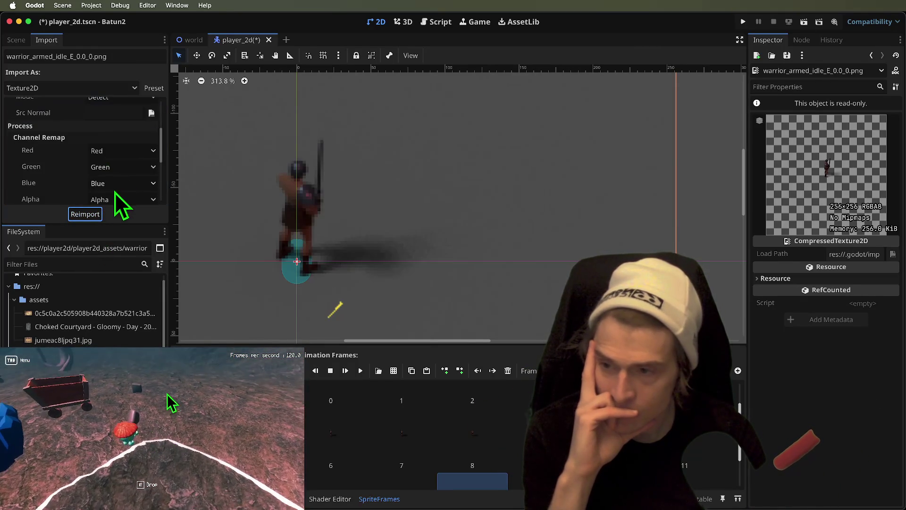
scroll(115, 191, "up", 5)
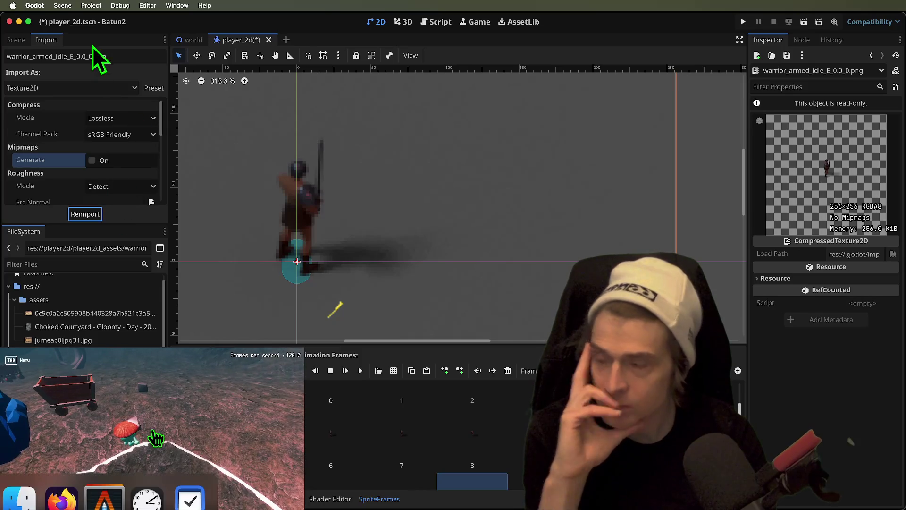
Save the player scene and open Project Settings on the General tab.
key("super+s")
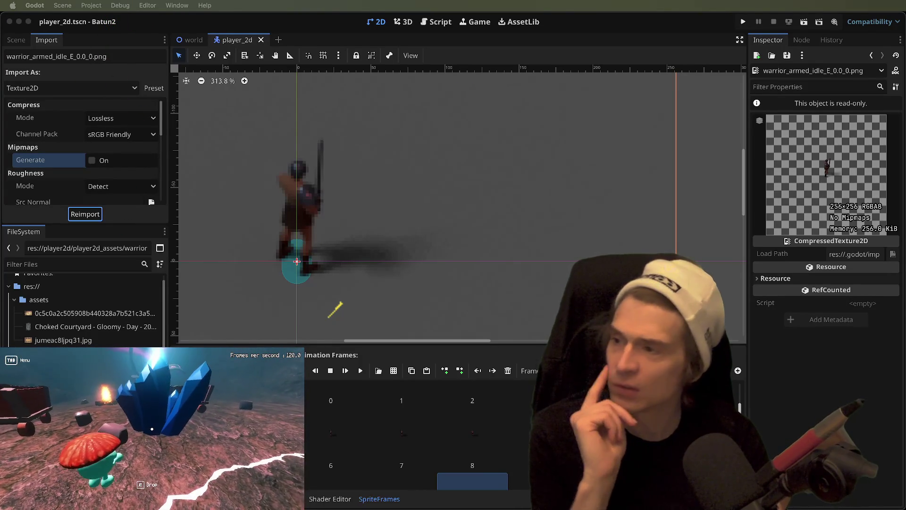
key("super+alt+comma")
left_click(176, 82)
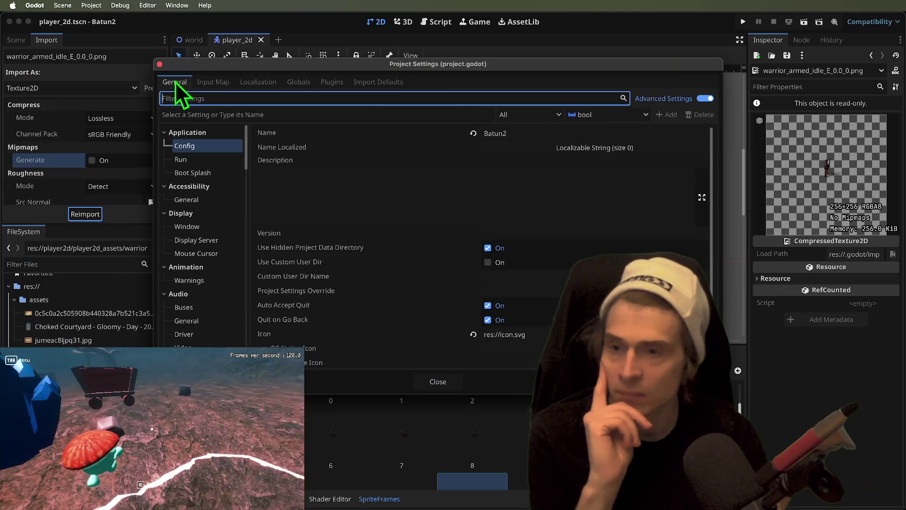
Set the Display > Window size mode to Maximized.
left_click(218, 228)
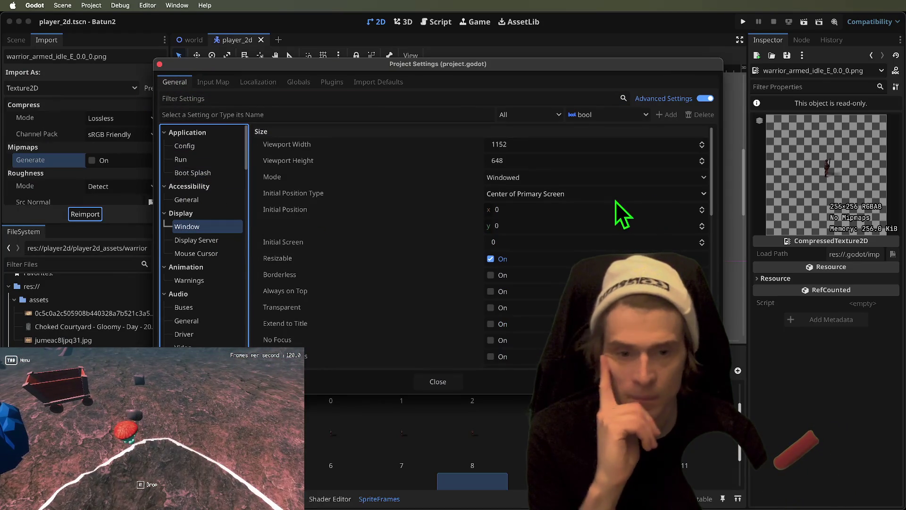
scroll(349, 279, "down", 1)
scroll(349, 279, "down", 5)
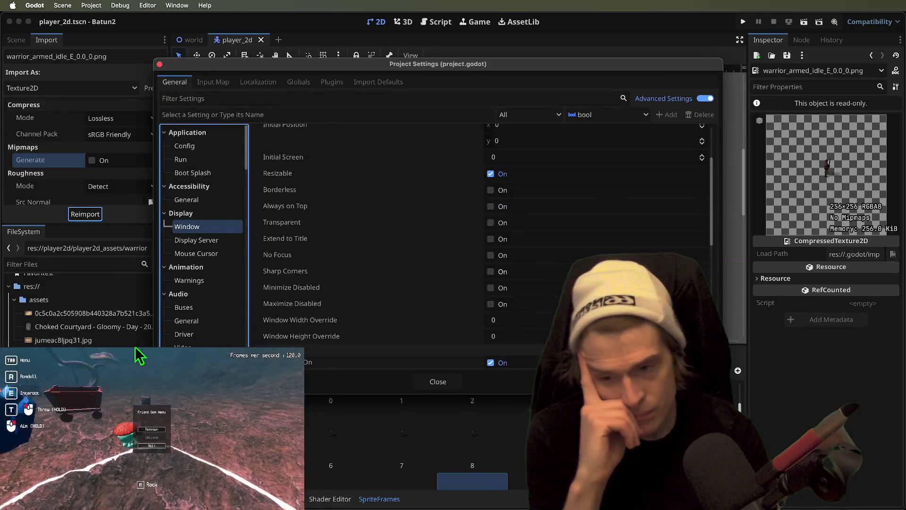
scroll(350, 280, "up", 2)
left_click(495, 204)
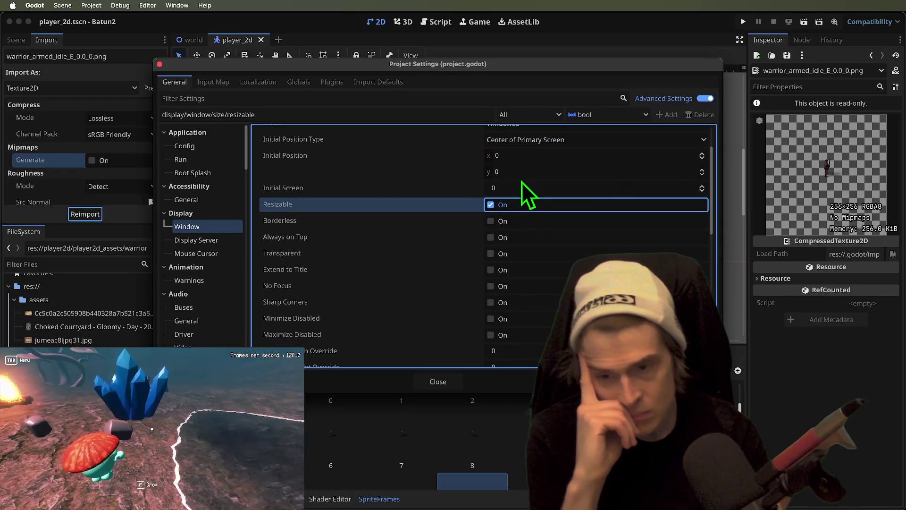
scroll(500, 266, "down", 1)
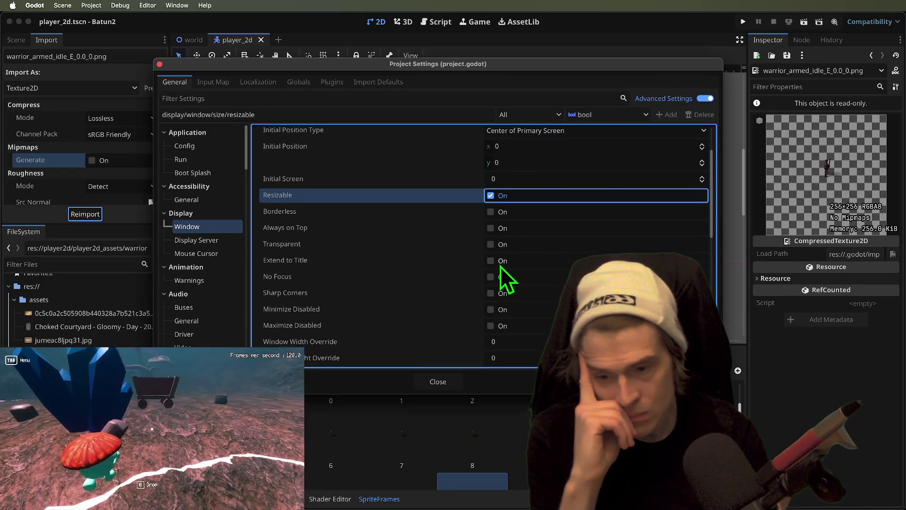
scroll(501, 267, "up", 5)
left_click(587, 177)
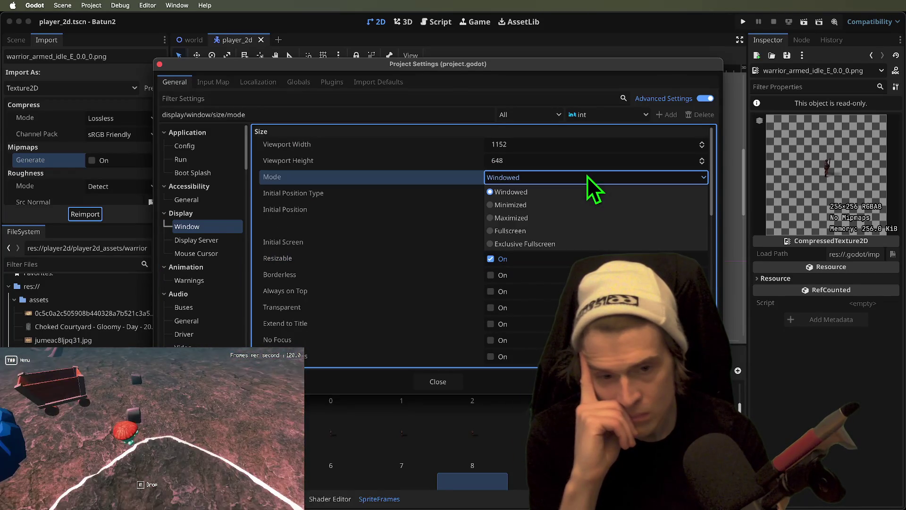
left_click(576, 218)
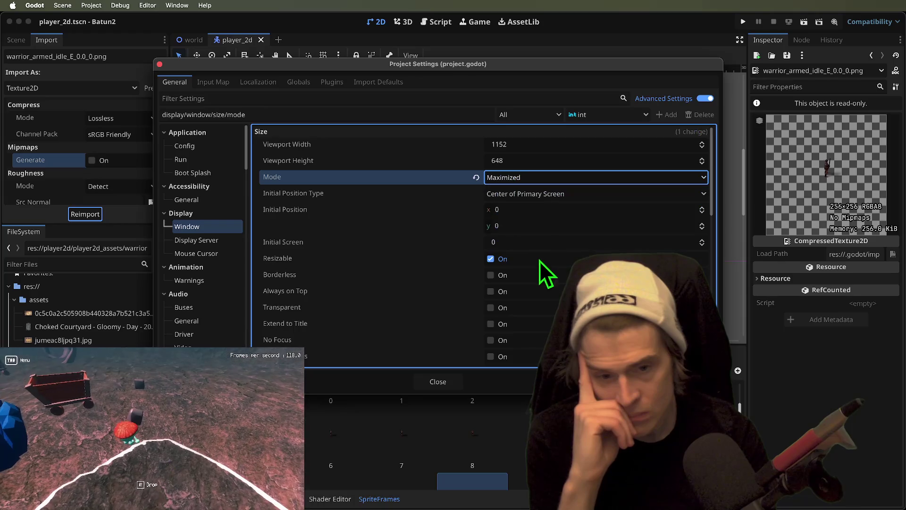
Set stretch mode to viewport and scale mode to integer, close settings, and rerun the game.
scroll(534, 208, "down", 10)
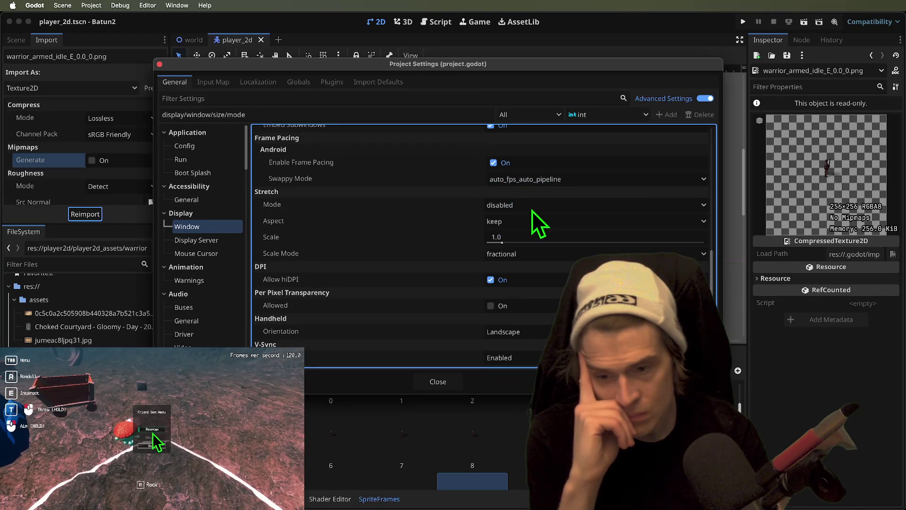
left_click(551, 205)
left_click(540, 245)
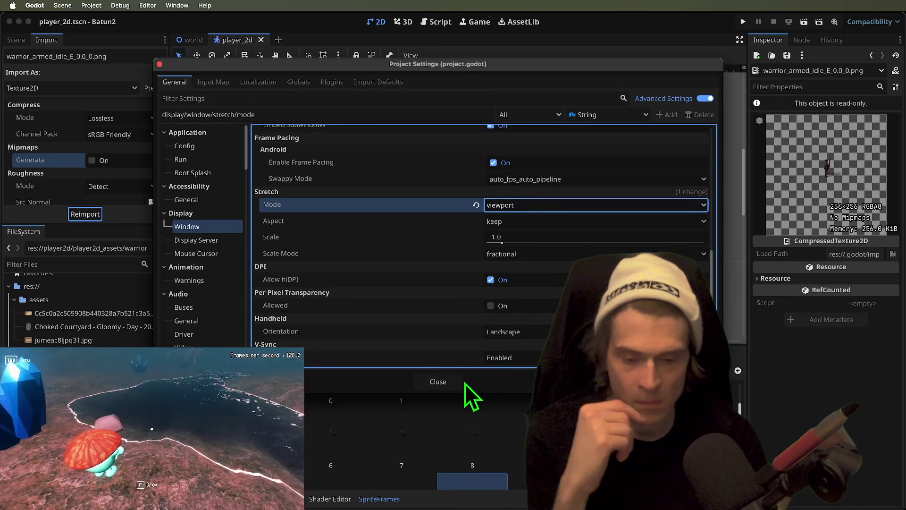
left_click(523, 253)
left_click(525, 270)
left_click(446, 381)
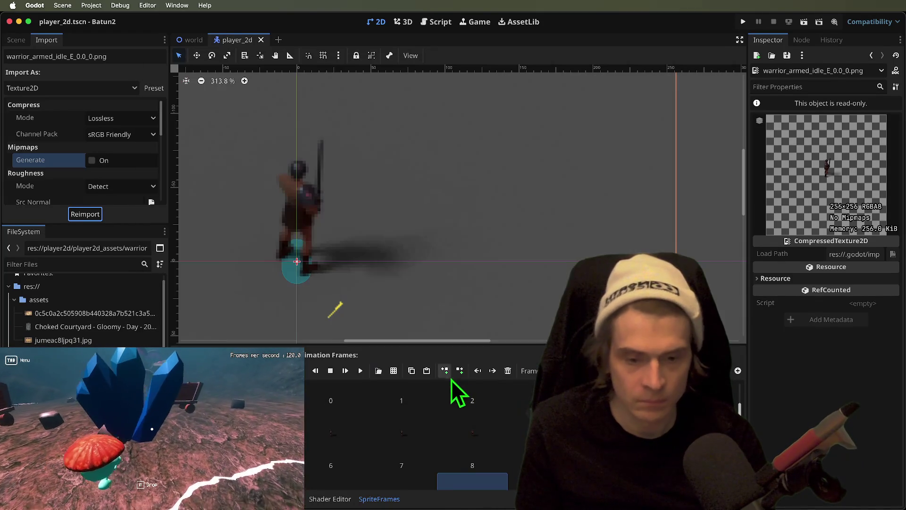
key("super+b")
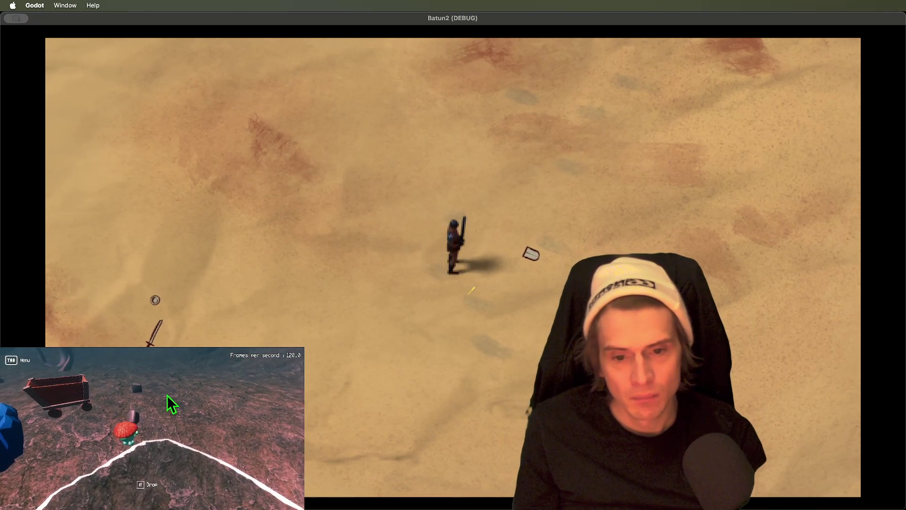
key("a")
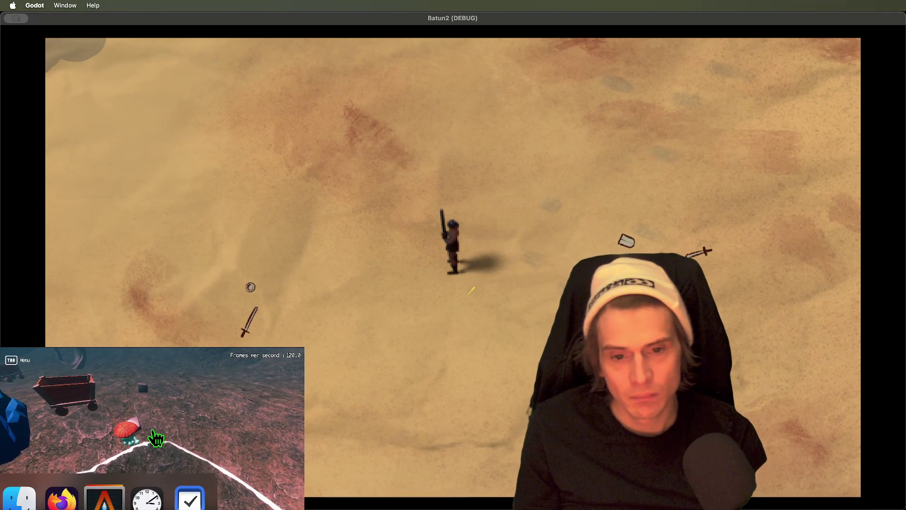
key("super+q")
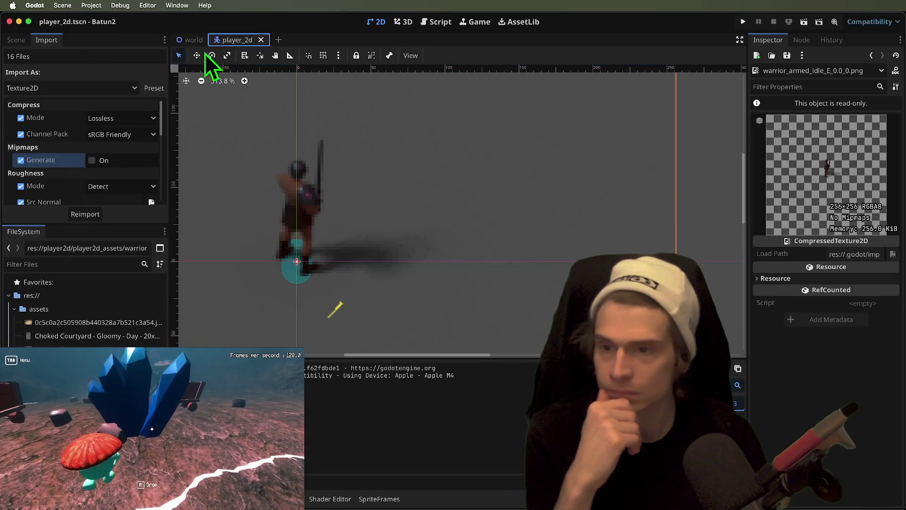
Select the player's Sprite2D, set its texture filter to Nearest Mipmap, and save the scene.
left_click(15, 38)
left_click(61, 89)
left_click(64, 99)
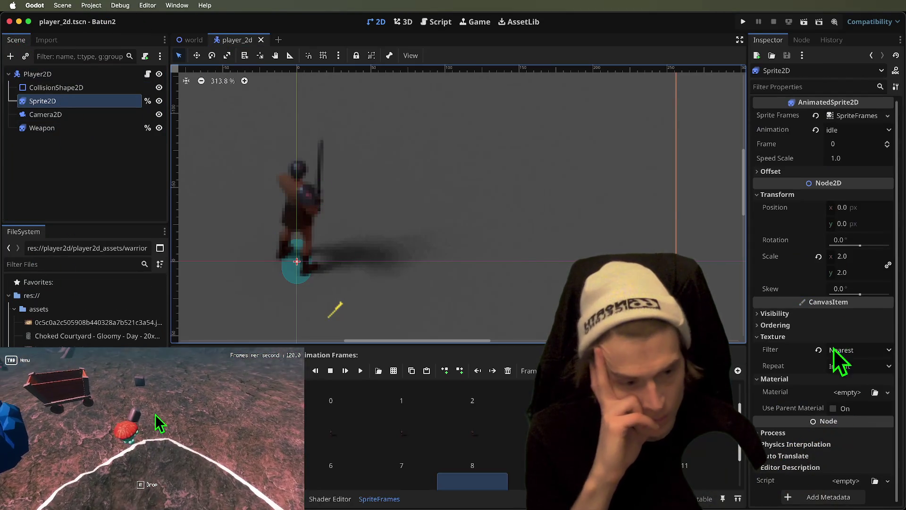
left_click(842, 350)
left_click(848, 395)
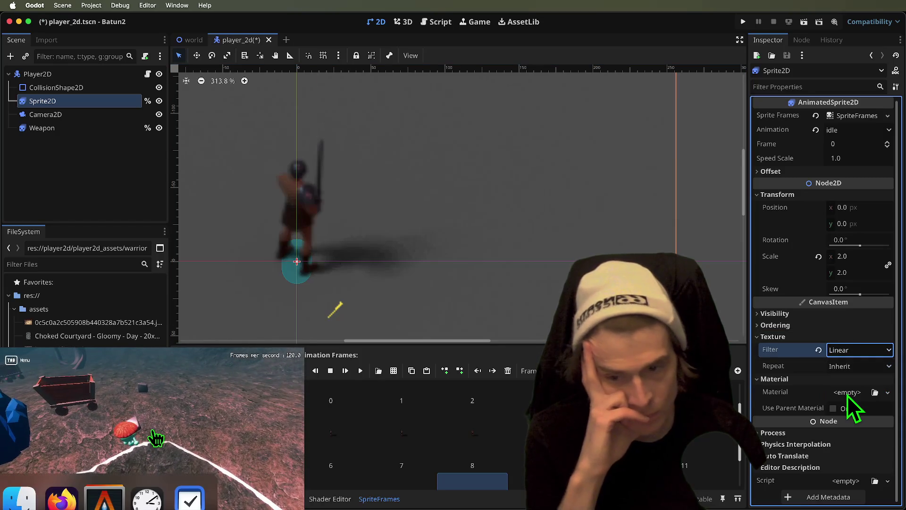
left_click(867, 351)
left_click(865, 364)
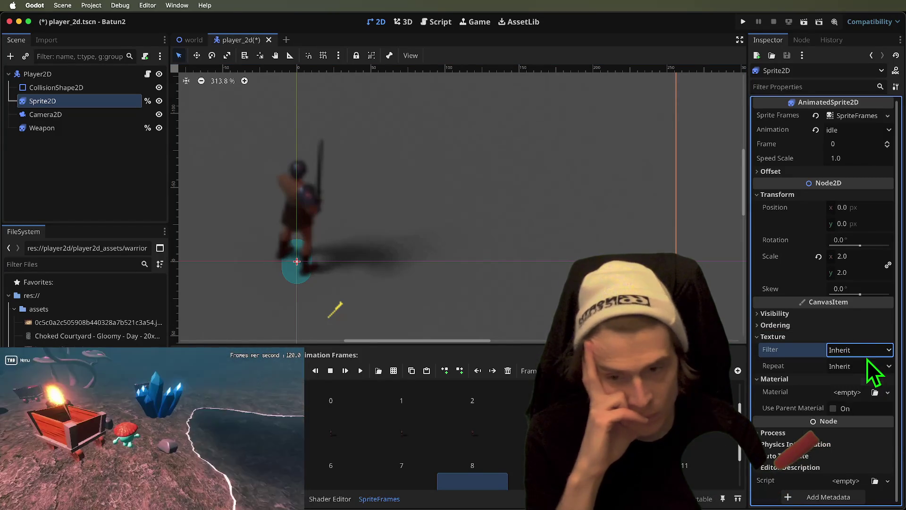
left_click(868, 352)
left_click(863, 406)
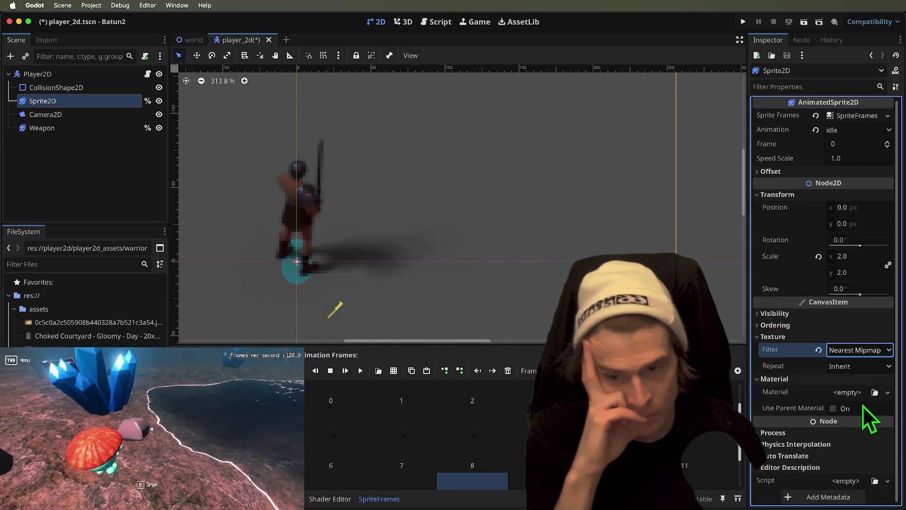
left_click(864, 355)
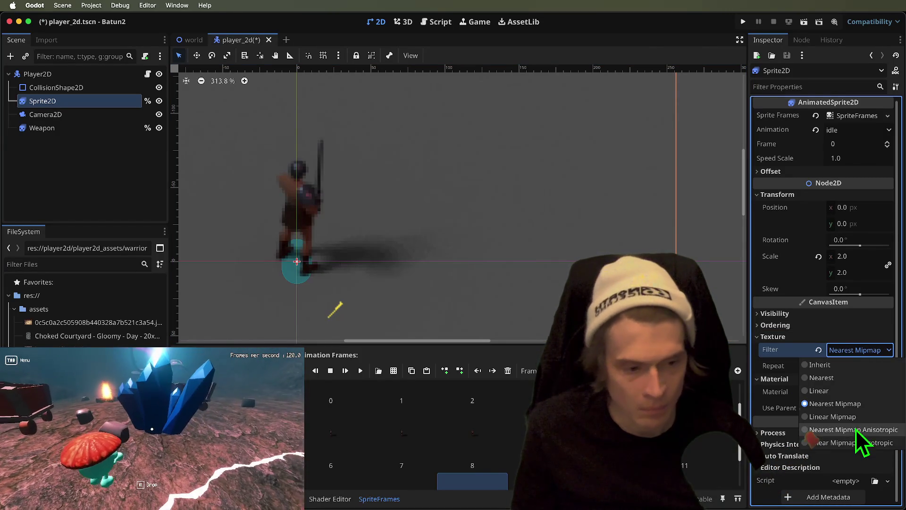
left_click(860, 432)
key("ctrl+s")
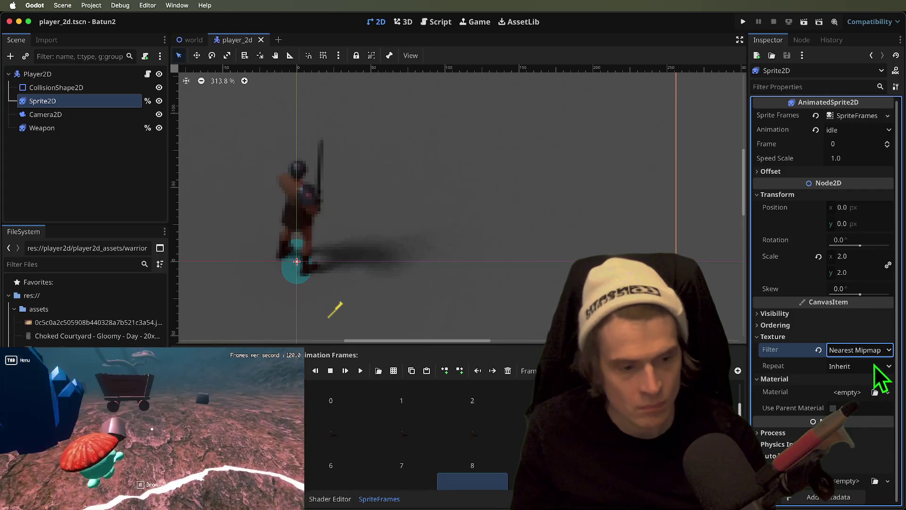
Set the sprite scale to 1 and playtest the game, moving the character left.
left_click(857, 256)
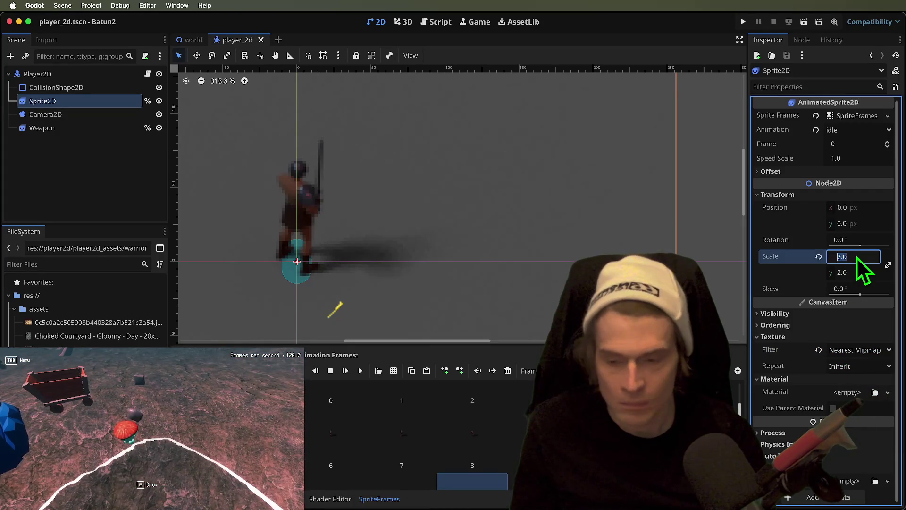
type("1")
key("Return")
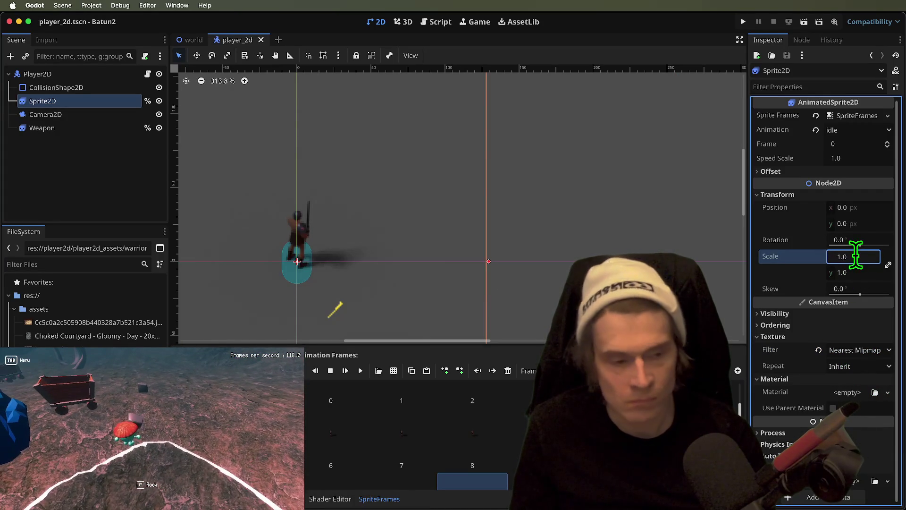
key("super+b")
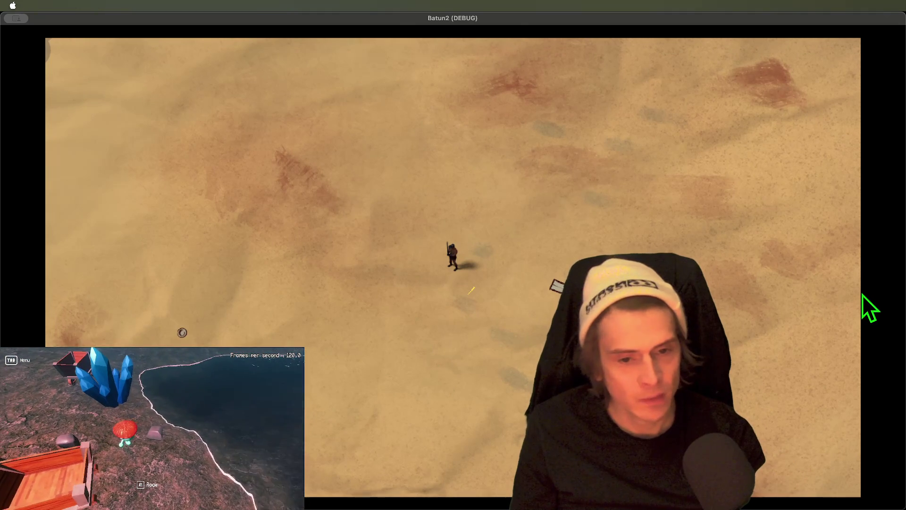
key("super+q")
key("super+b")
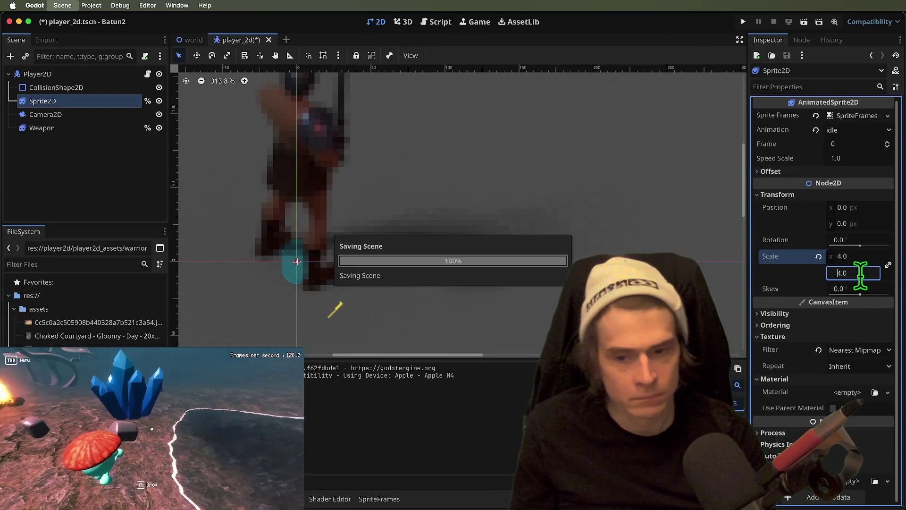
key("a")
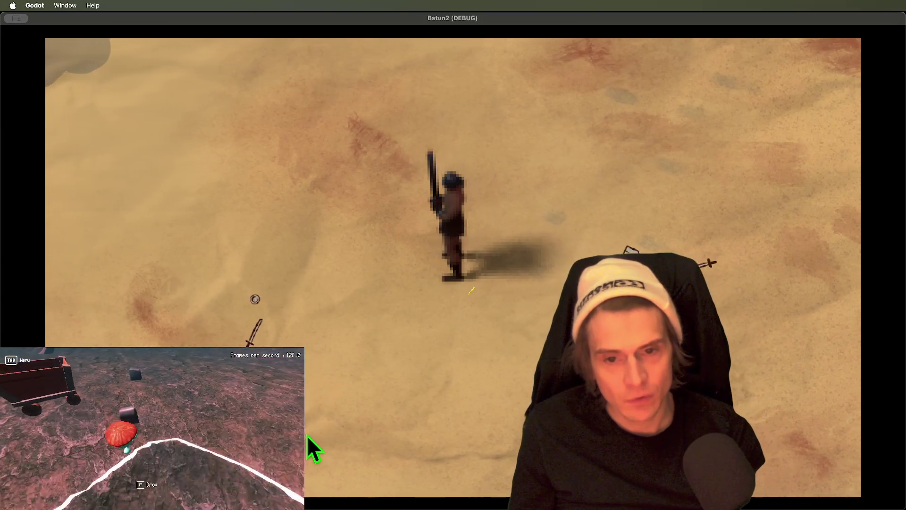
key("super+q")
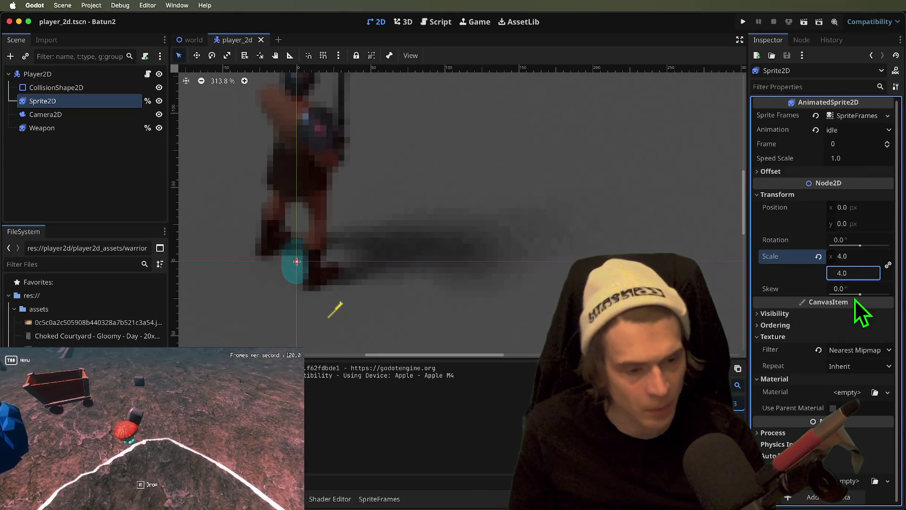
Switch the sprite's texture filter to Linear and run the game to view the smoothed sprite.
left_click(849, 349)
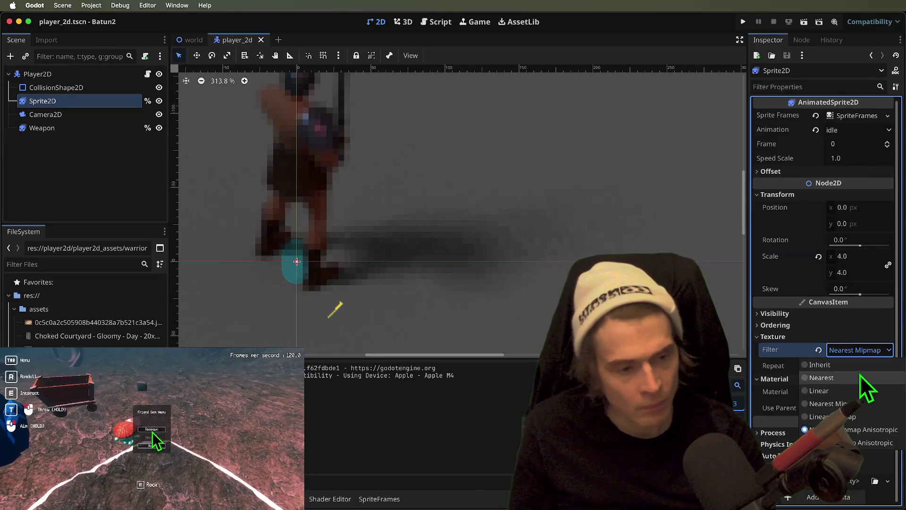
left_click(857, 391)
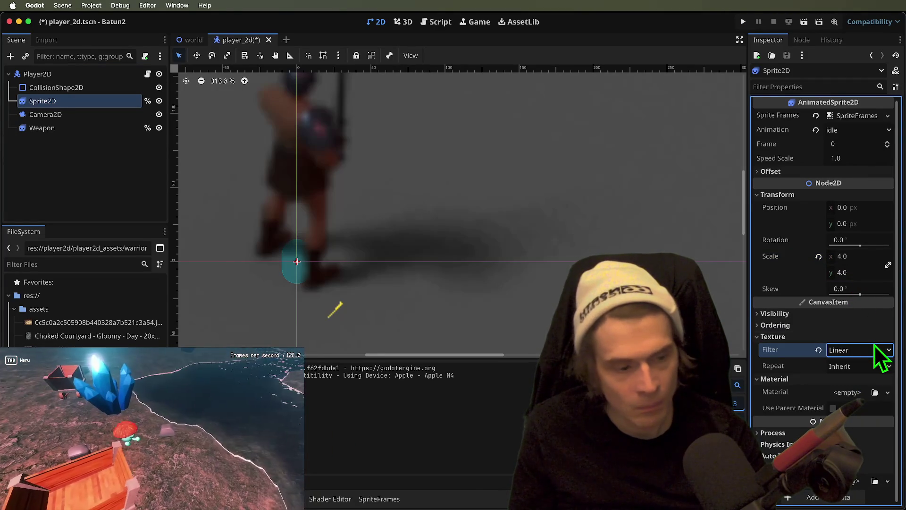
key("super+b")
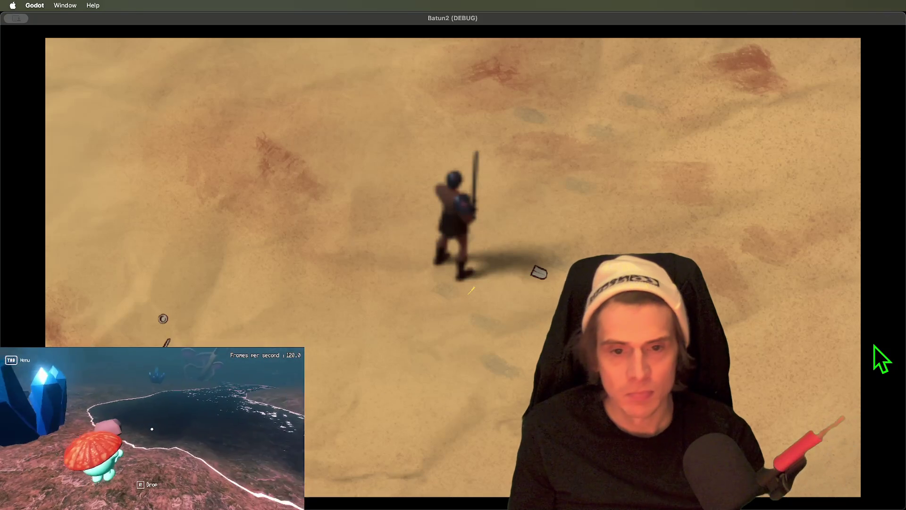
key("super+period")
Return the filter to Nearest Mipmap and walk the character left, up and right in a test run.
left_click(876, 349)
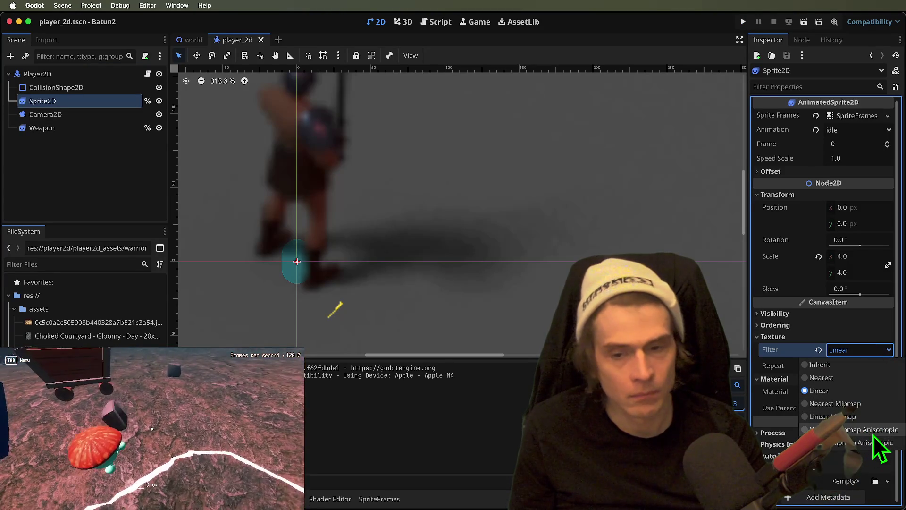
left_click(873, 436)
key("super+b")
key("a")
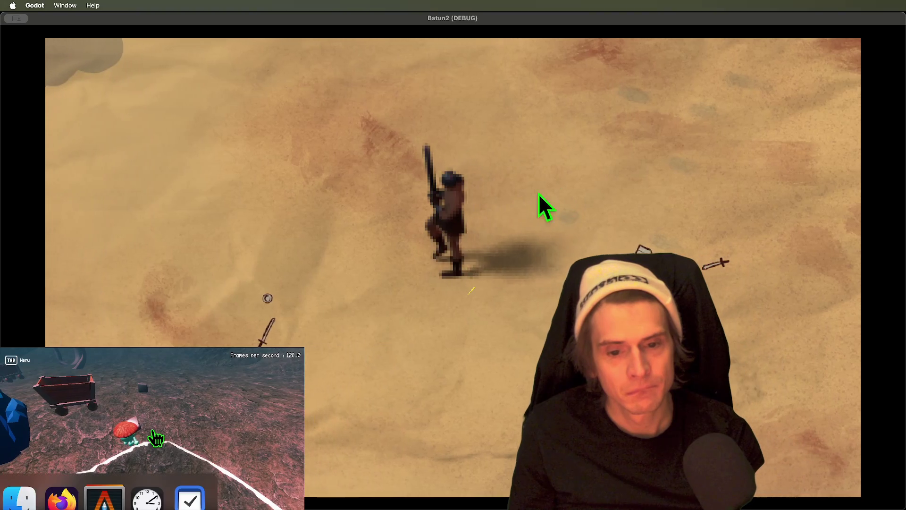
key("w")
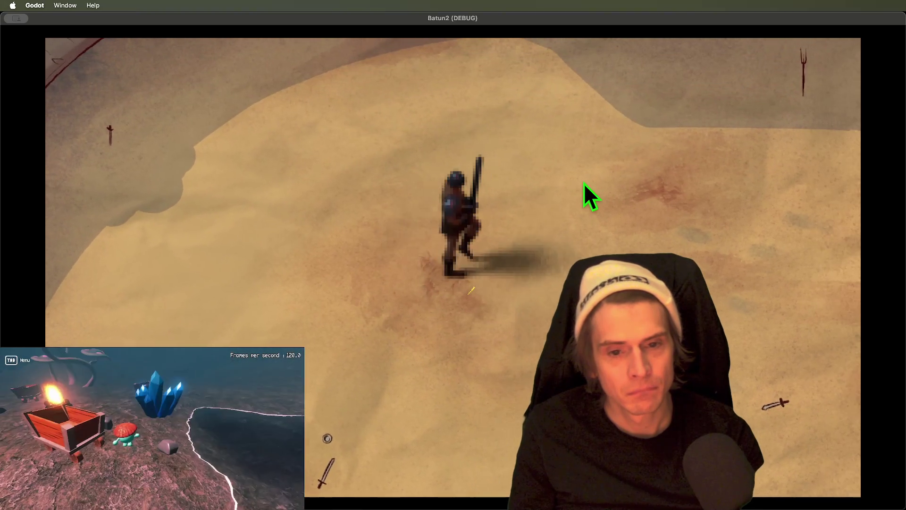
key("d")
key("super+period")
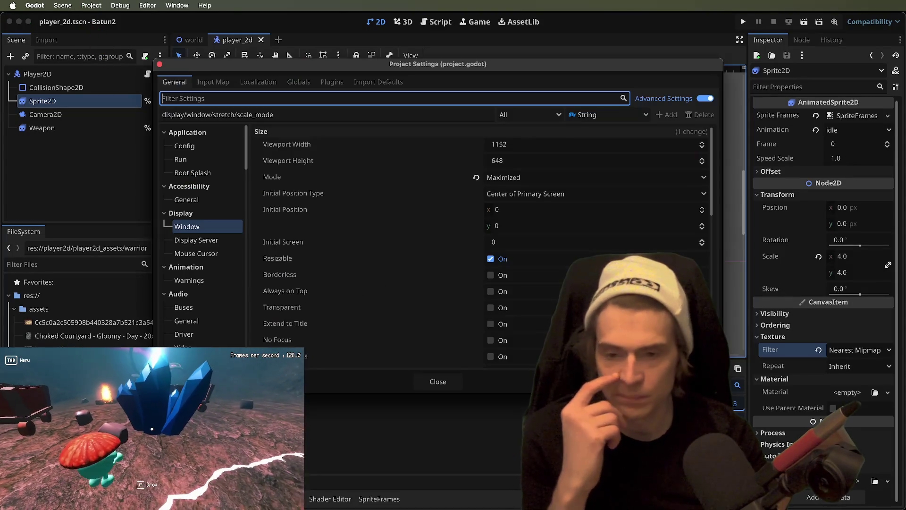
Set Stretch Mode to canvas_items and Aspect to expand with integer Scale Mode, then run the game.
scroll(538, 347, "down", 10)
left_click(528, 302)
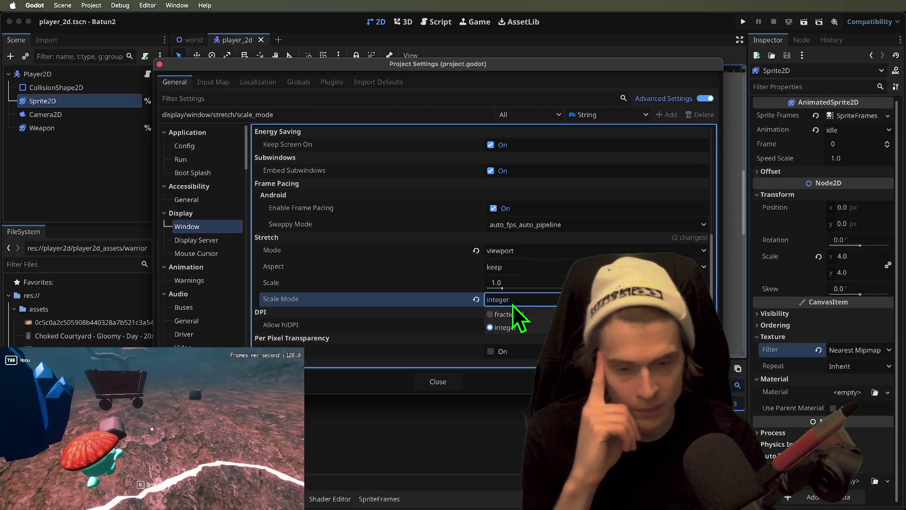
left_click(516, 267)
left_click(516, 266)
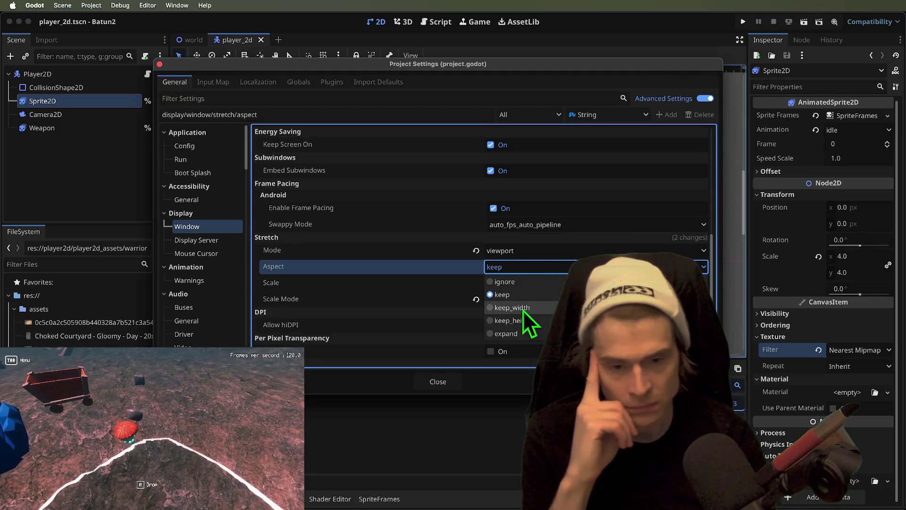
left_click(528, 333)
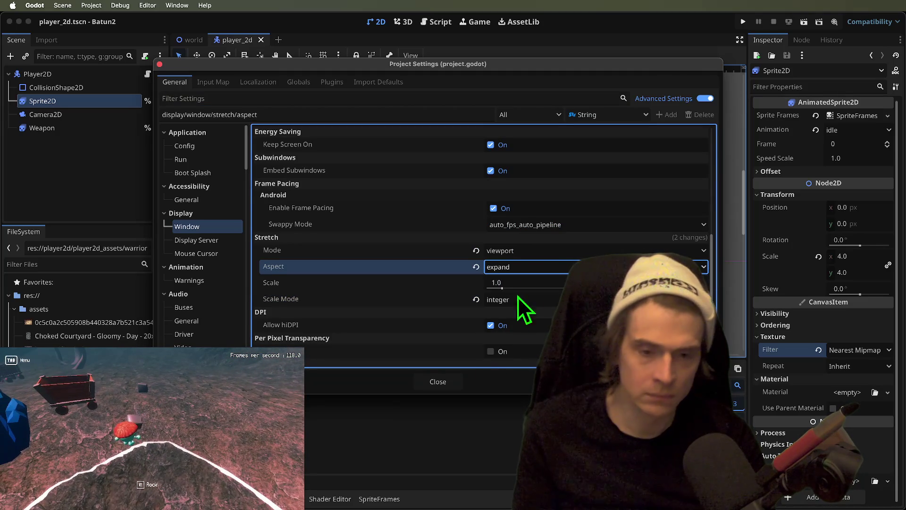
left_click(517, 250)
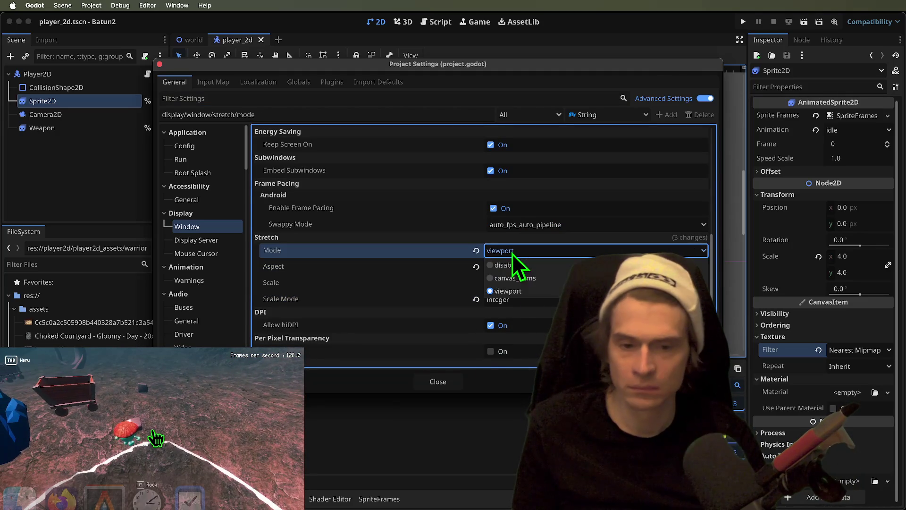
left_click(536, 290)
left_click(534, 299)
left_click(436, 382)
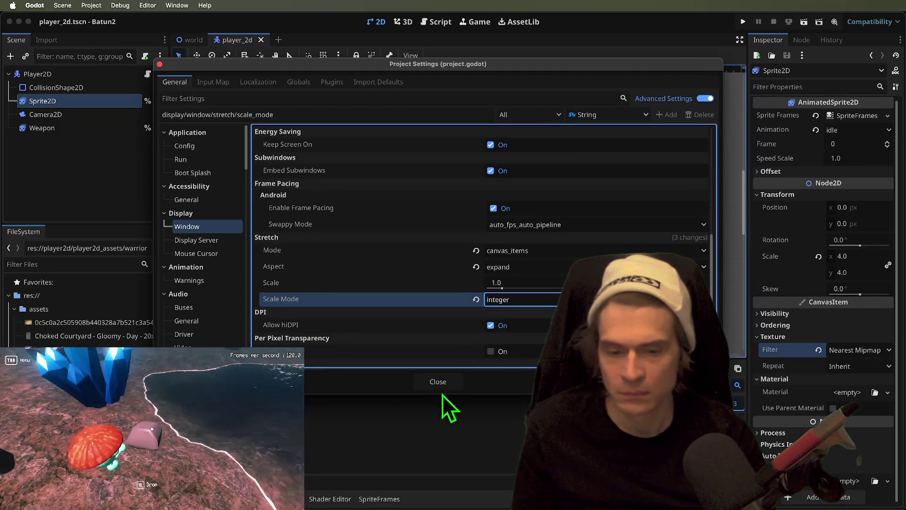
left_click(436, 381)
key("super+b")
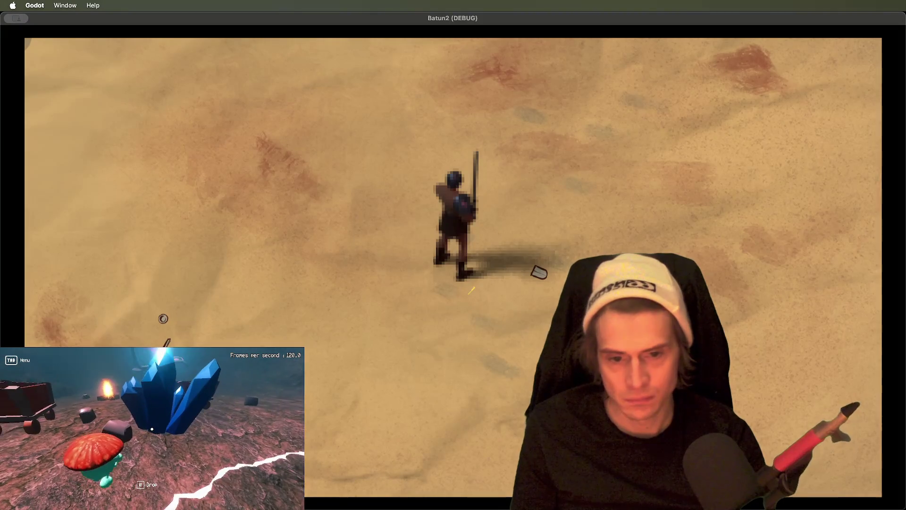
key("super+period")
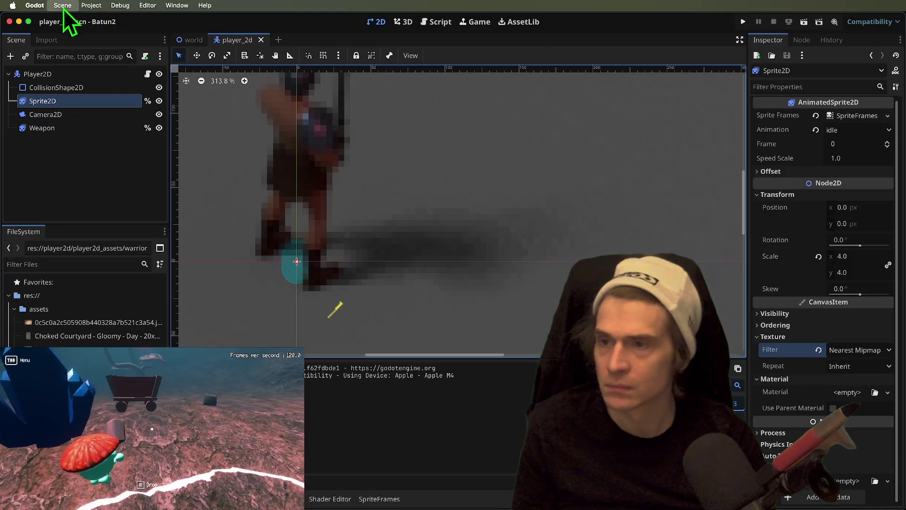
Recheck the stretch scale mode in Project Settings, then run the game again.
left_click(81, 5)
left_click(95, 17)
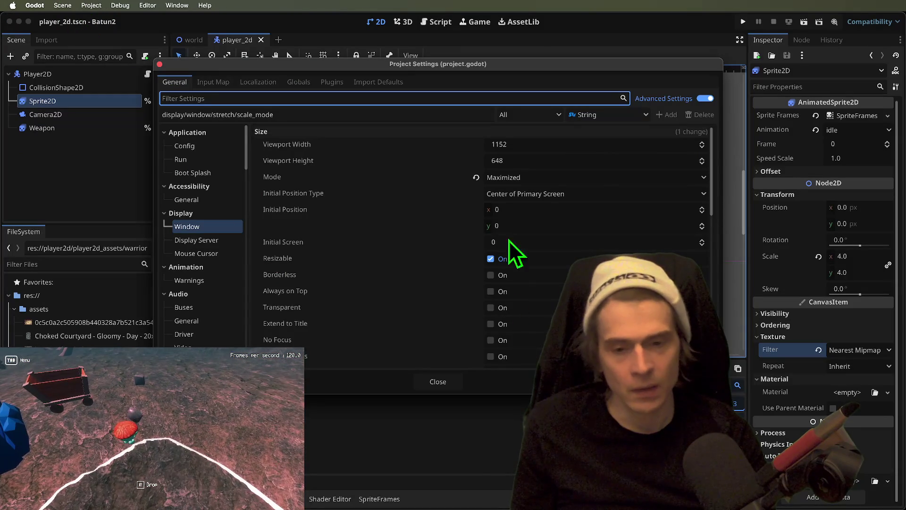
left_click(199, 232)
scroll(378, 236, "down", 3)
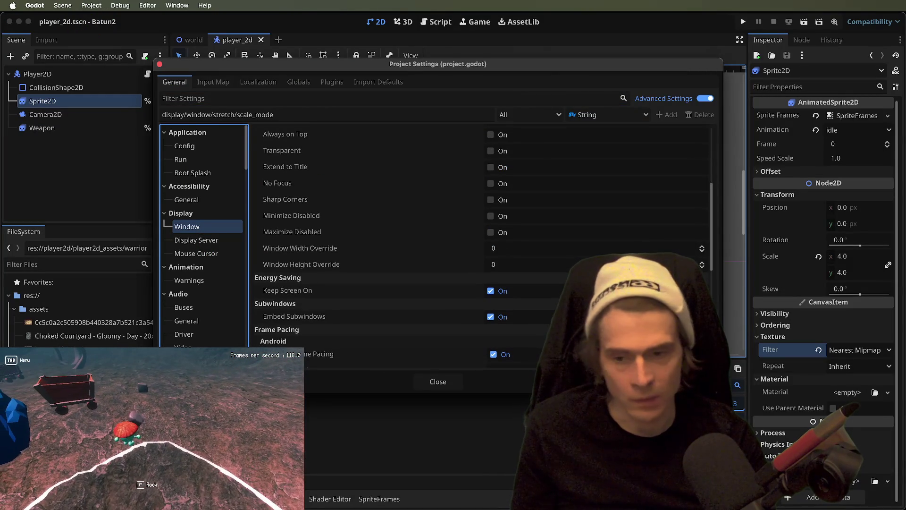
scroll(548, 307, "down", 2)
left_click(546, 304)
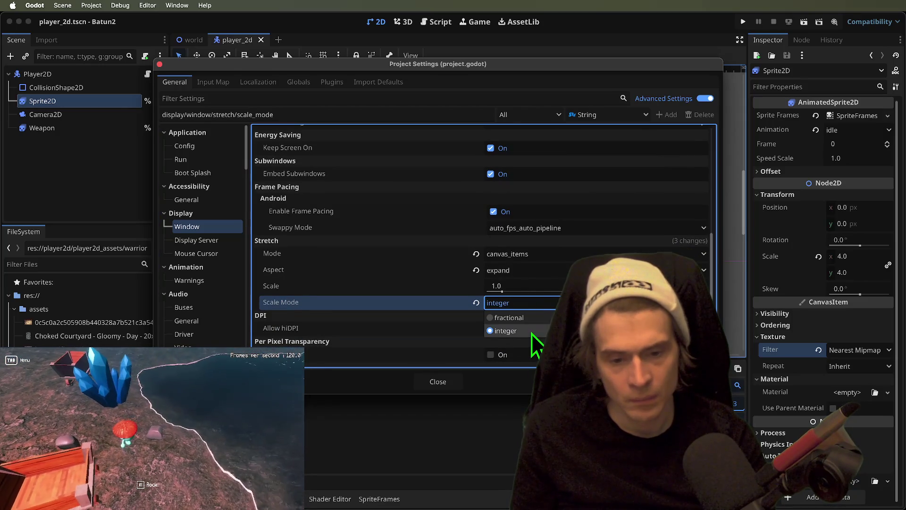
left_click(446, 383)
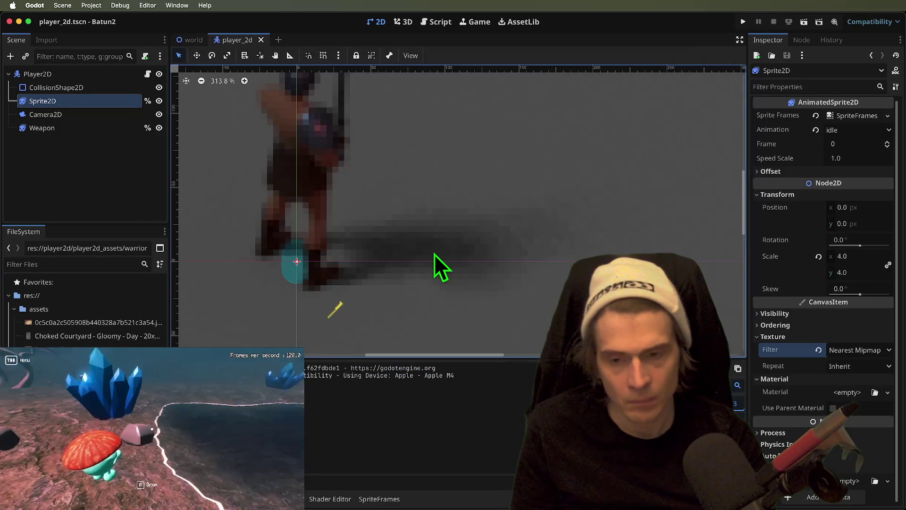
key("super+b")
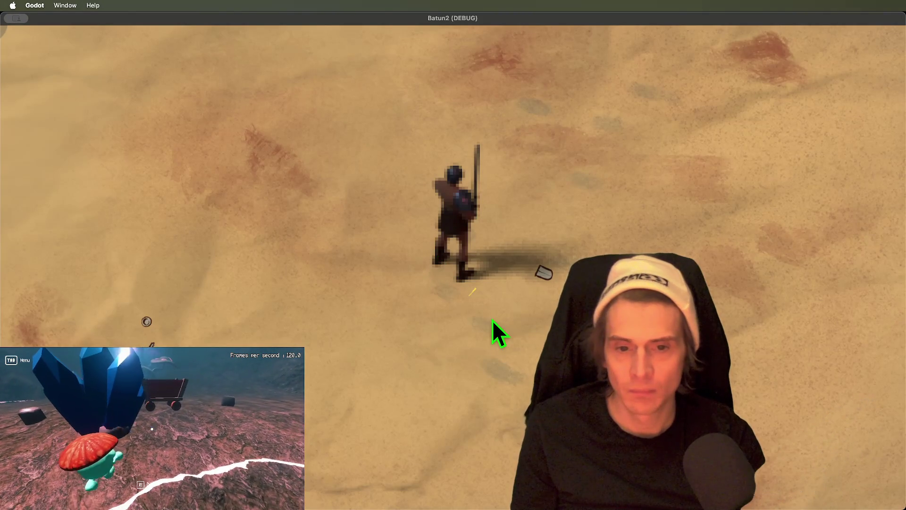
key("super+period")
left_click(858, 272)
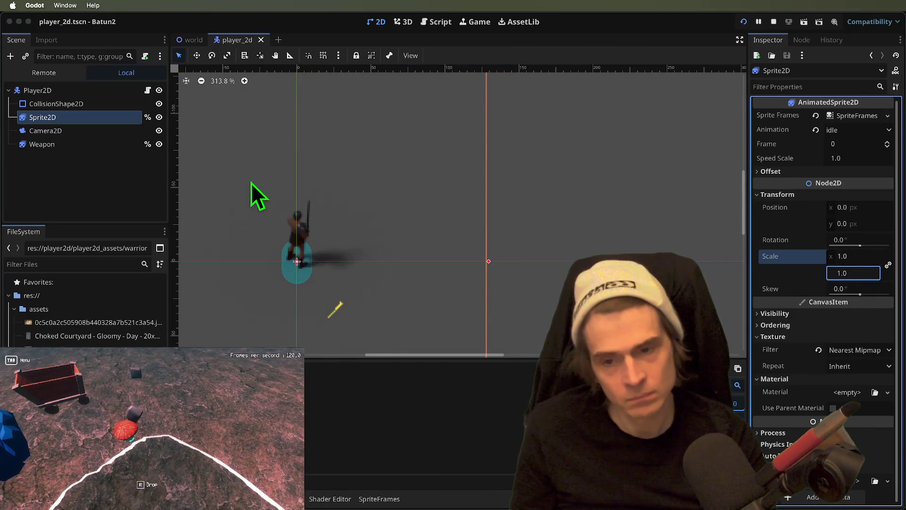
Run the game and walk the 1.0-scale character north, down-right, down-left and left across the sand.
key("super+b")
key("w")
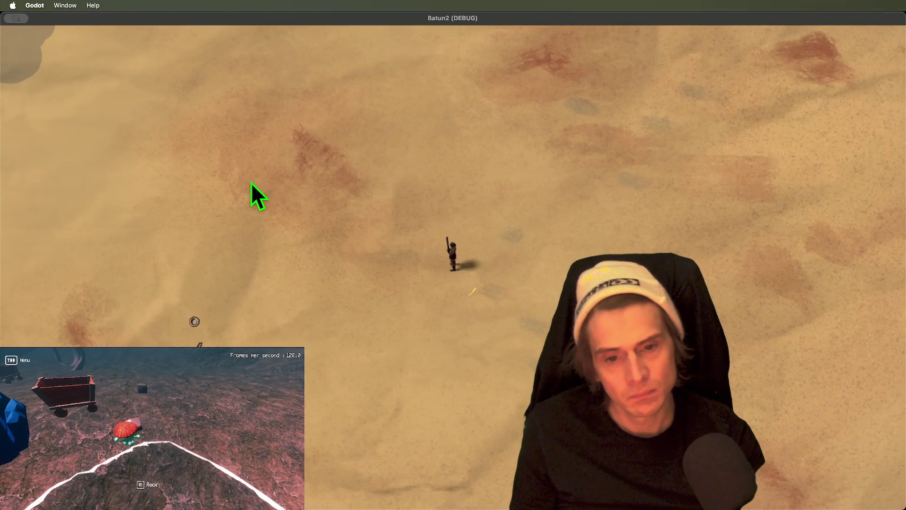
key("w")
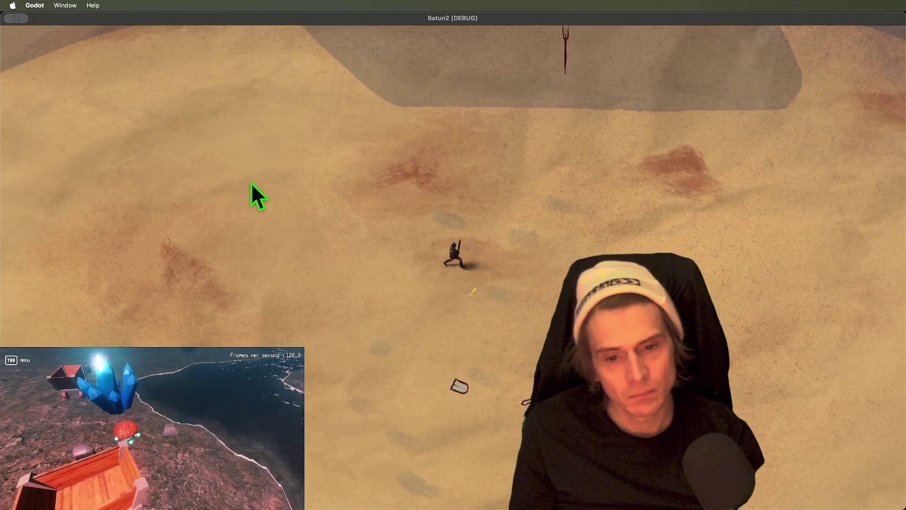
key("s")
key("d")
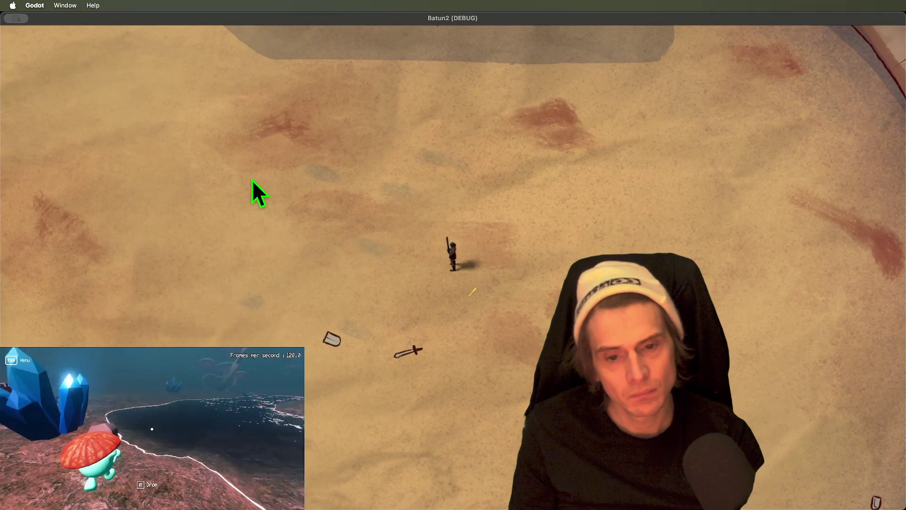
key("s")
key("a")
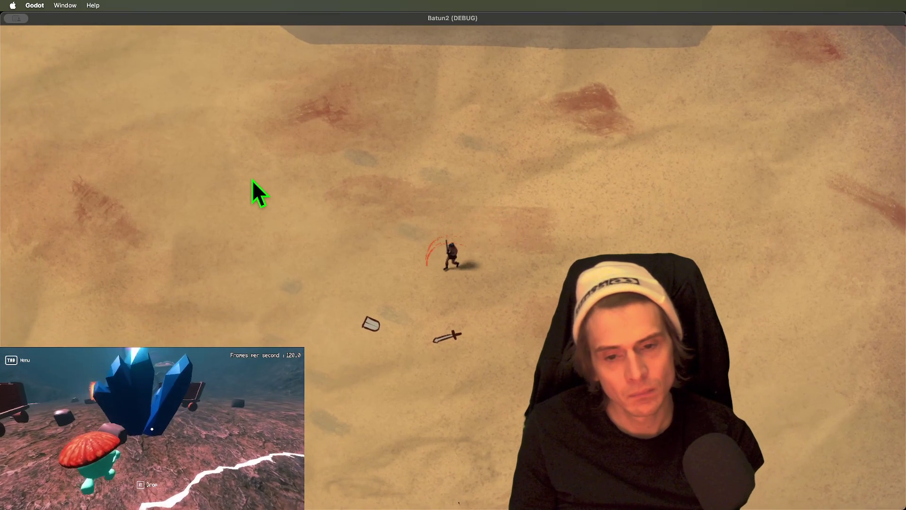
key("s")
key("a")
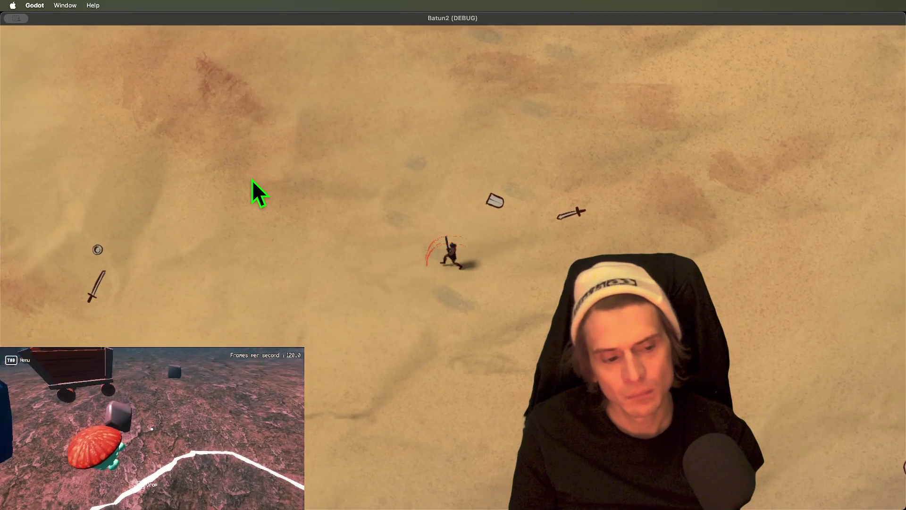
key("a")
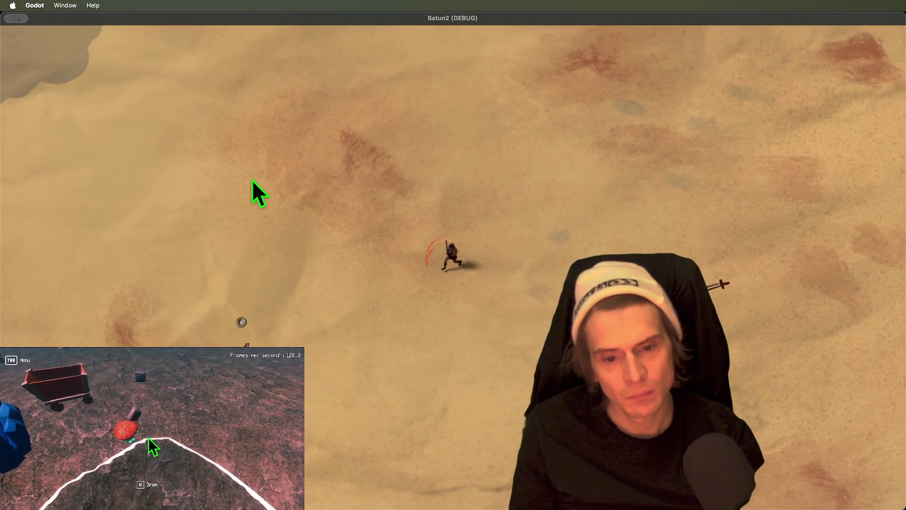
key("super+period")
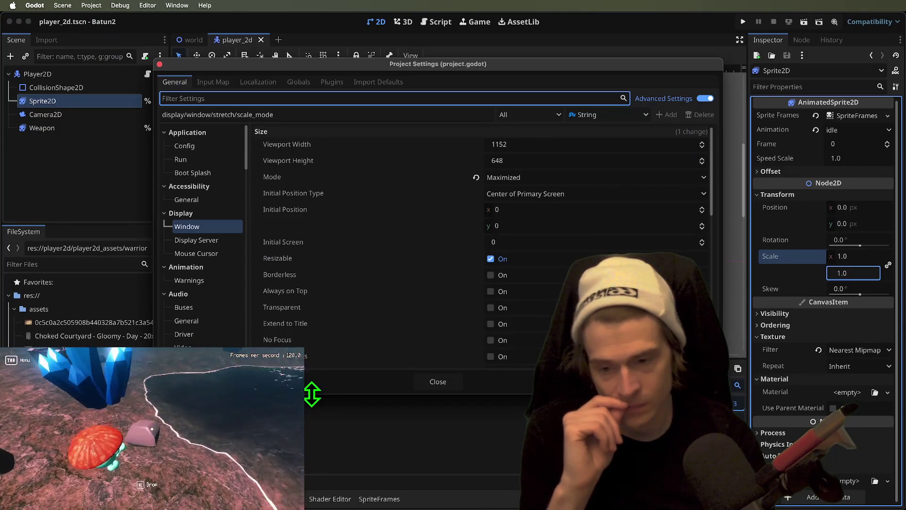
Enable Per Pixel Transparency > Allowed in Project Settings.
scroll(404, 350, "down", 10)
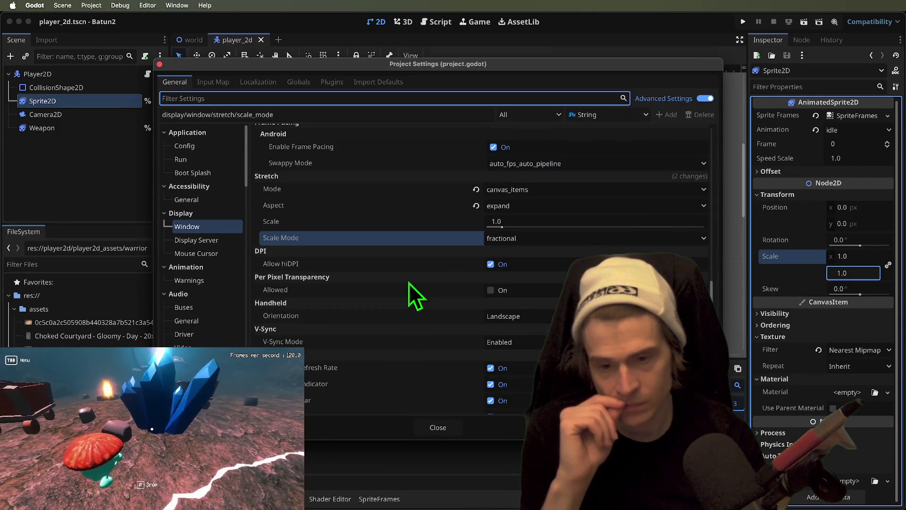
left_click(514, 293)
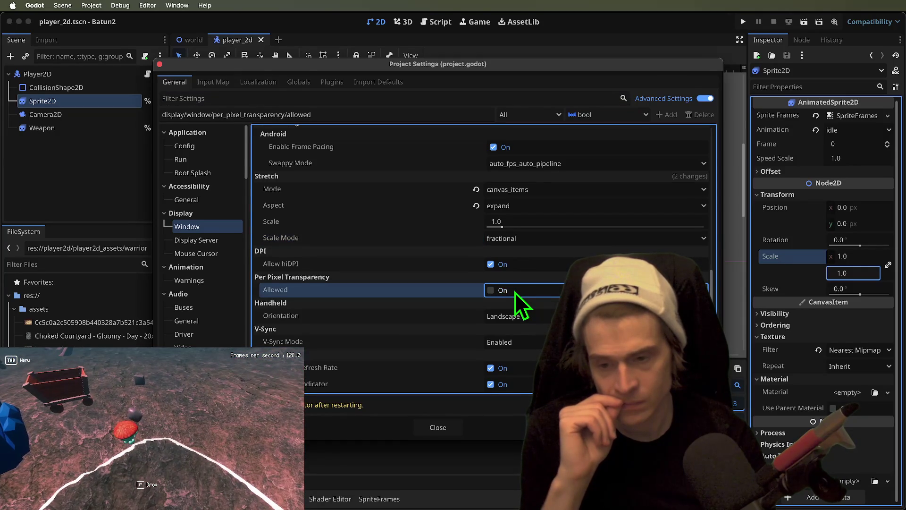
scroll(515, 293, "down", 2)
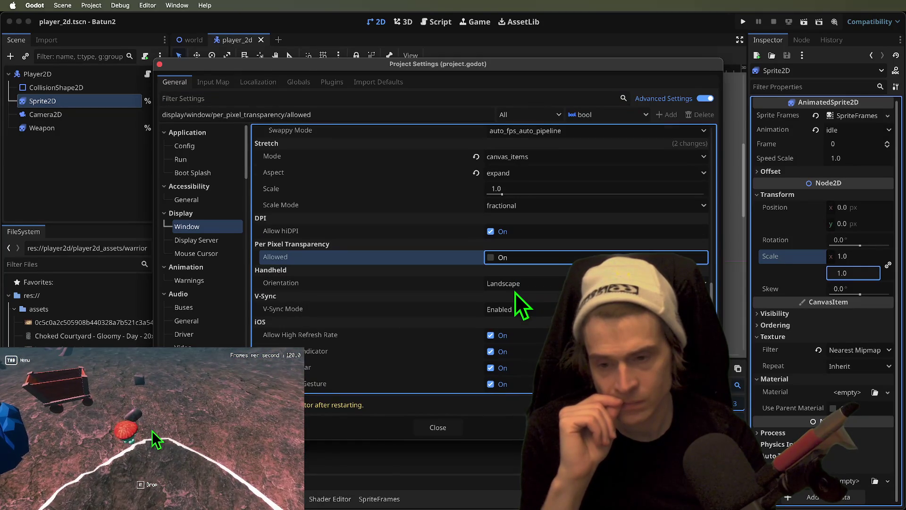
left_click(522, 263)
scroll(521, 263, "up", 3)
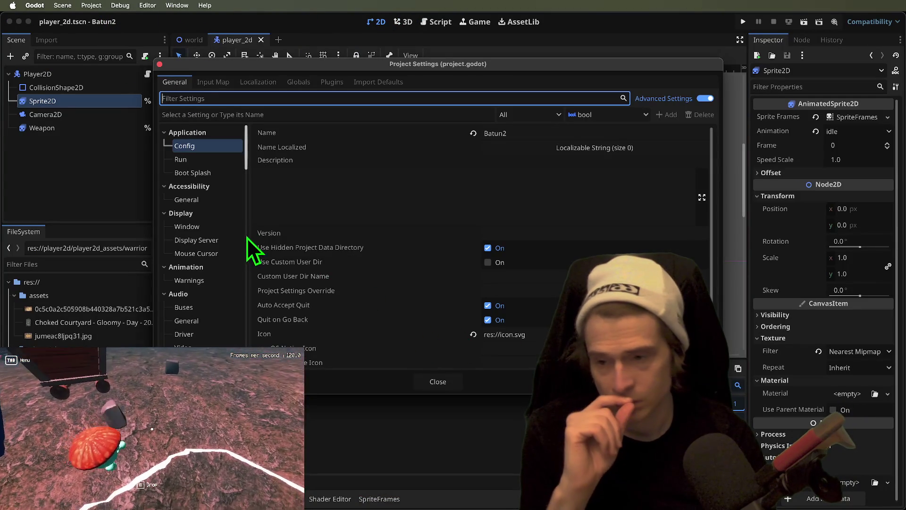
Set the Display > Window stretch scale to 2.0 and run the game.
left_click(203, 227)
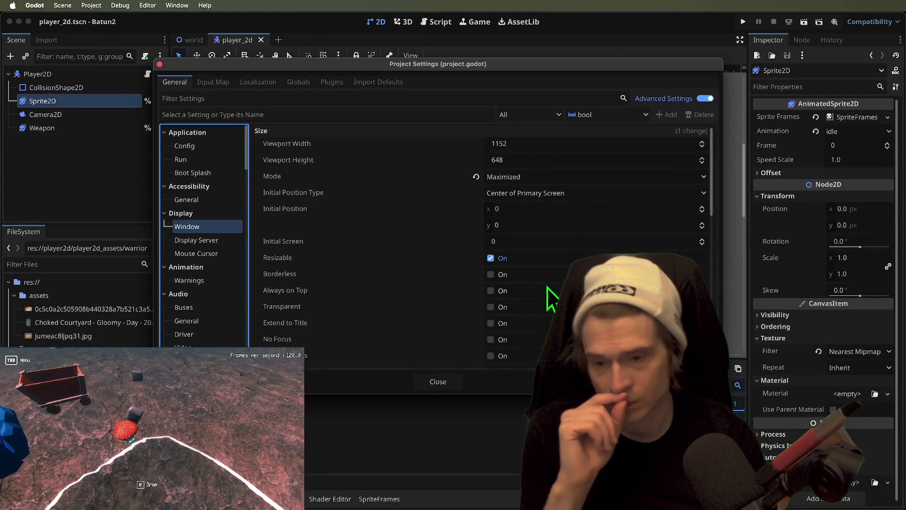
scroll(546, 290, "down", 5)
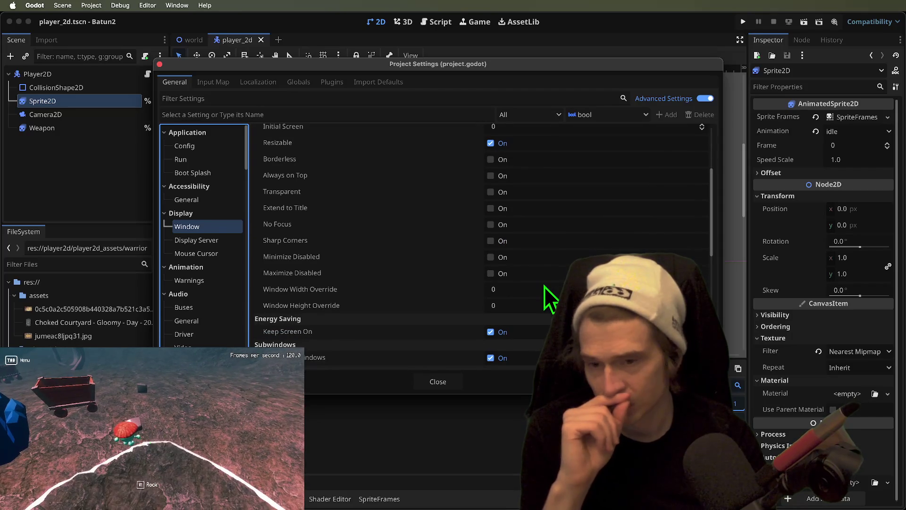
scroll(545, 286, "down", 8)
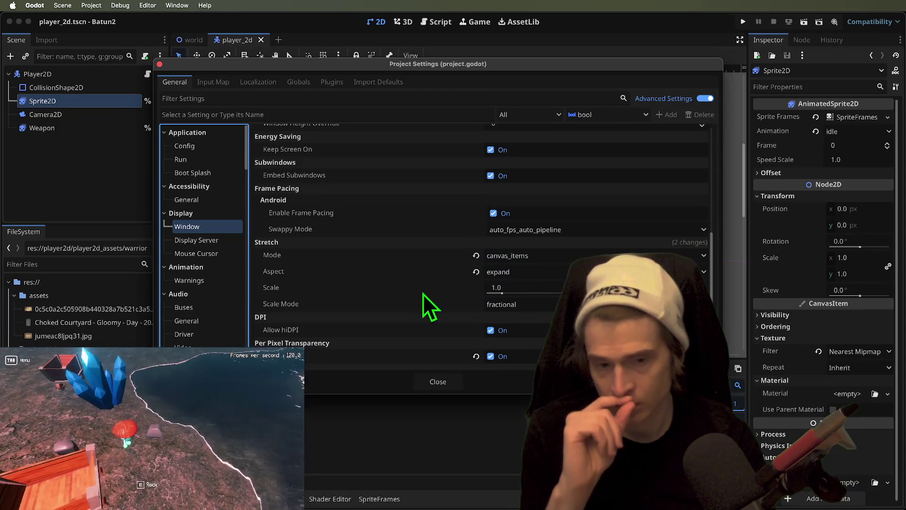
left_click(521, 293)
type("2")
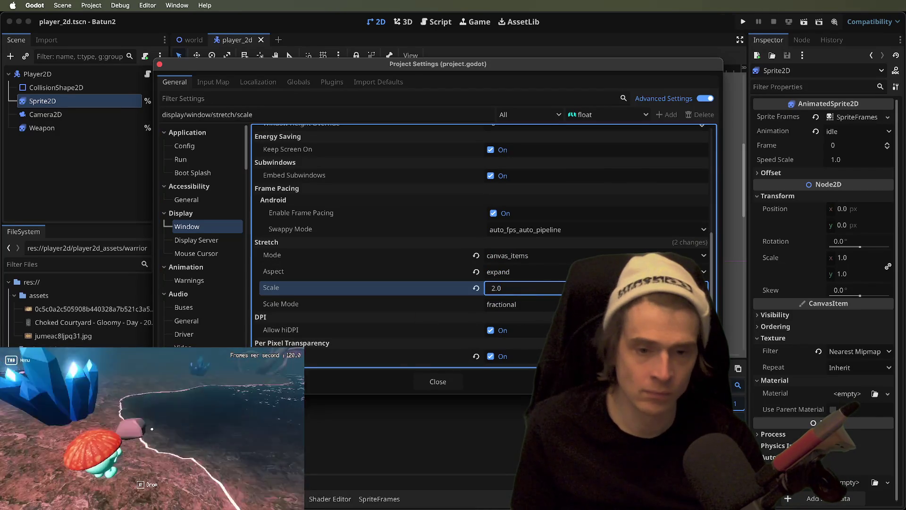
left_click(441, 382)
key("super+b")
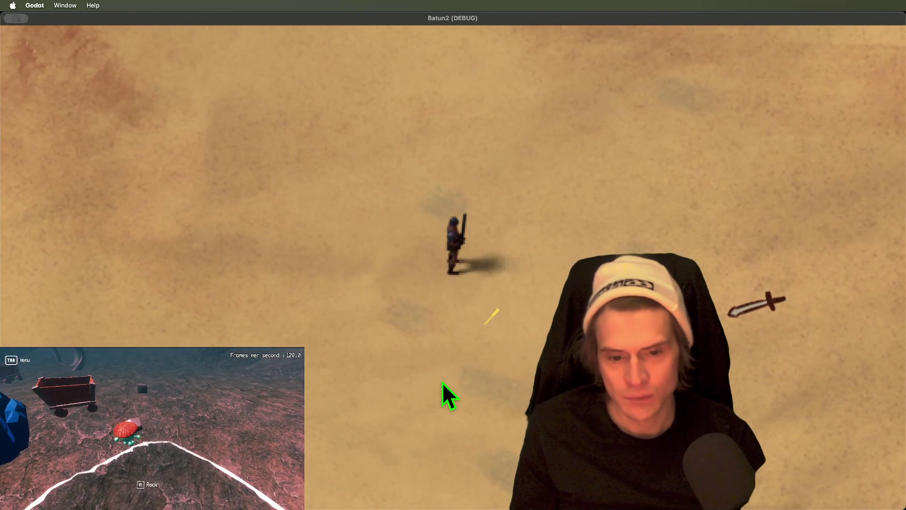
Hide the Weapon node, test a sword swing in the running game, and open player_2d.gd.
key("super+period")
left_click(337, 310)
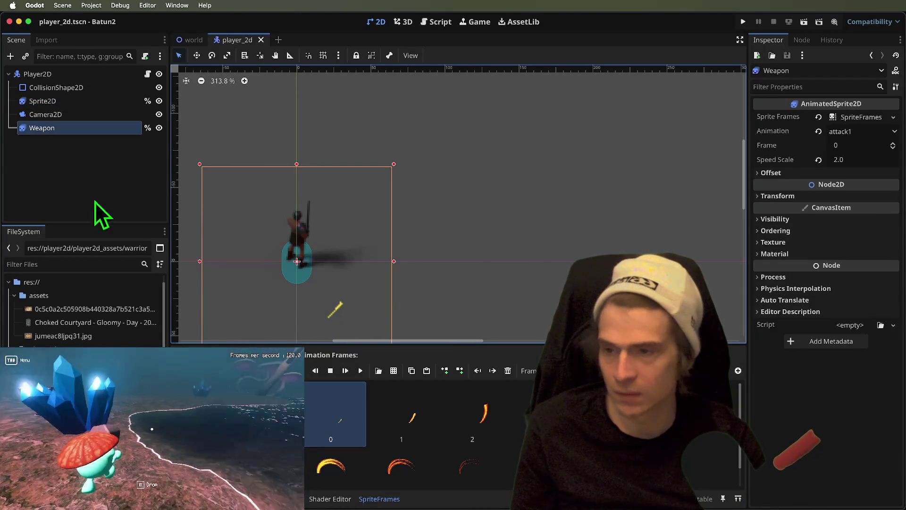
left_click(159, 127)
key("super+b")
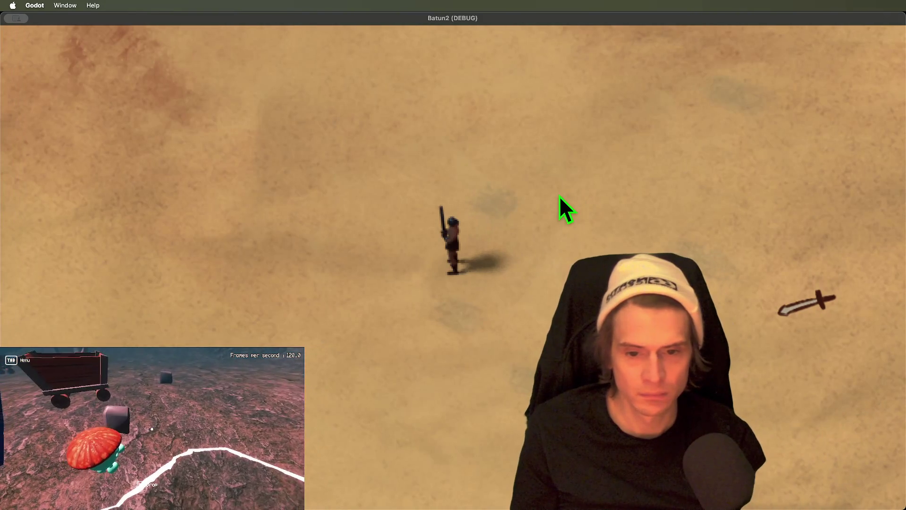
left_click(559, 197)
key("super+period")
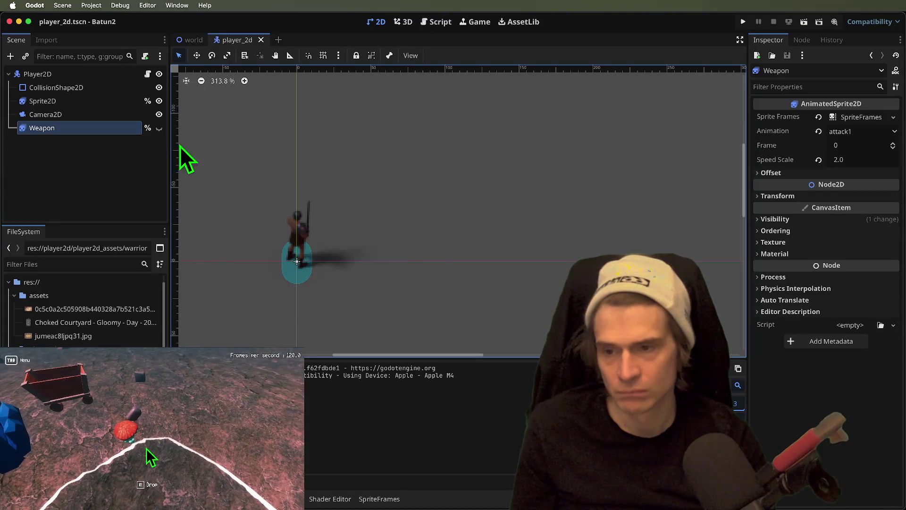
left_click(148, 74)
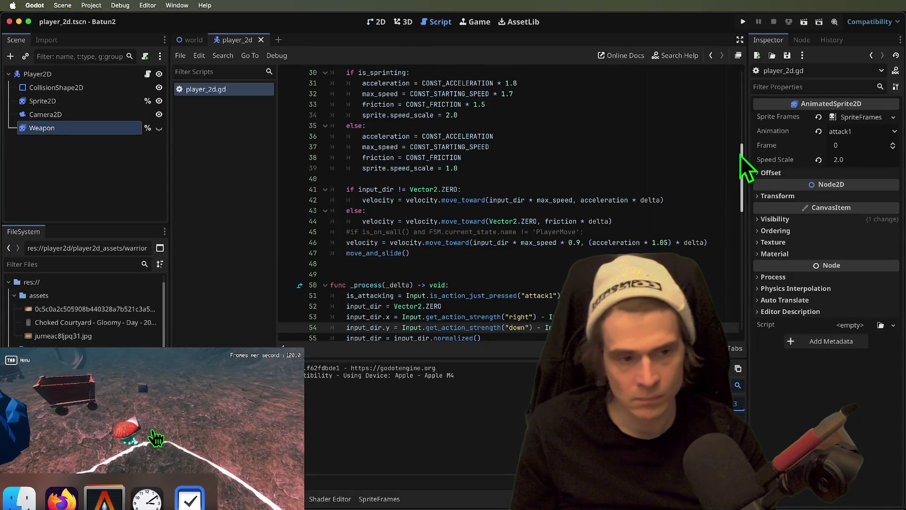
Add '%Weapon.show()' above the attack1 play call in attack() and save the script.
left_click_drag(741, 158, 754, 431)
key("Up")
key("Up")
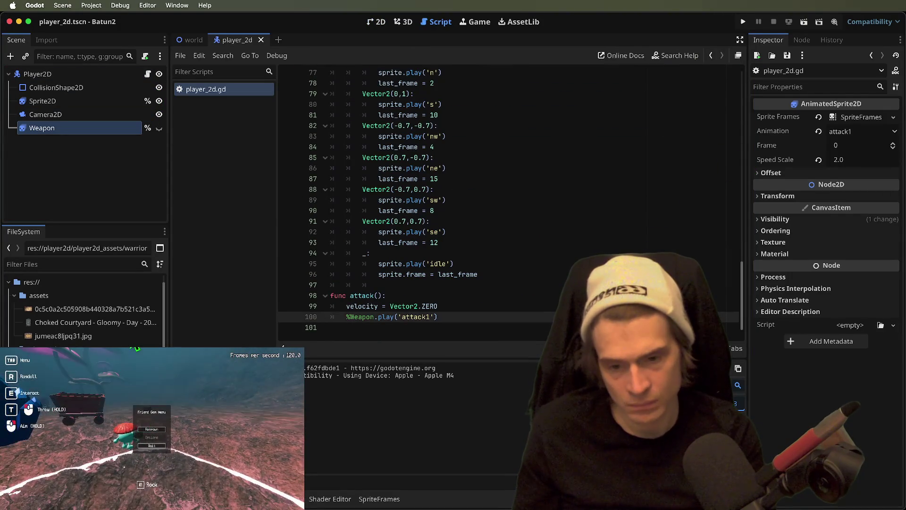
key("End")
key("Return")
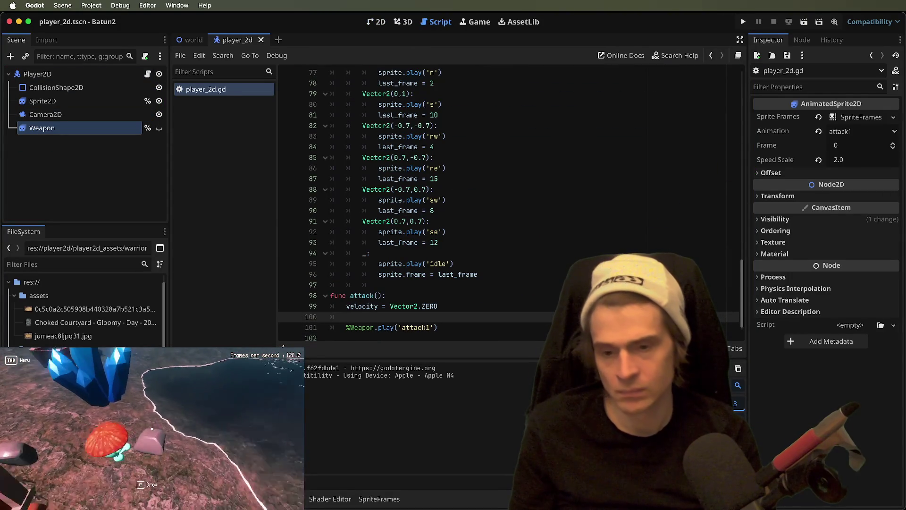
type("%W")
key("Return")
type("%Weapon.show")
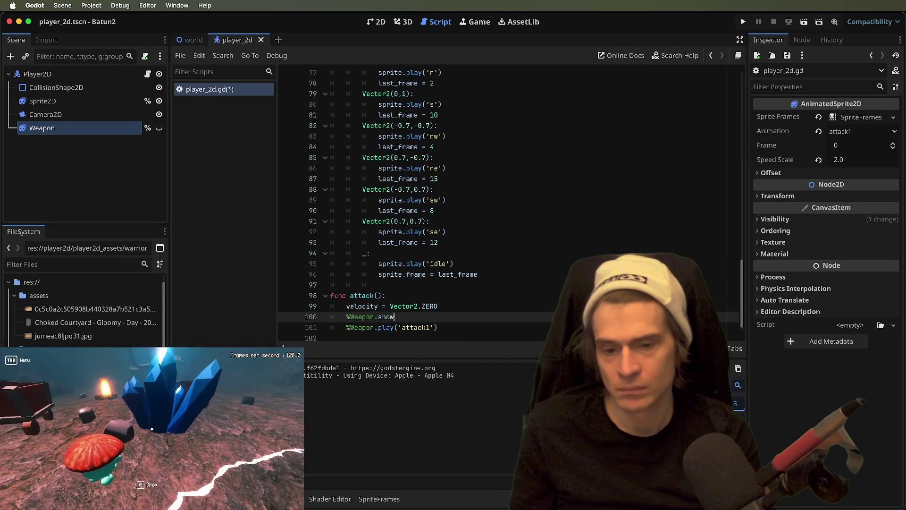
key("Return")
key("Down")
key("End")
key("Return")
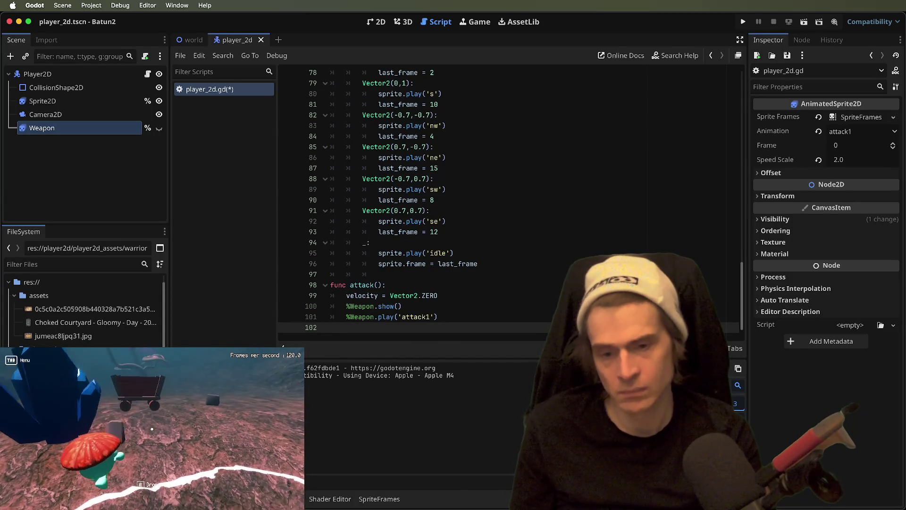
key("ctrl+s")
Run the game, trigger a sword attack, and stop it.
key("super+b")
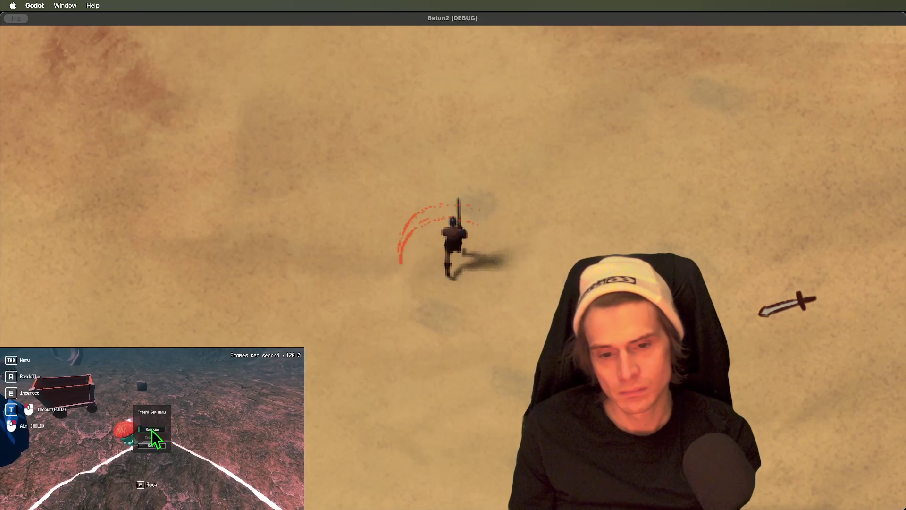
key("a")
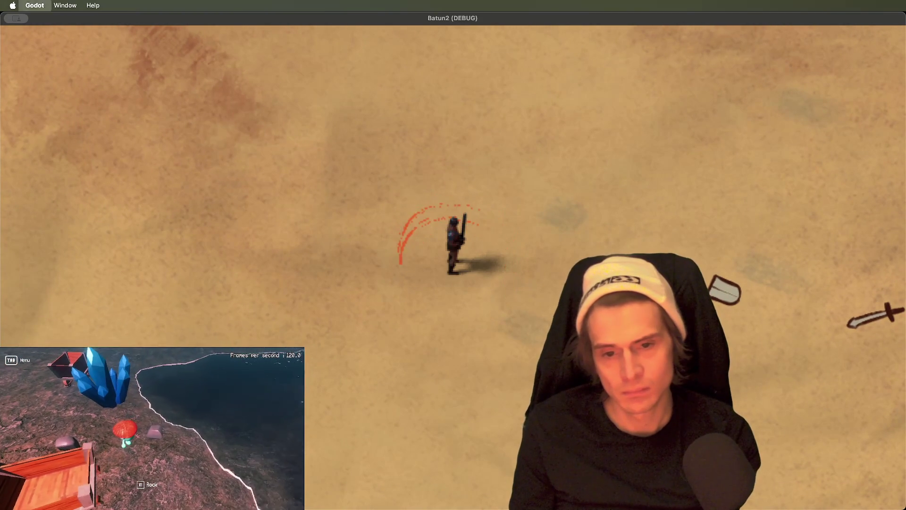
key("super+q")
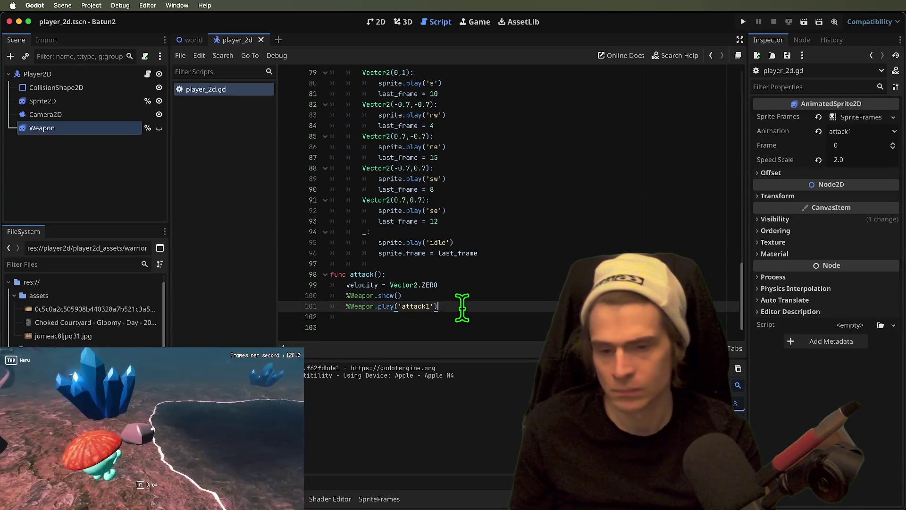
Write a %Weapon.animation_finished.connect lambda hiding the Weapon, replacing the standalone hide line.
key("Return")
type("%W")
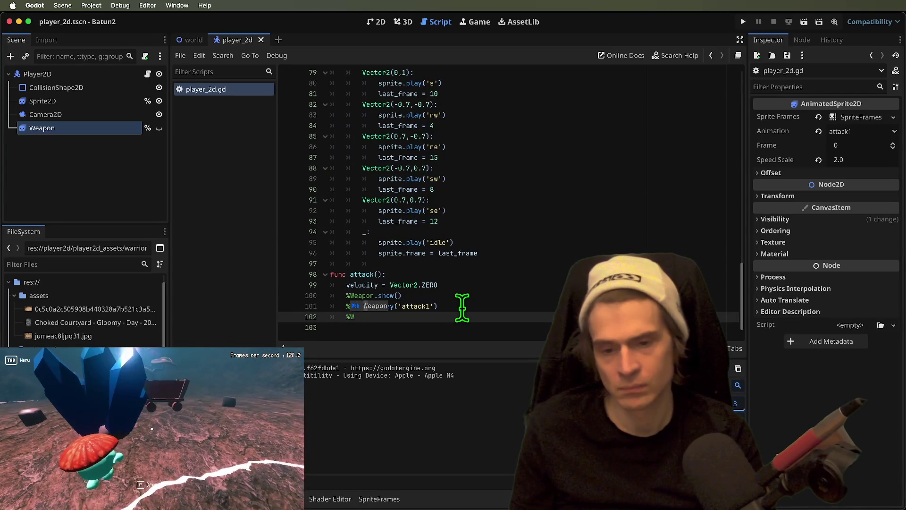
type("eapon.hide")
key("Return")
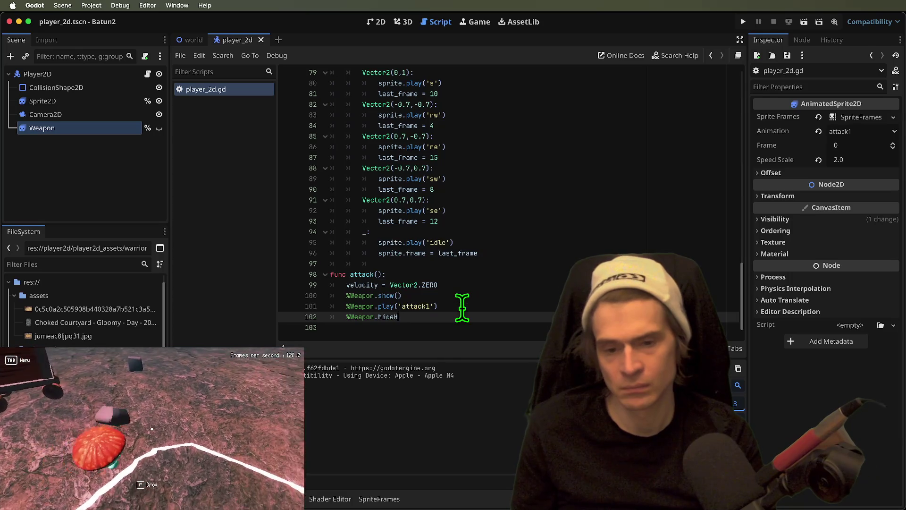
key("Down")
left_click(462, 307)
key("Return")
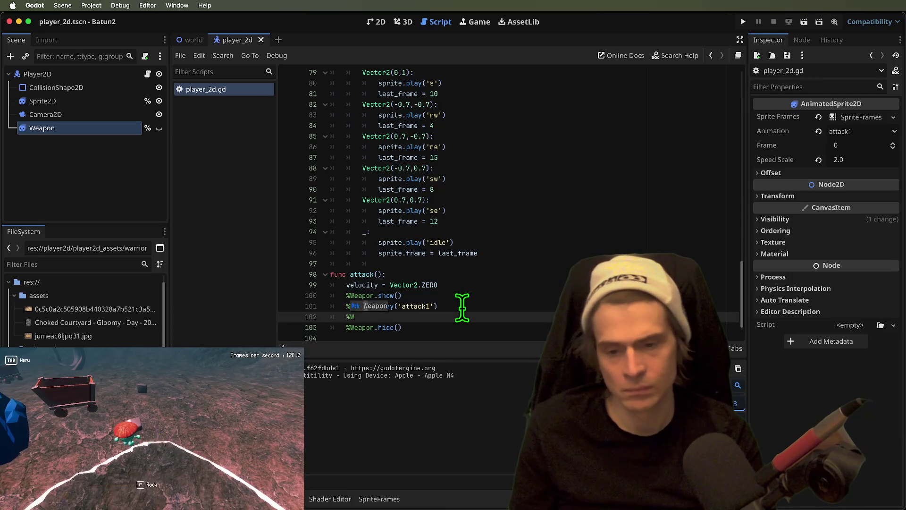
type("anim")
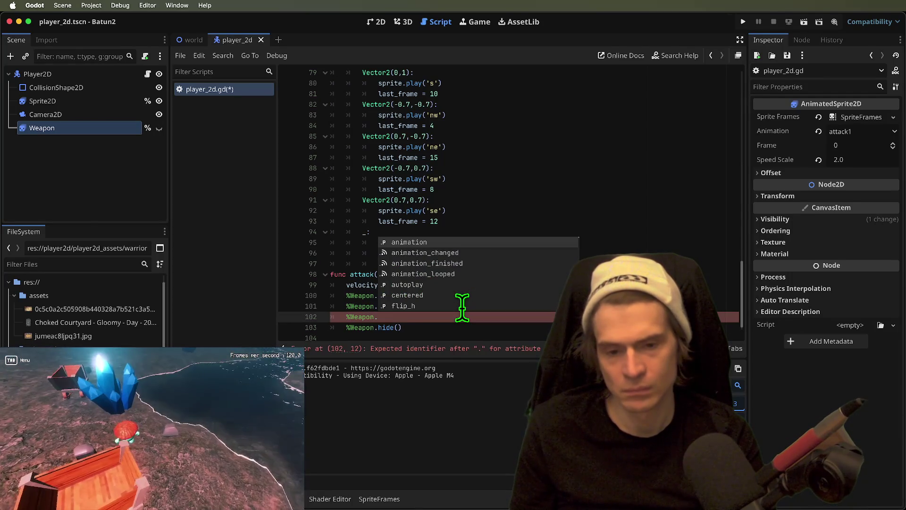
key("Down")
key("Return")
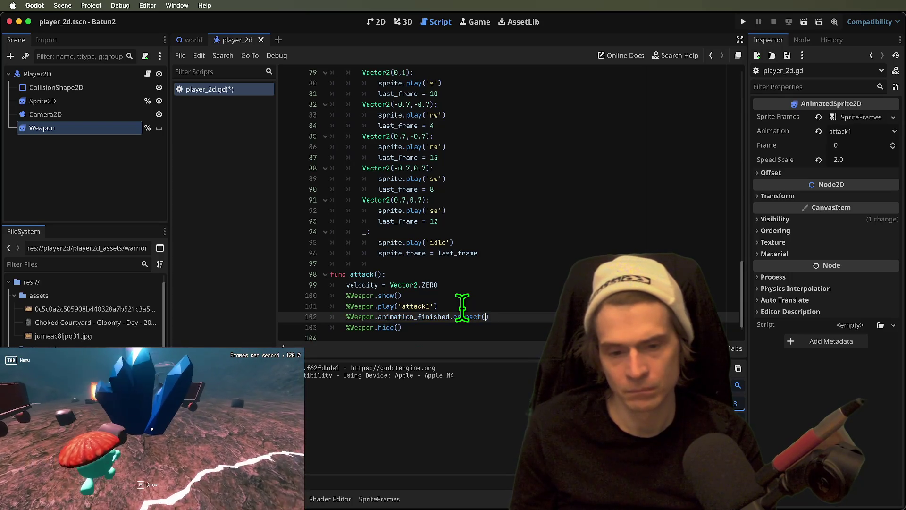
type(": wea")
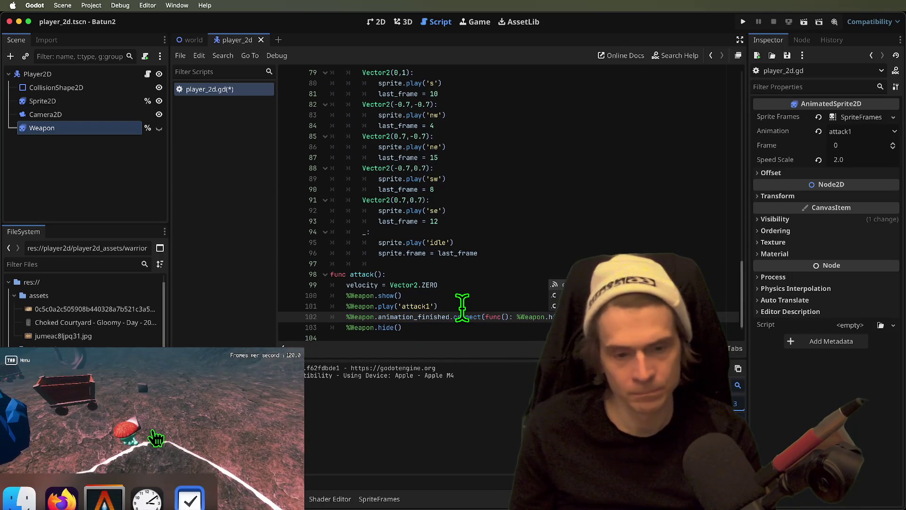
triple_click(475, 330)
key("BackSpace")
Move the connect line into _ready() and run the game.
triple_click(495, 317)
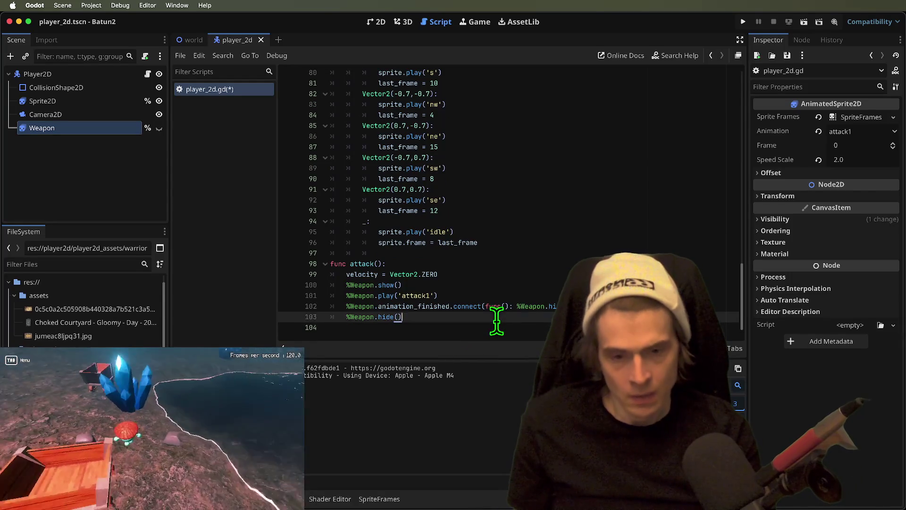
scroll(541, 309, "down", 1)
scroll(547, 307, "up", 10)
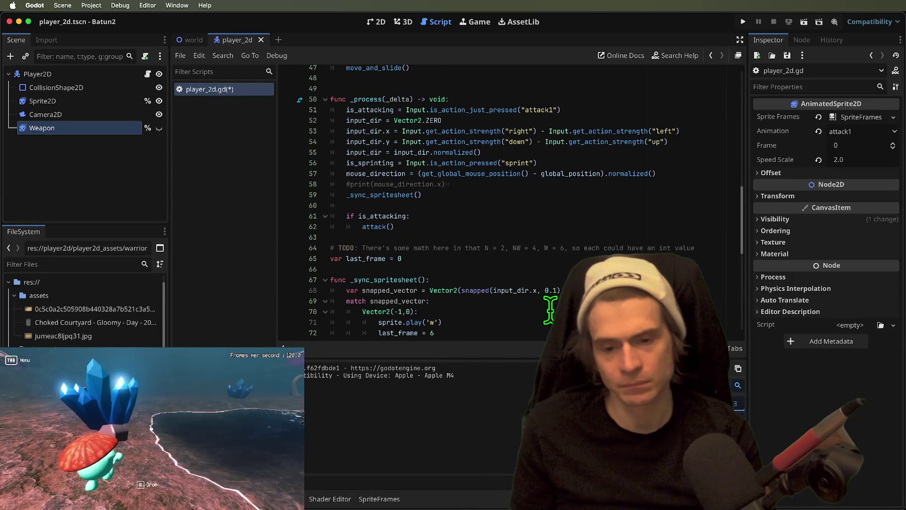
left_click(526, 198)
scroll(543, 217, "up", 4)
scroll(557, 223, "up", 10)
scroll(557, 223, "down", 2)
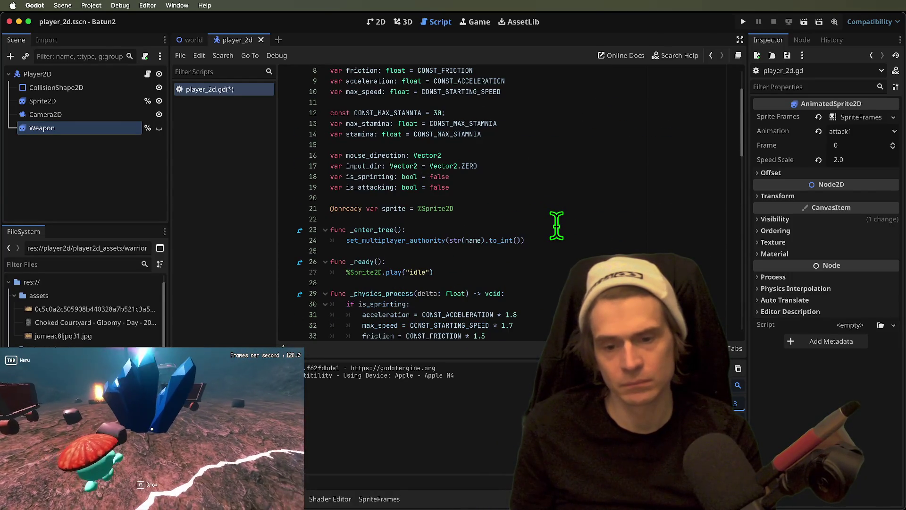
left_click(557, 282)
key("cmd+v")
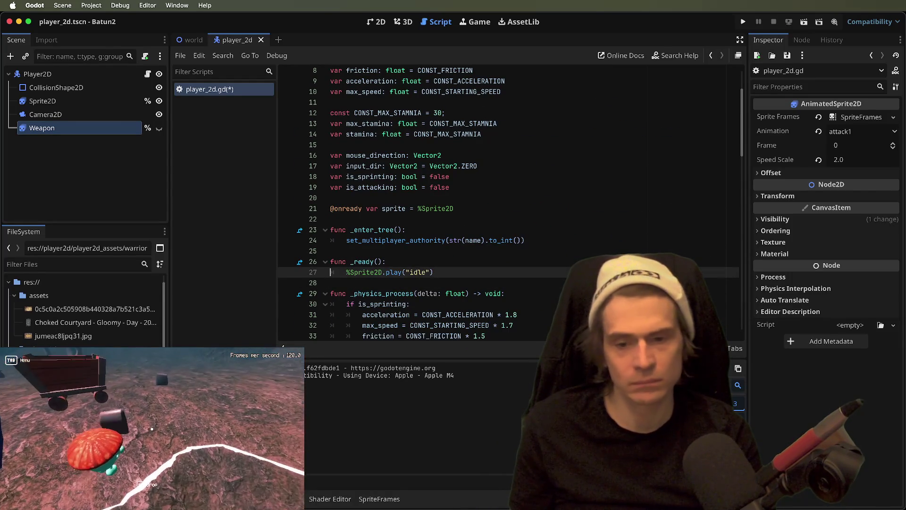
key("Return")
key("cmd+b")
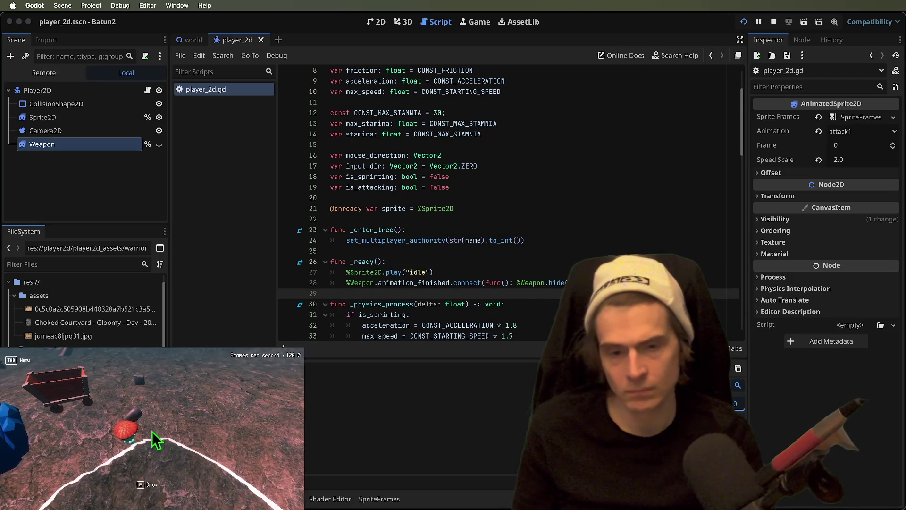
key("space")
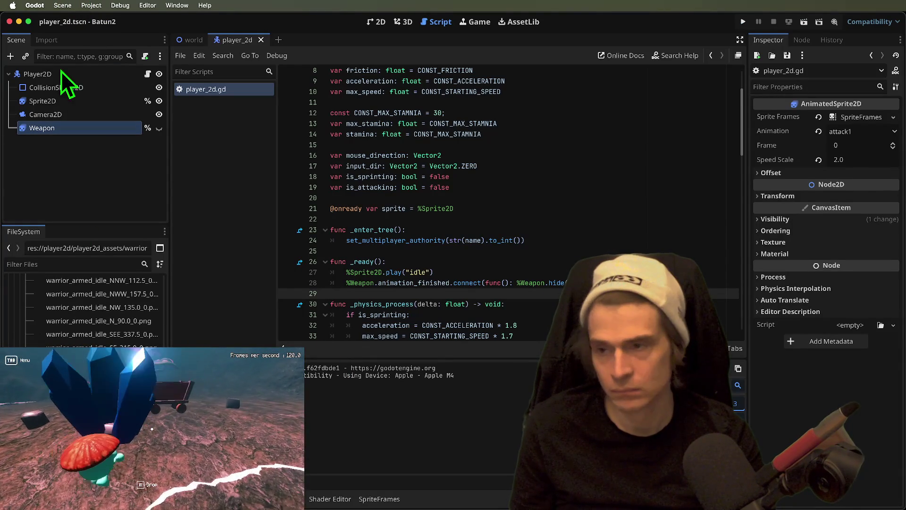
Select the Weapon sprite, expand its CanvasItem Texture properties, set the filter to Linear, and save.
left_click(83, 74)
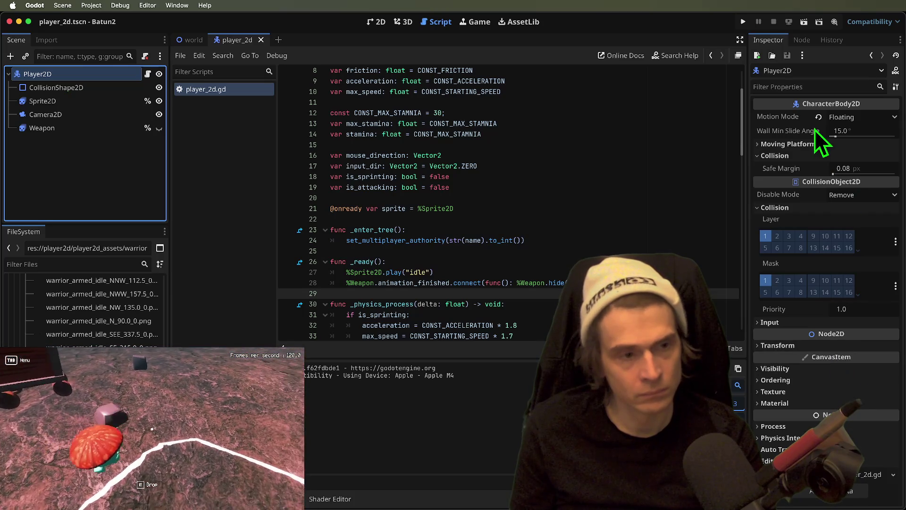
left_click(65, 102)
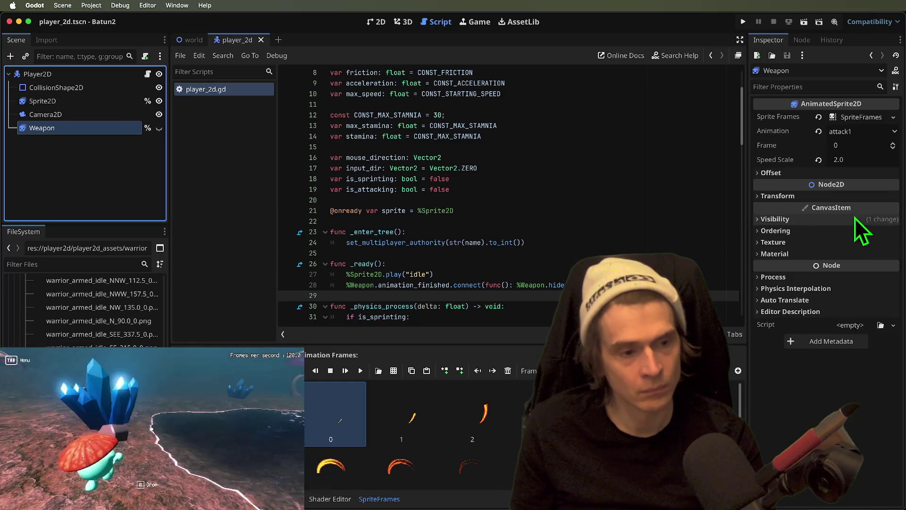
left_click(854, 218)
left_click(874, 218)
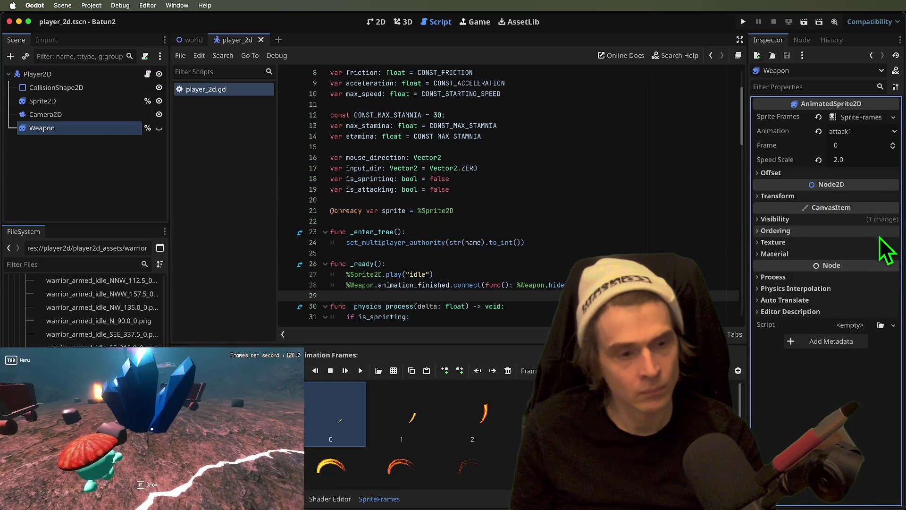
left_click(869, 220)
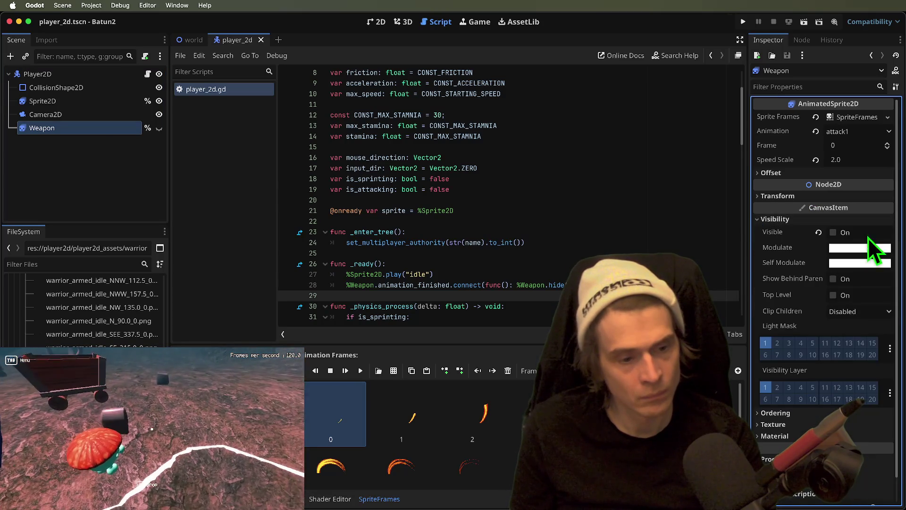
left_click(873, 220)
left_click(873, 232)
left_click(871, 234)
left_click(870, 252)
left_click(873, 243)
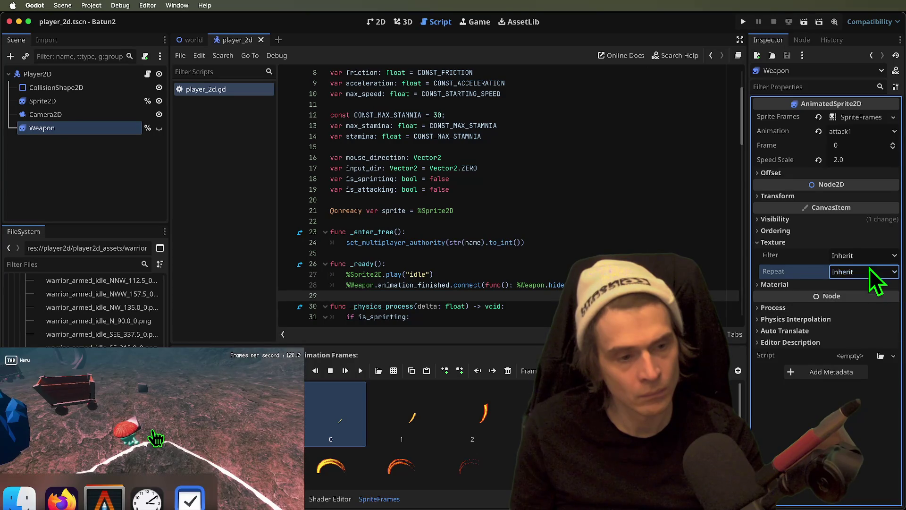
left_click(866, 257)
left_click(857, 294)
key("ctrl+s")
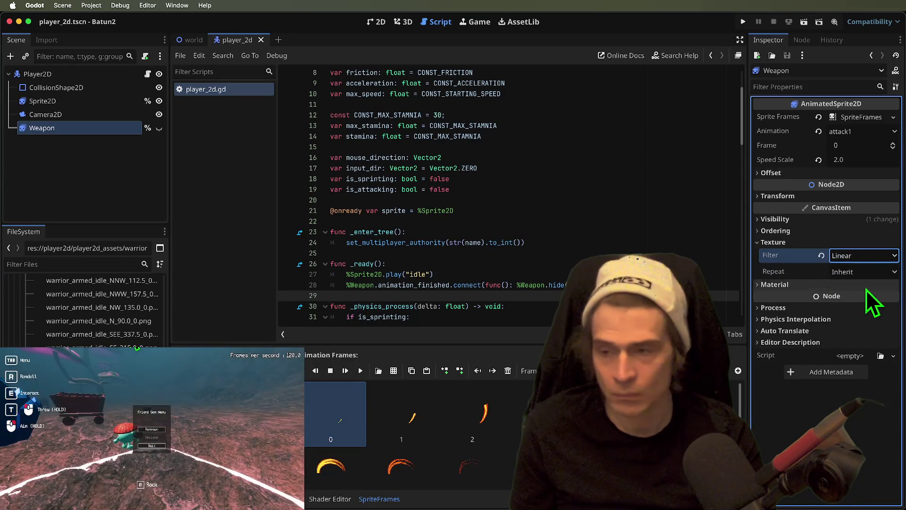
Check the Sprite2D filter, set the Weapon's texture filter to Nearest, and test-run the game.
left_click(103, 98)
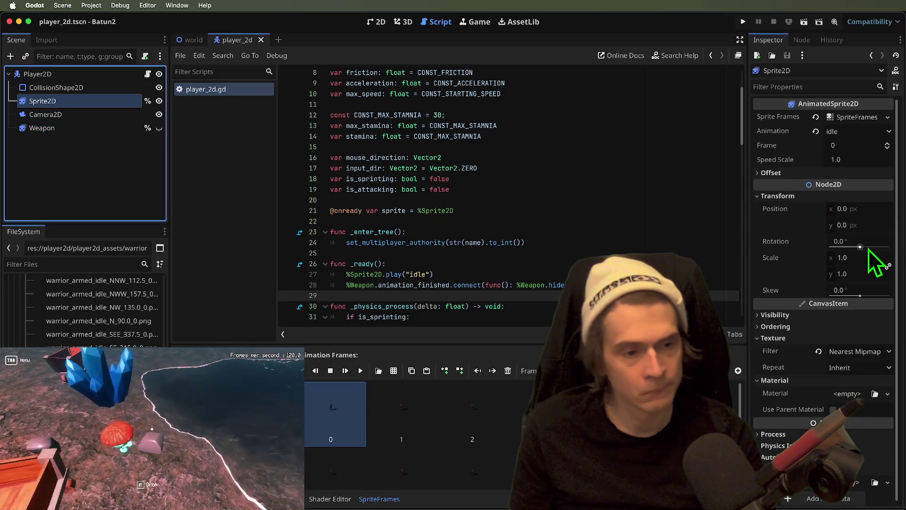
left_click(879, 350)
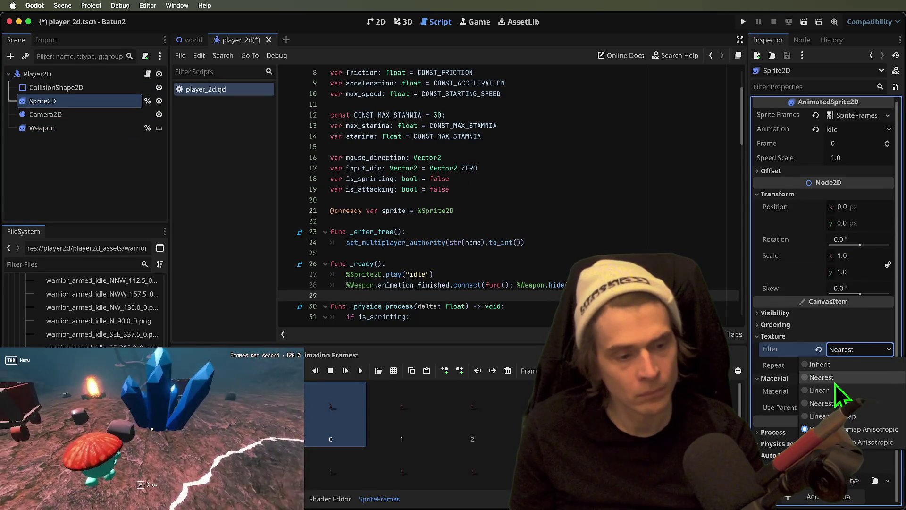
left_click(102, 127)
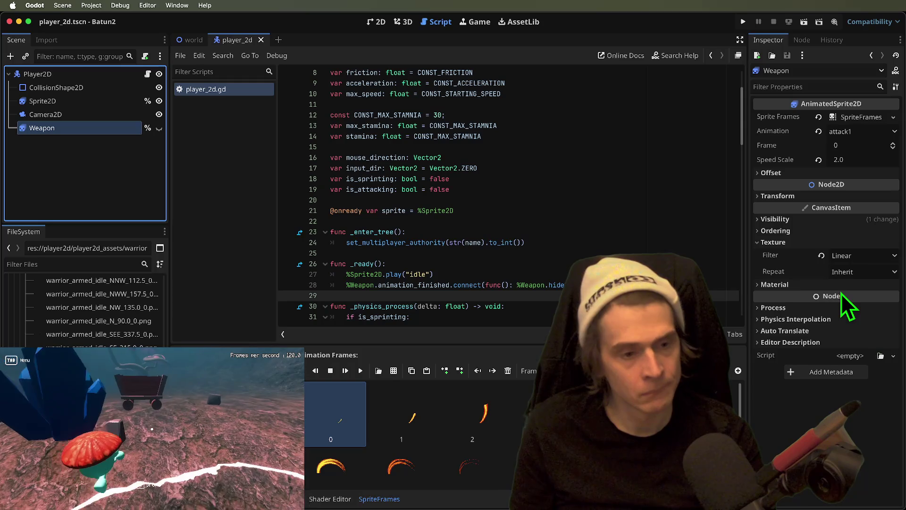
left_click(881, 257)
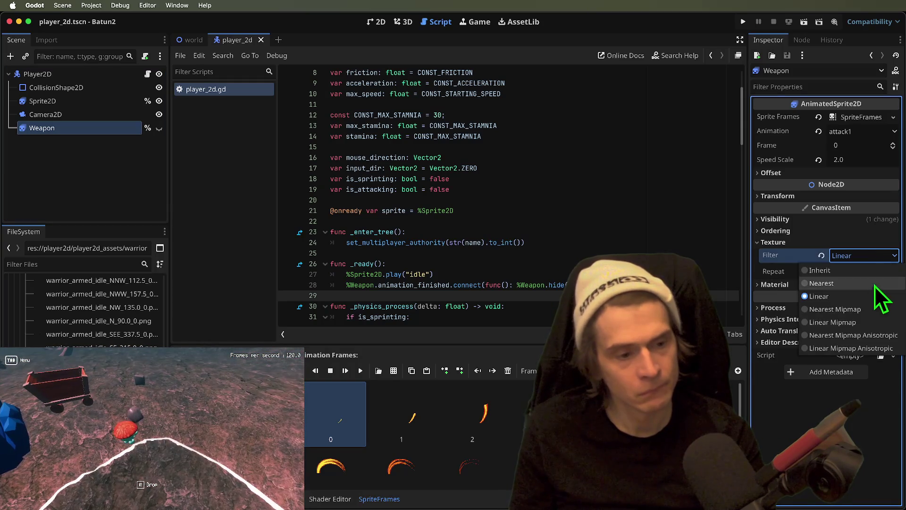
left_click(871, 287)
key("super+b")
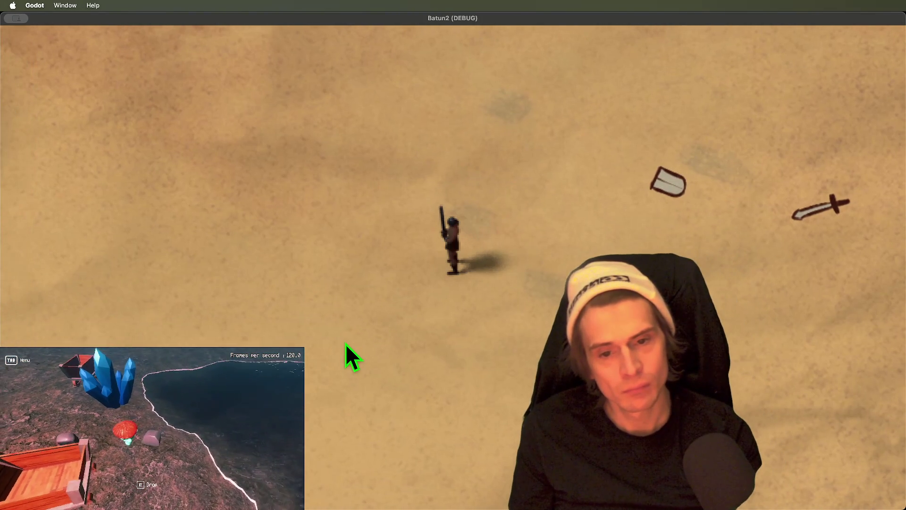
key("super+period")
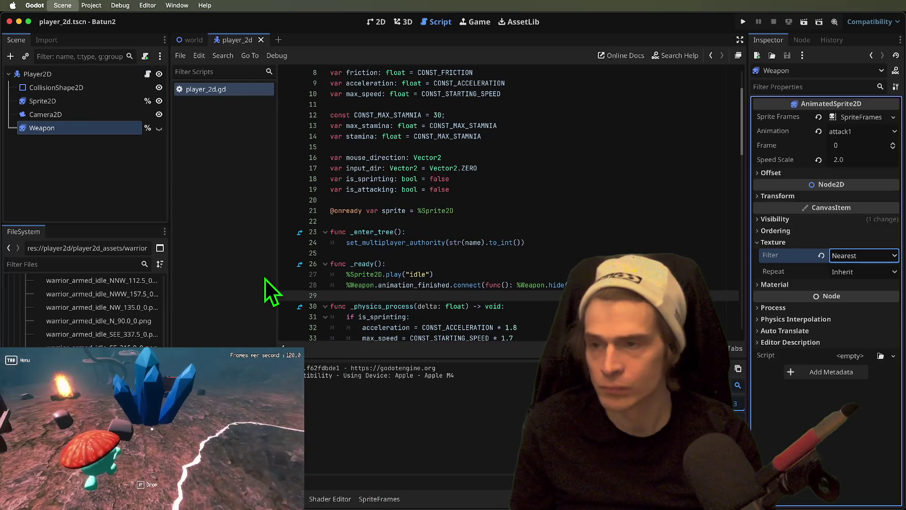
Switch Display > Window Stretch Scale Mode from fractional to integer, then save and run the game.
left_click(92, 22)
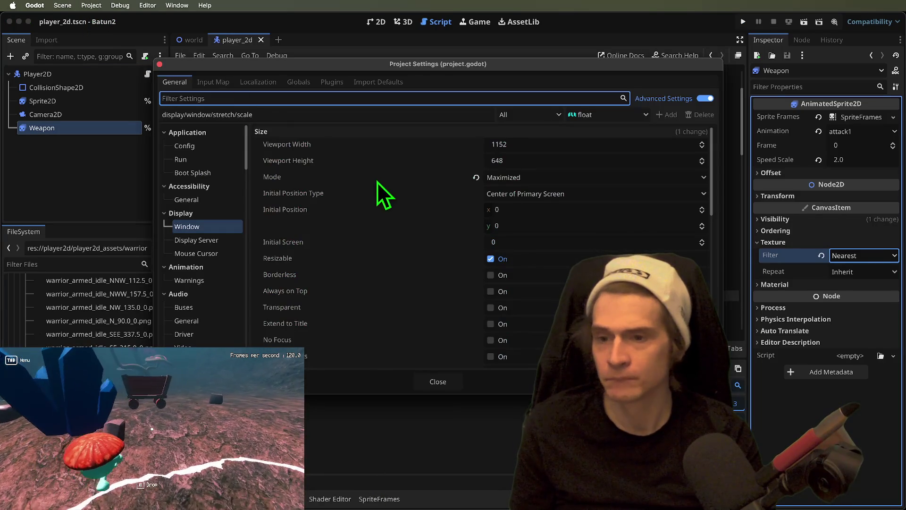
scroll(358, 296, "down", 1)
scroll(359, 295, "down", 10)
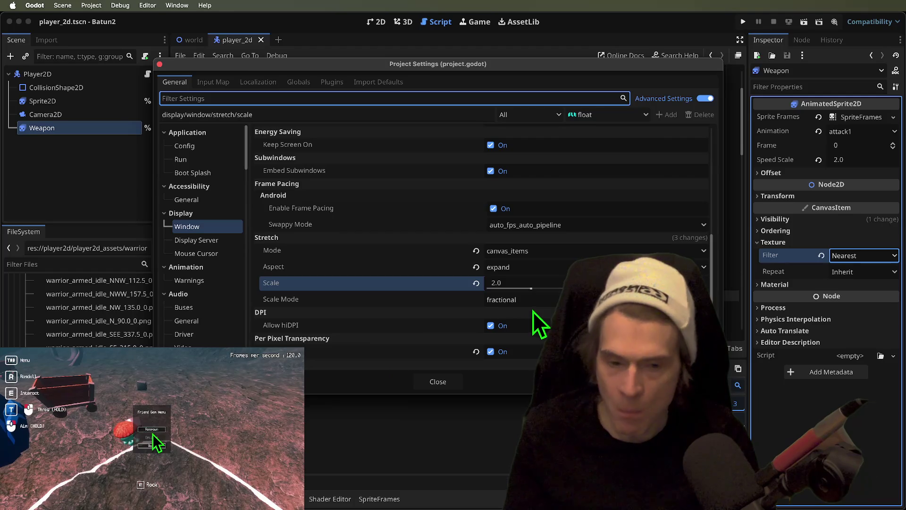
left_click(534, 302)
left_click(519, 327)
left_click(442, 383)
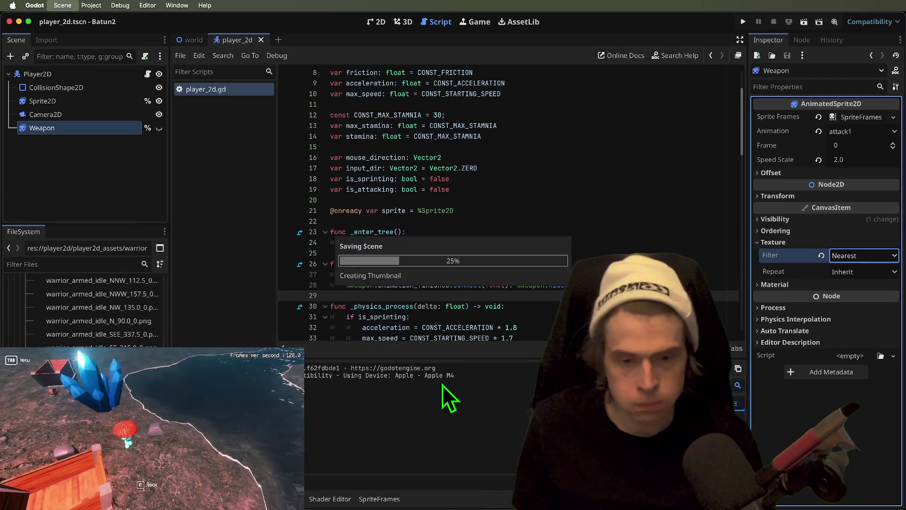
key("super+b")
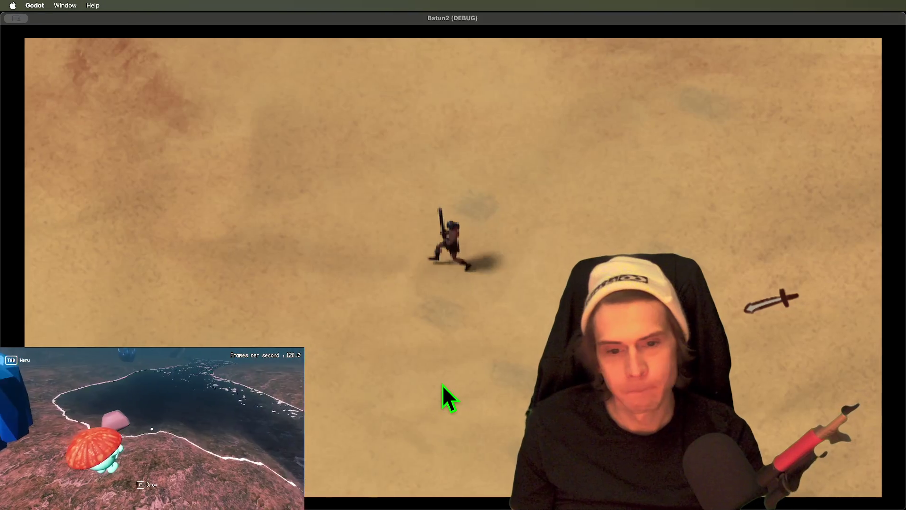
Quit the running Batun2 debug game window.
key("super+q")
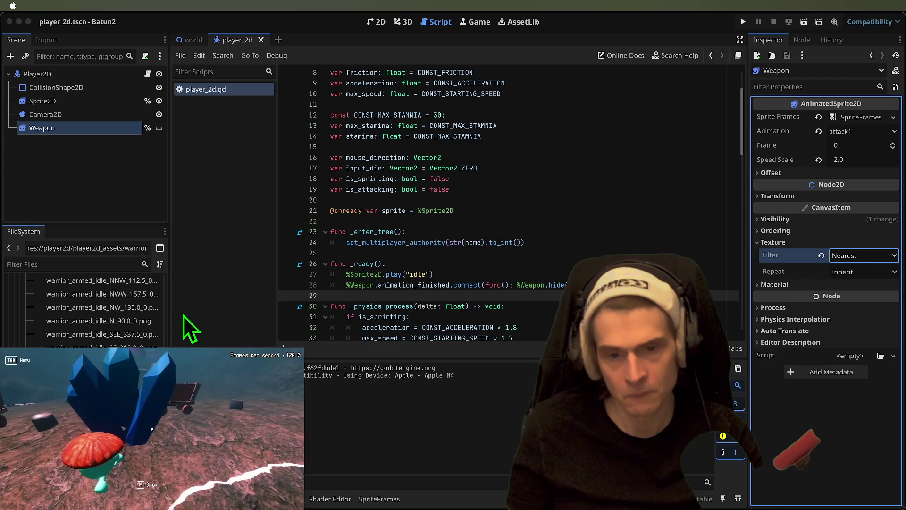
Filter the settings for 'text' and set Rendering > Textures Default Texture Filter to Nearest.
left_click(520, 222)
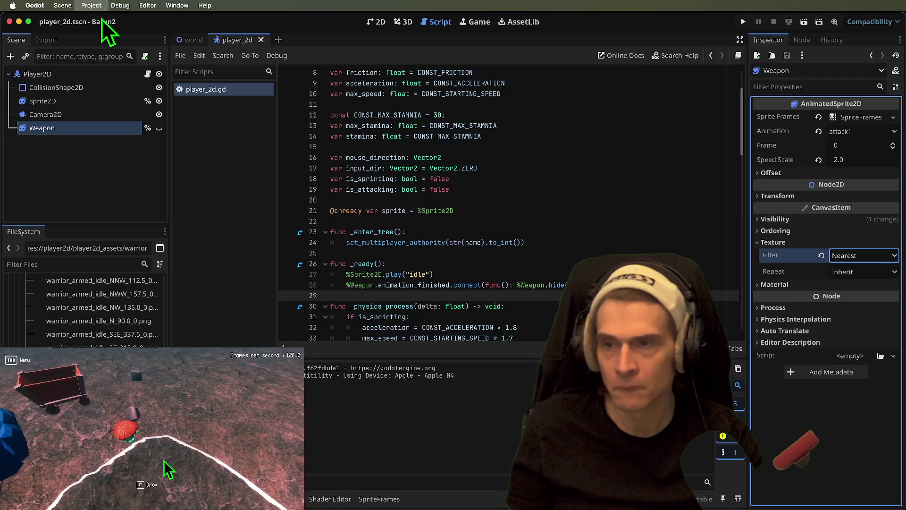
left_click(102, 20)
type("text")
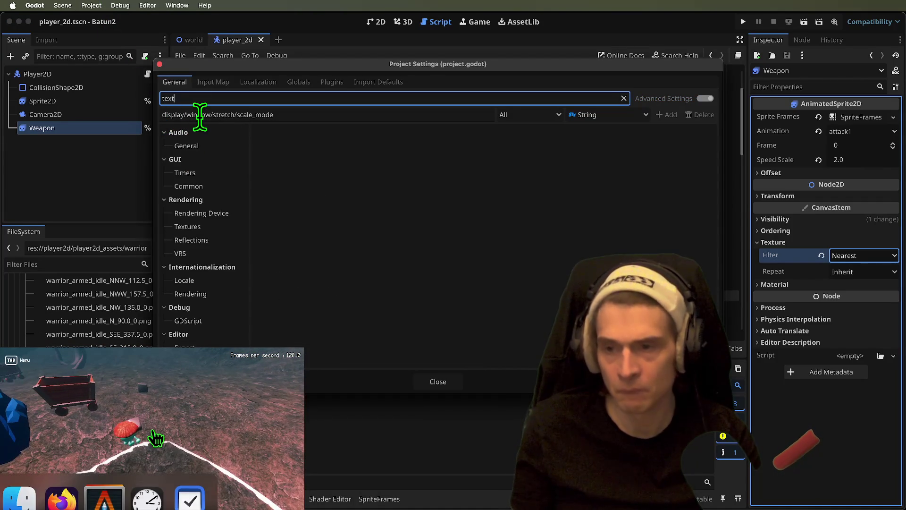
left_click(214, 228)
left_click(540, 144)
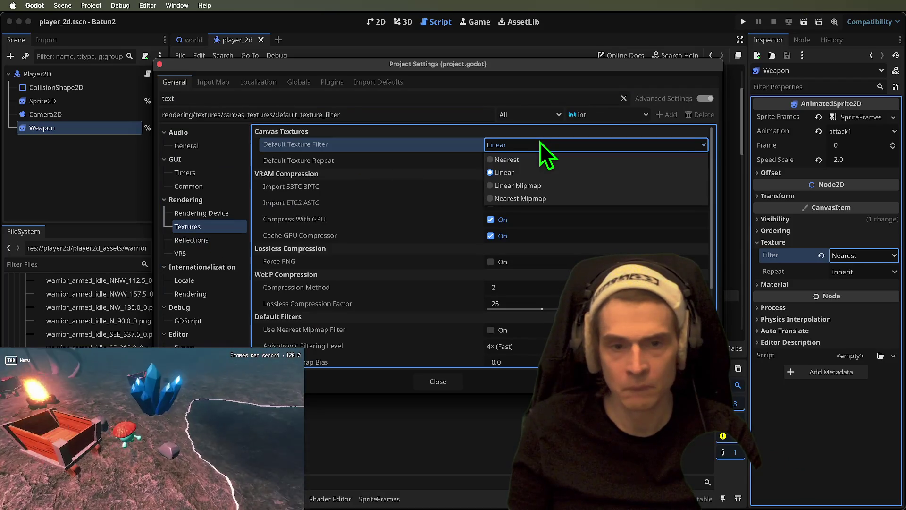
left_click(526, 156)
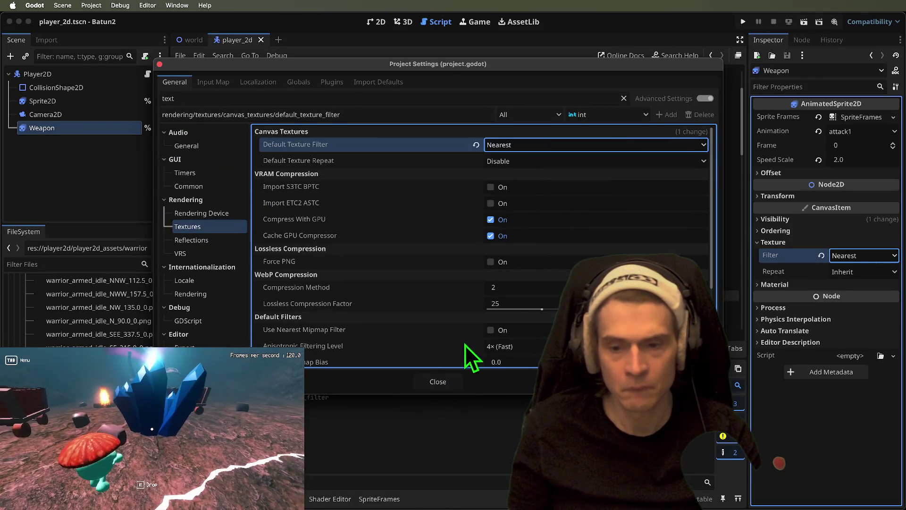
scroll(462, 353, "down", 5)
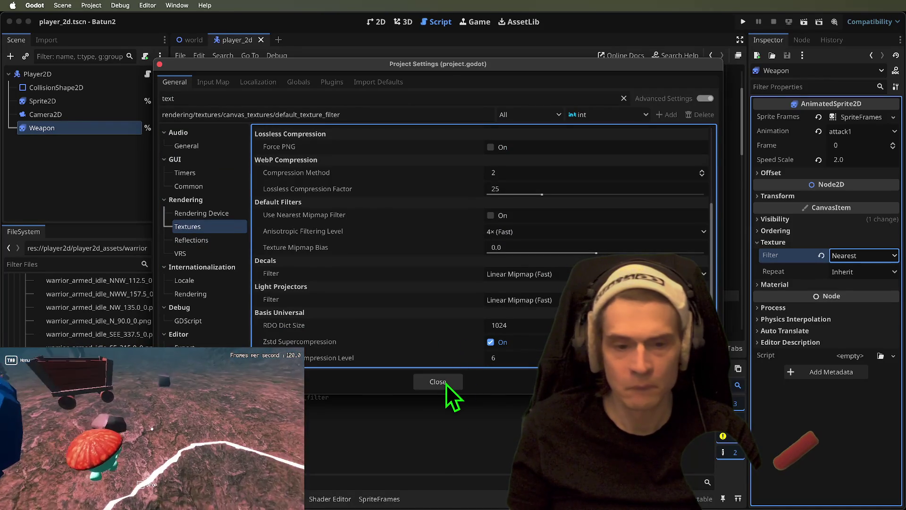
left_click(446, 383)
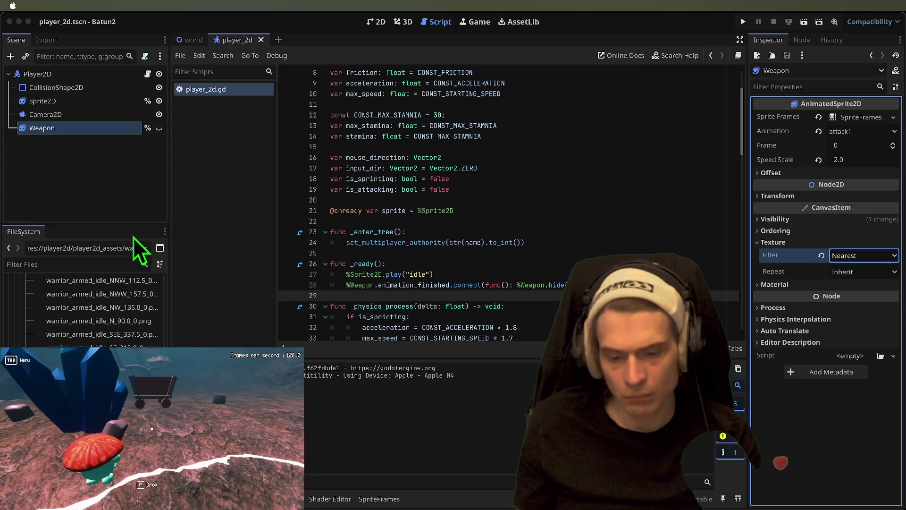
Reopen the Project Settings dialog on the texture settings.
left_click(94, 22)
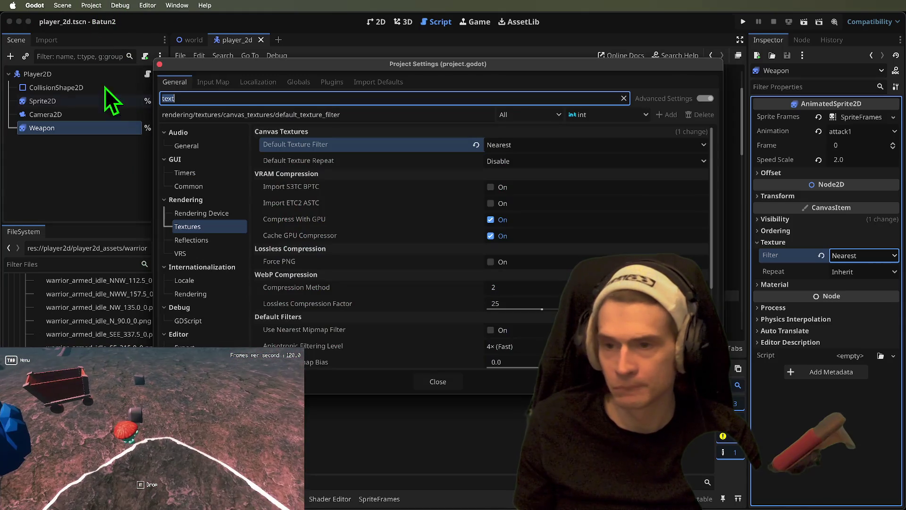
Set the Display > Window viewport size to 576 × 324 (width 1152/2, height 324).
key("BackSpace")
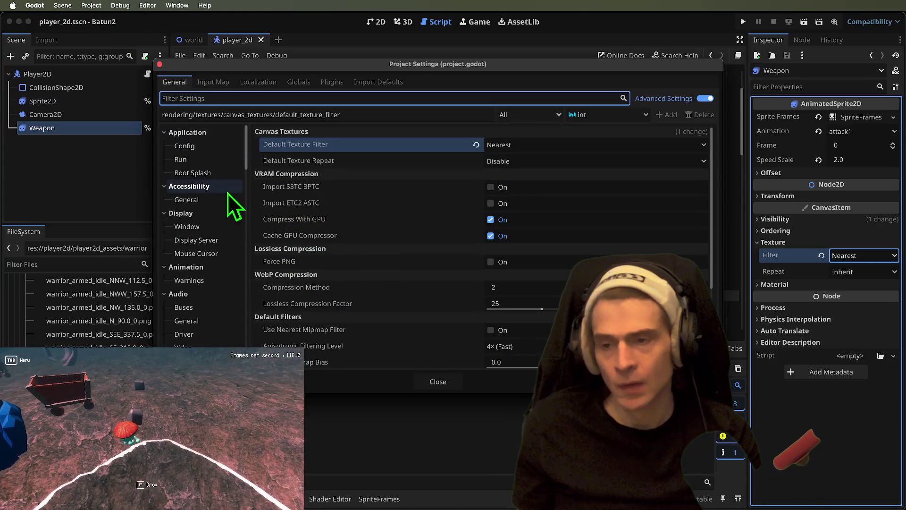
left_click(217, 227)
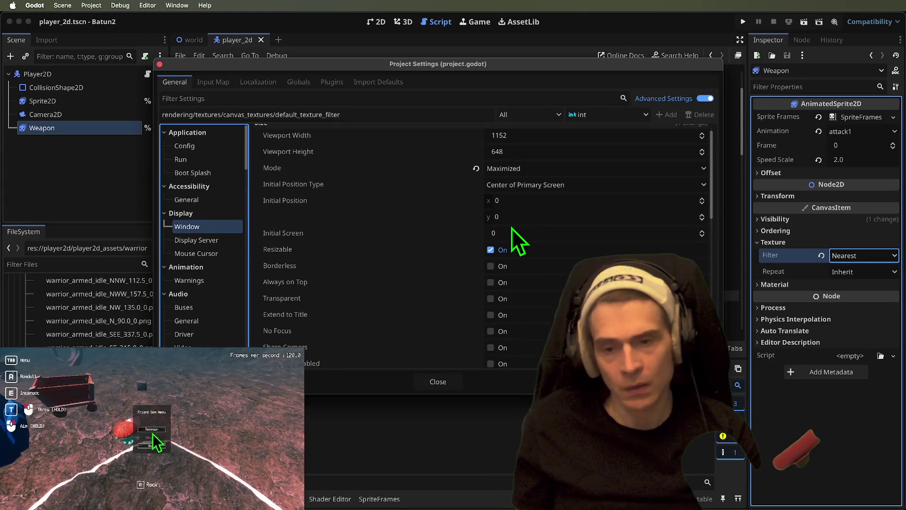
scroll(536, 266, "down", 5)
scroll(535, 263, "up", 5)
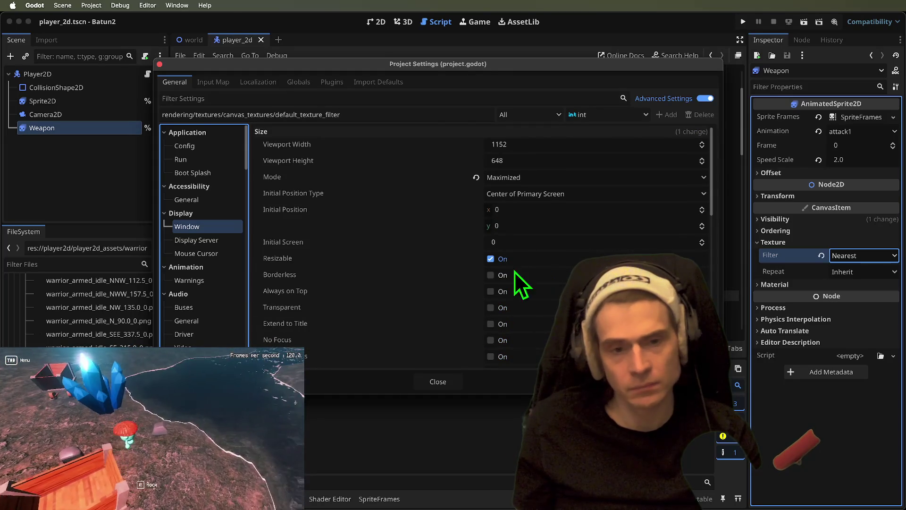
left_click(661, 169)
type("324")
left_click(652, 145)
key("Right")
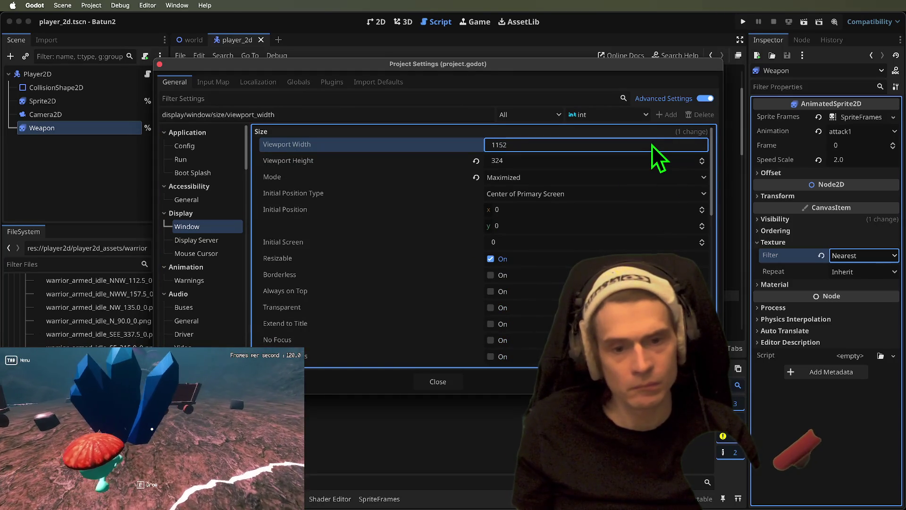
type(" /2")
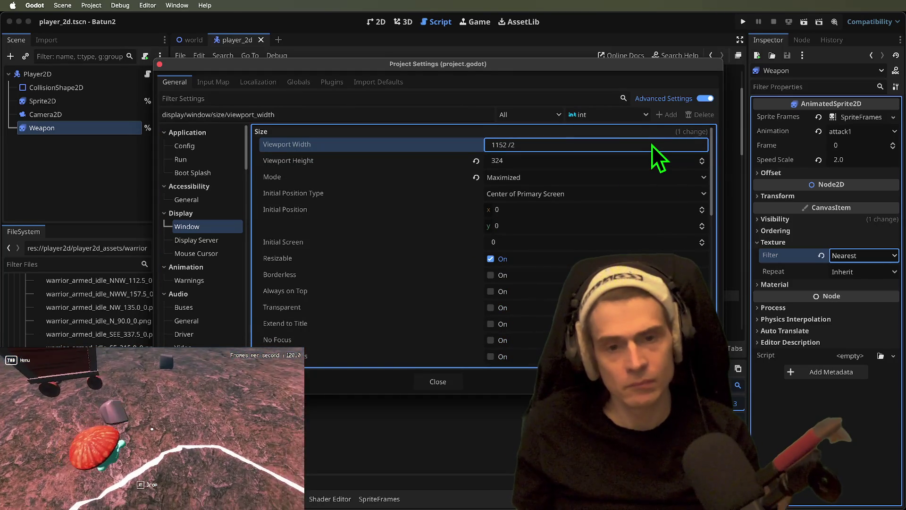
key("Return")
Set the stretch mode to viewport with scale 5.0, and test-run the game.
scroll(568, 225, "down", 2)
scroll(568, 224, "down", 10)
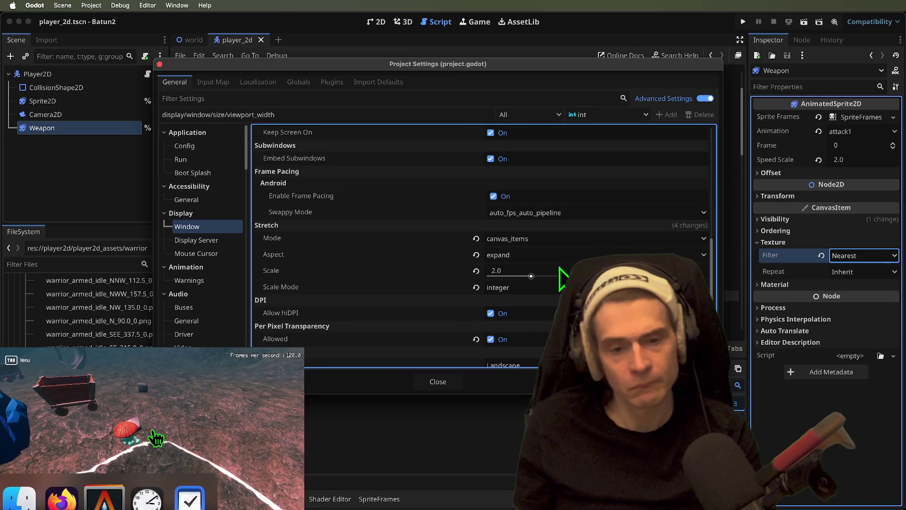
left_click(557, 259)
left_click(557, 259)
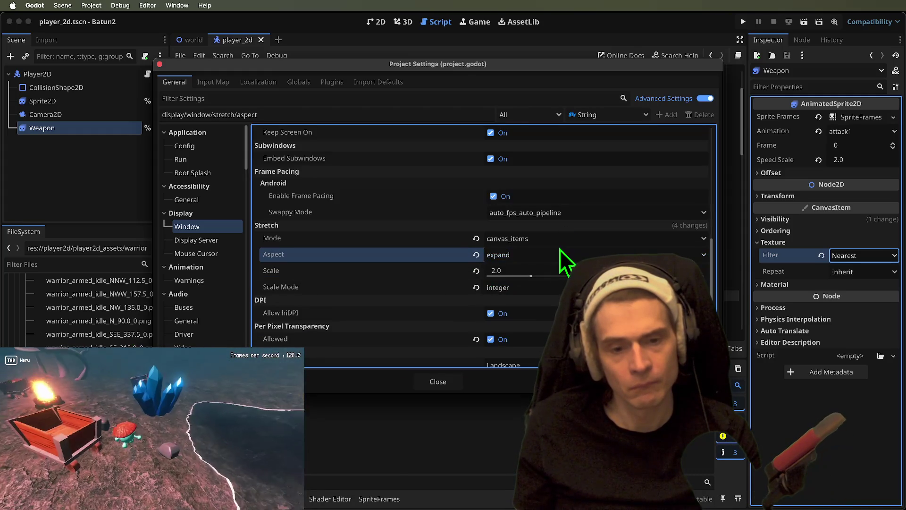
left_click(560, 243)
left_click(550, 282)
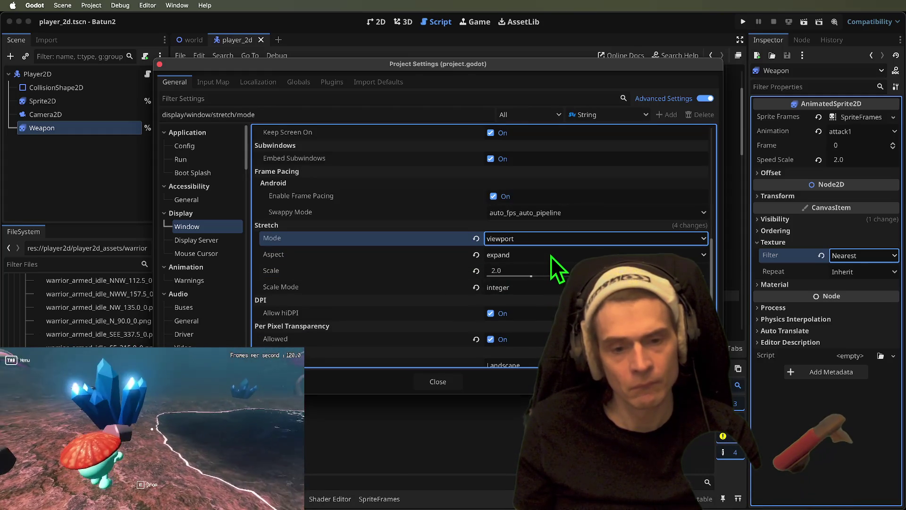
left_click_drag(553, 271, 580, 270)
left_click(455, 384)
key("super+b")
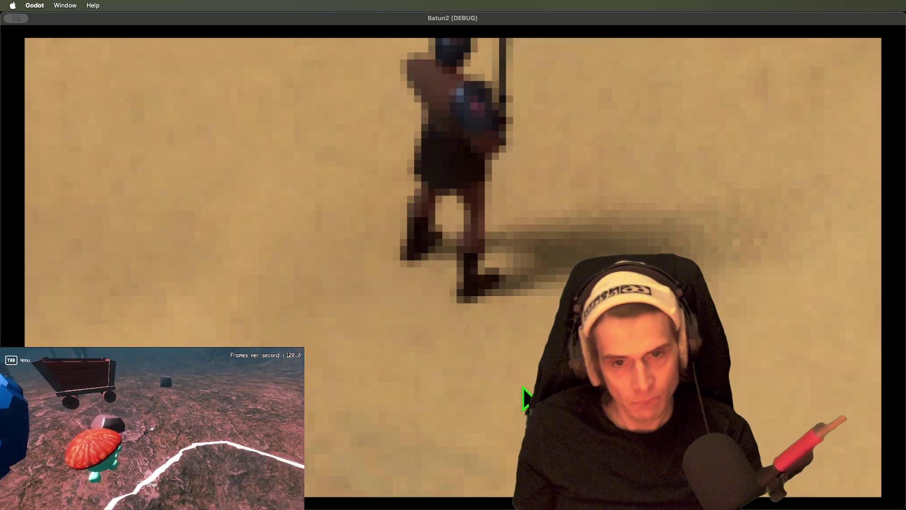
key("super+q")
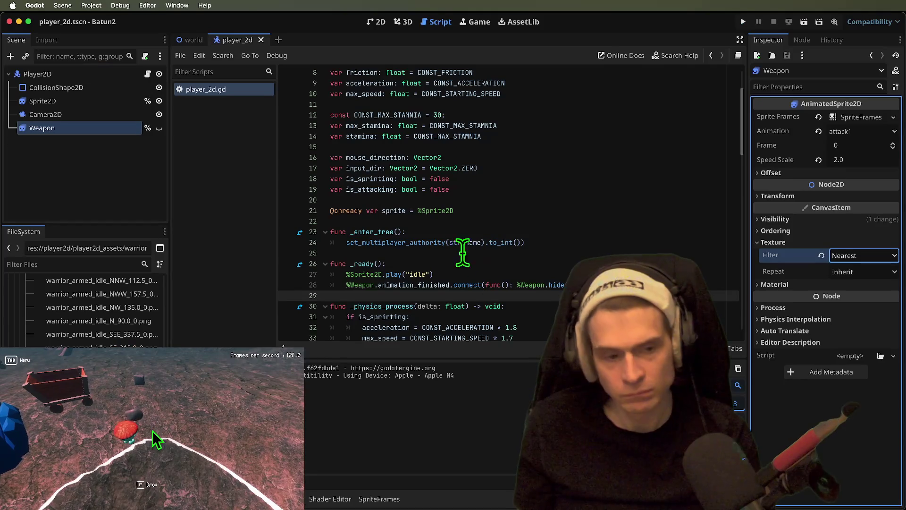
Reset stretch scale to 1.0, scale mode to fractional, and keep aspect as expand.
left_click(91, 5)
left_click(87, 24)
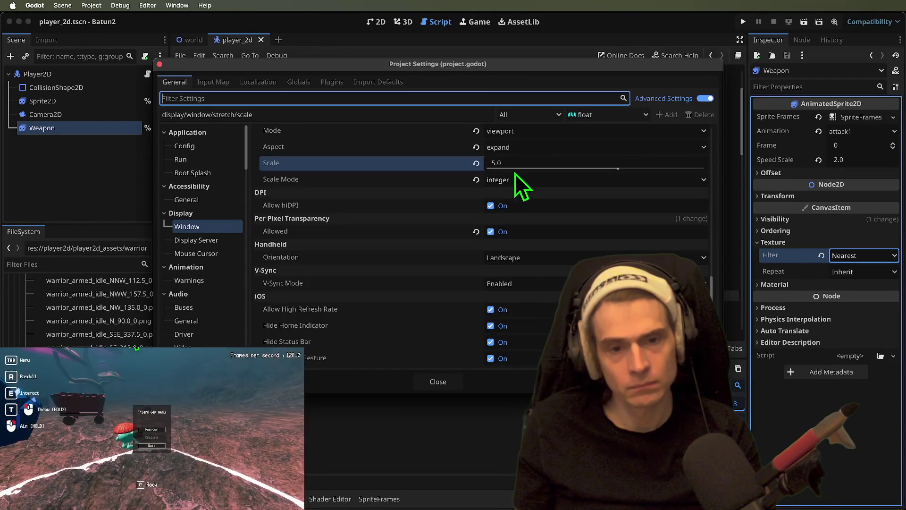
left_click(476, 164)
left_click(477, 180)
left_click(529, 181)
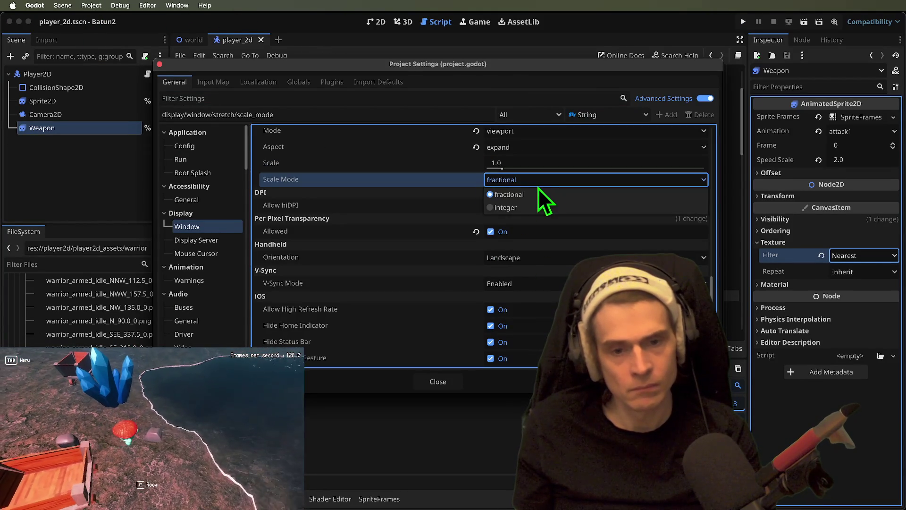
left_click(546, 191)
scroll(519, 208, "up", 2)
left_click(515, 193)
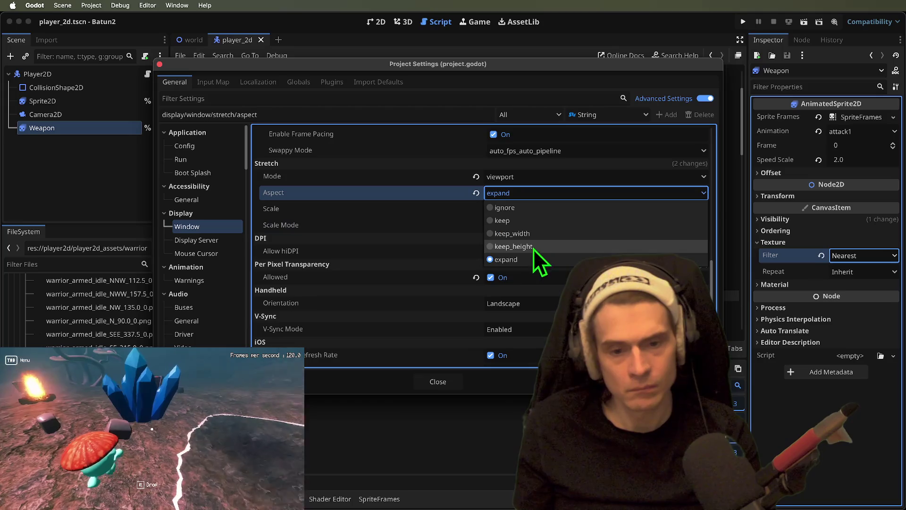
left_click(529, 259)
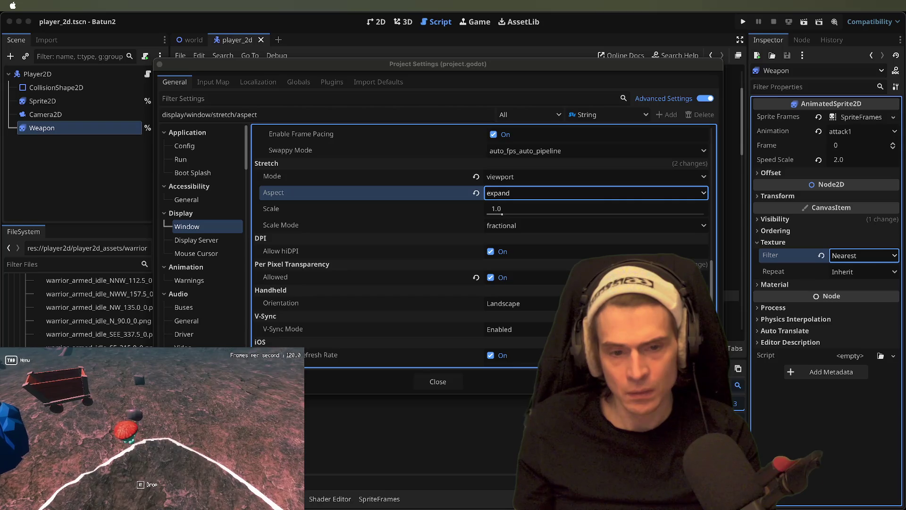
Halve the viewport to 288 × 162 and test-run the game.
key("super+Tab")
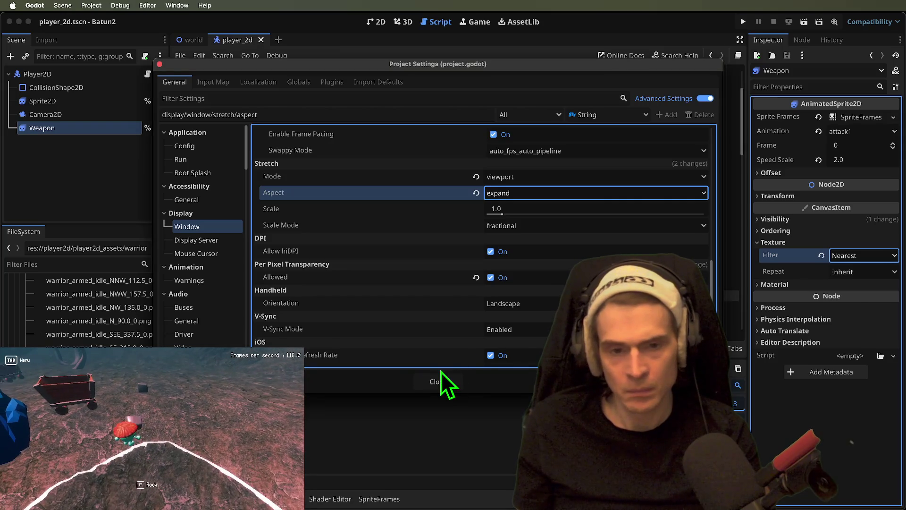
left_click(518, 210)
scroll(509, 273, "up", 5)
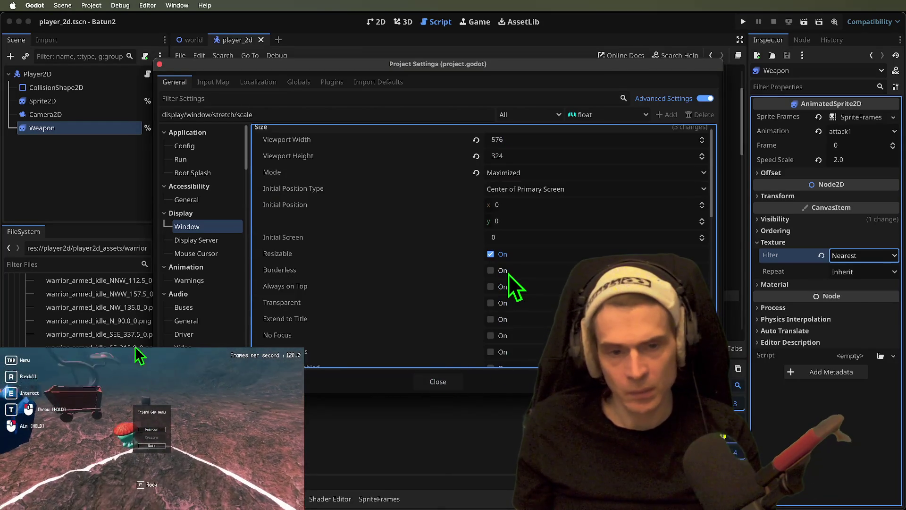
left_click(545, 157)
type("/2")
key("Return")
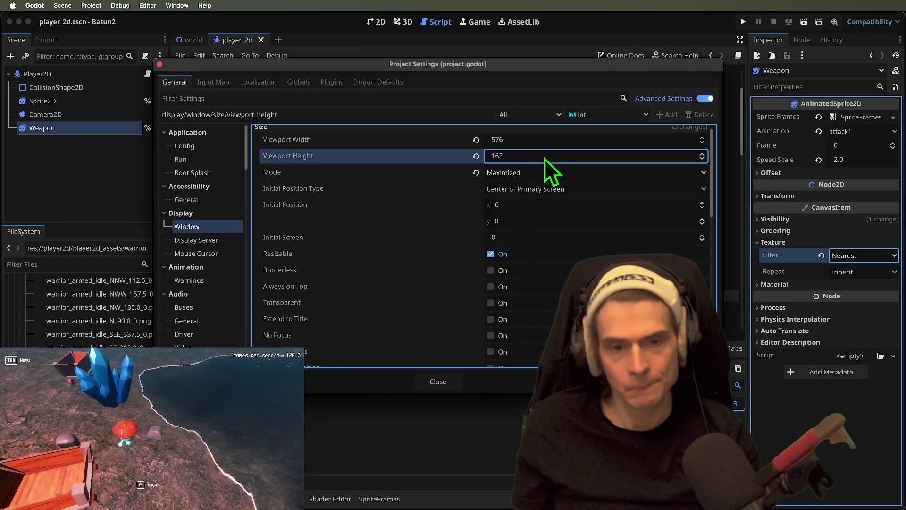
left_click(548, 143)
type("/2")
key("Return")
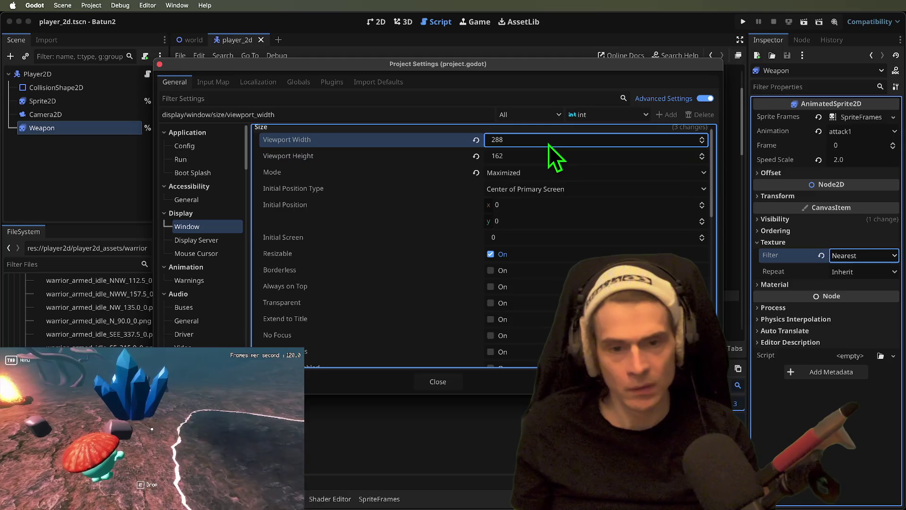
left_click(442, 381)
key("super+b")
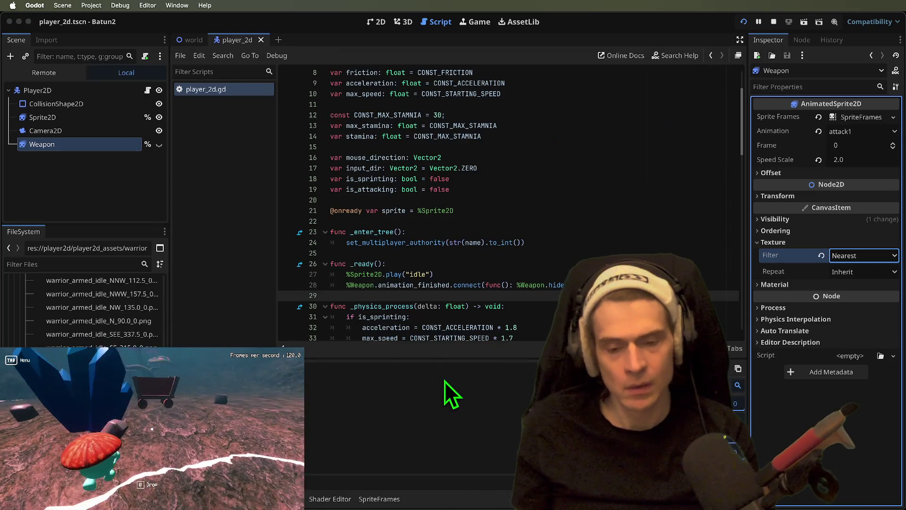
key("super+q")
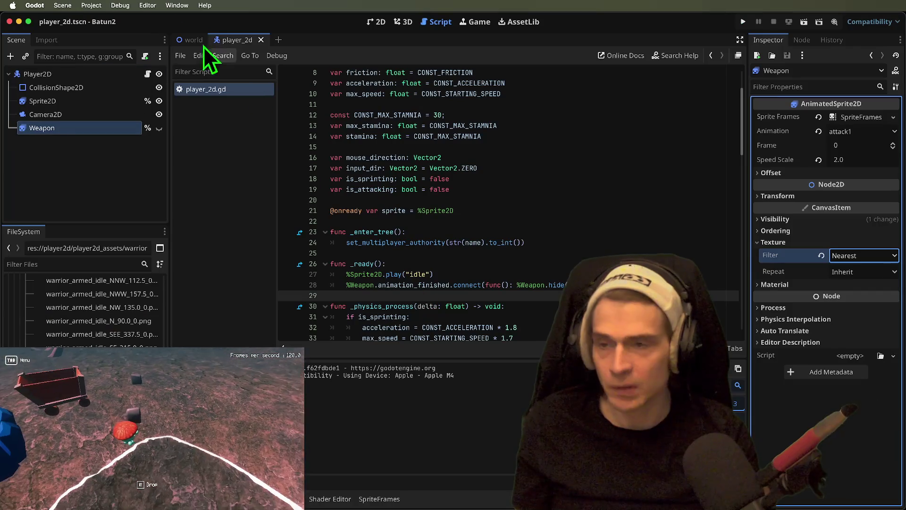
Untick Per Pixel Transparency Allowed, restart the editor, and test-run the game again.
left_click(97, 37)
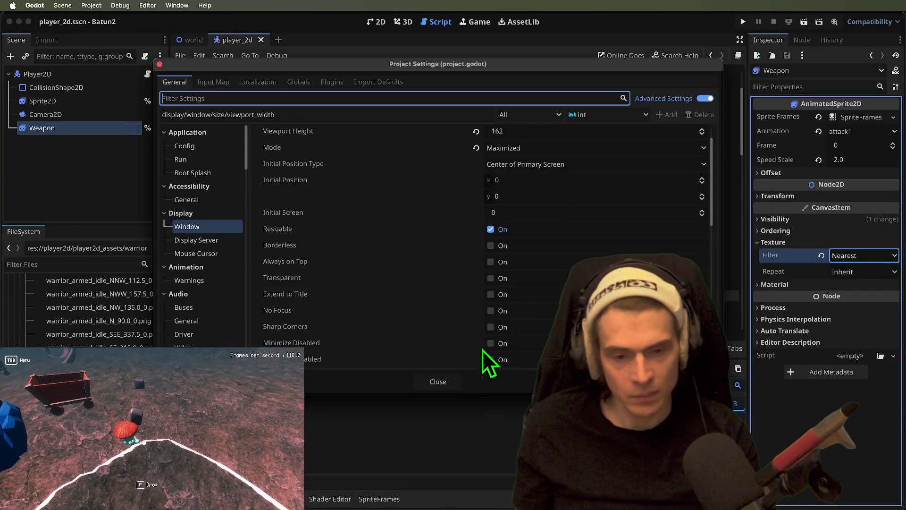
scroll(491, 368, "down", 10)
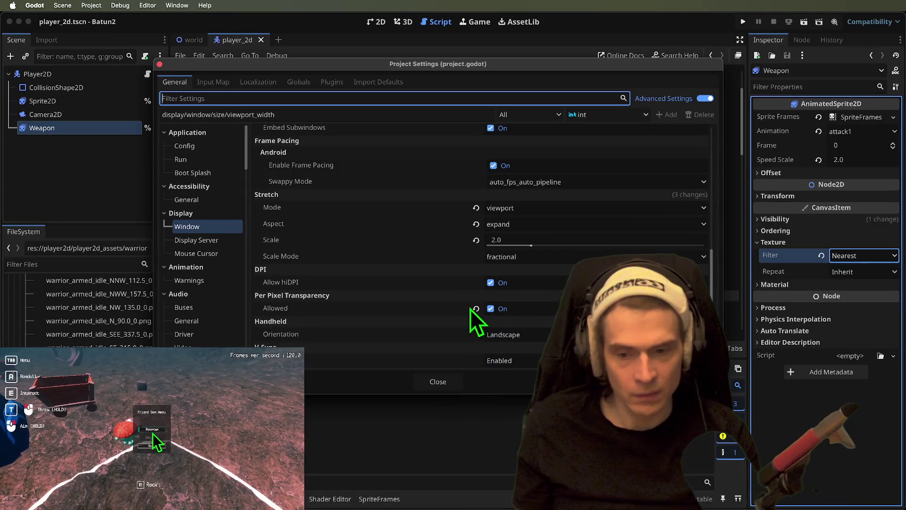
left_click(476, 309)
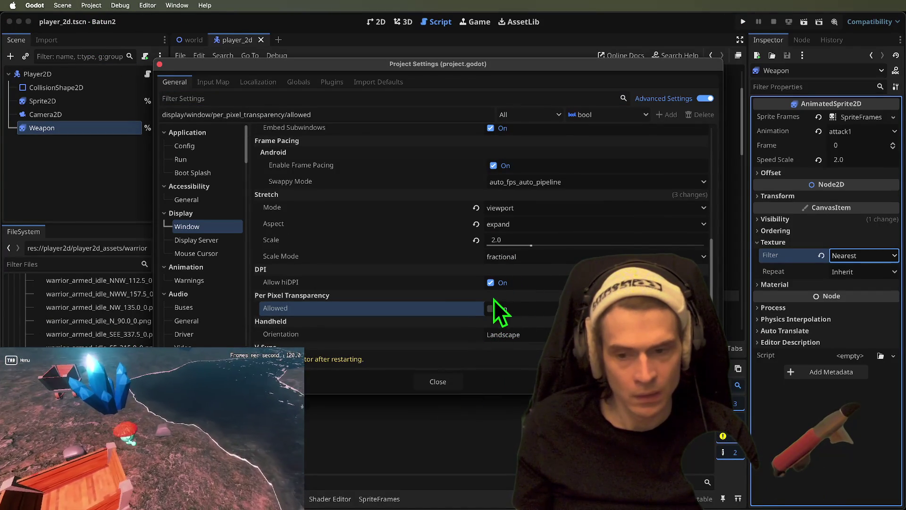
key("super+b")
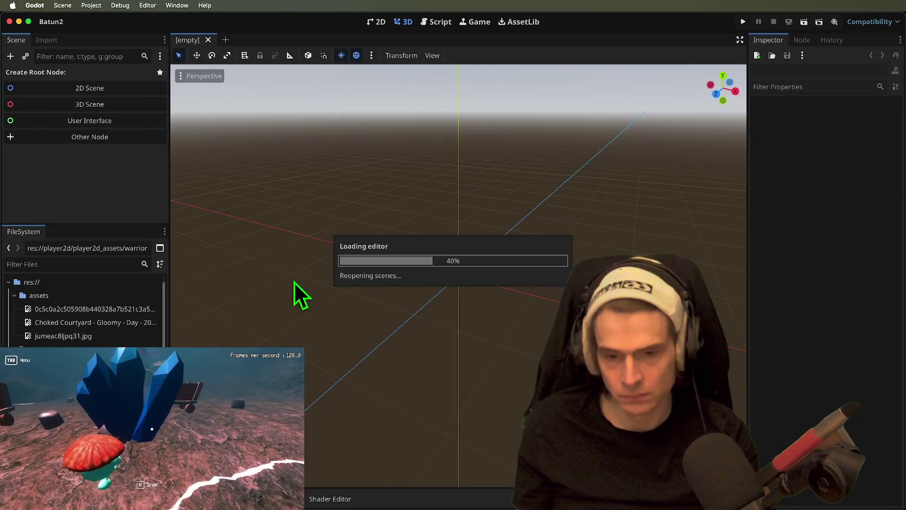
key("super+b")
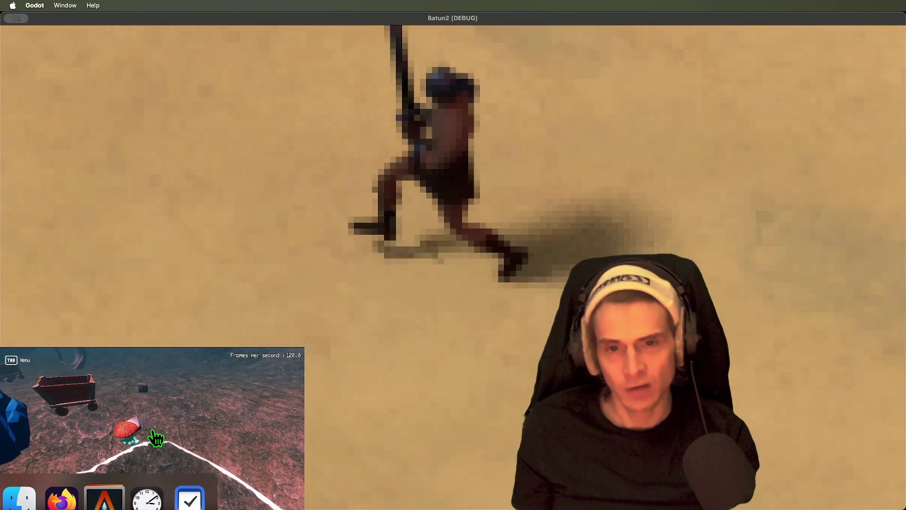
key("super+period")
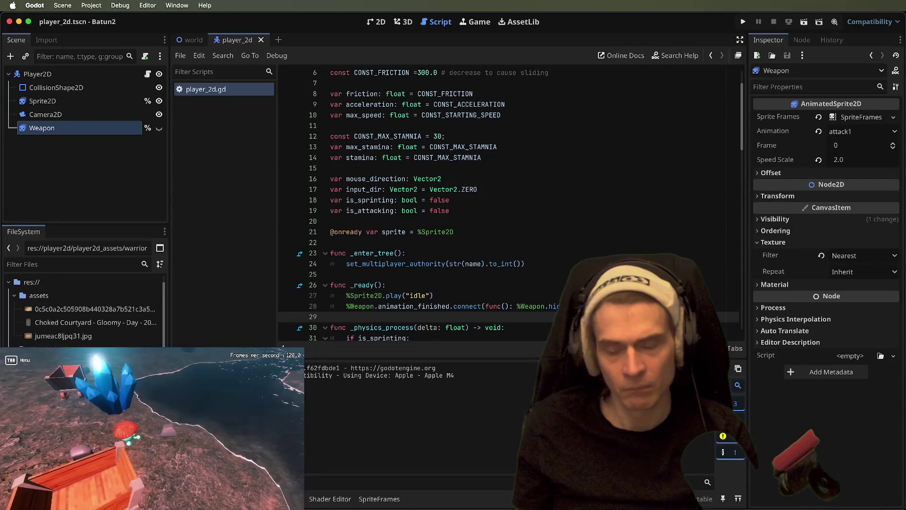
Revert Sprite2D's texture filter to Inherit, set its scale to 3.0, and test-run.
left_click(91, 5)
left_click(102, 16)
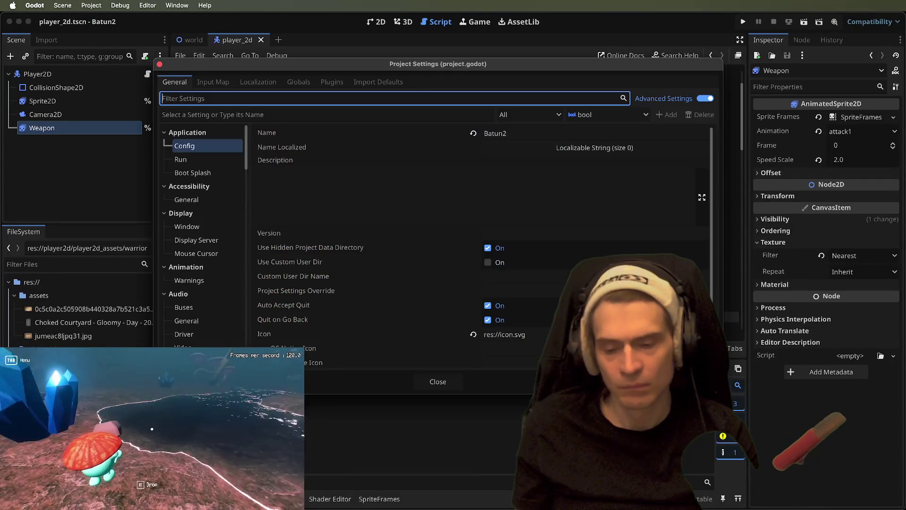
key("Escape")
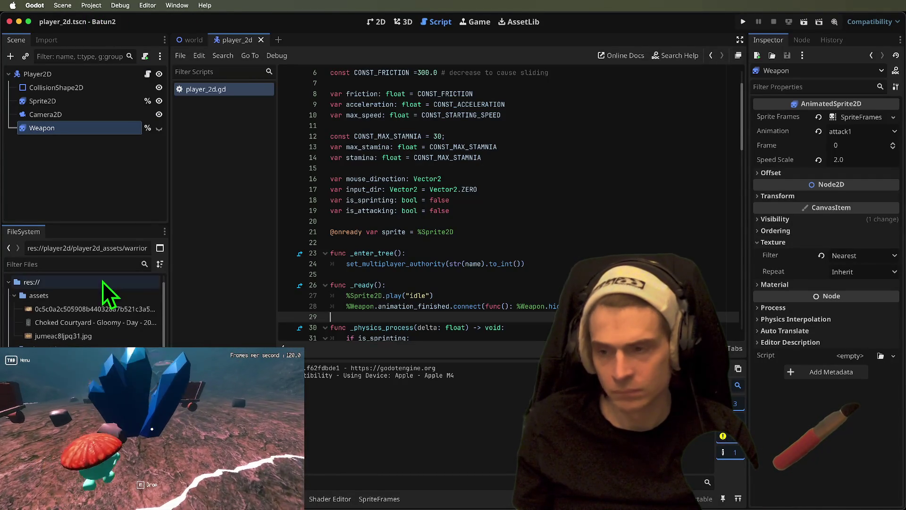
left_click(97, 87)
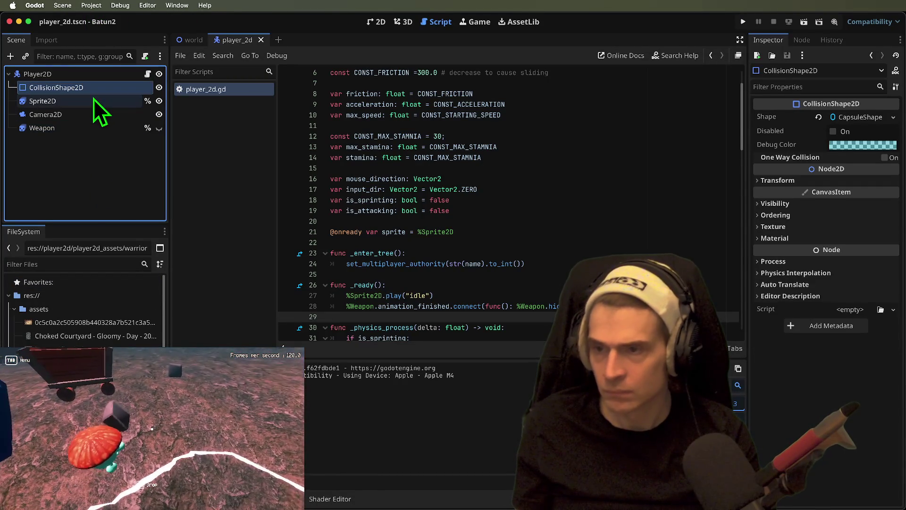
left_click(93, 100)
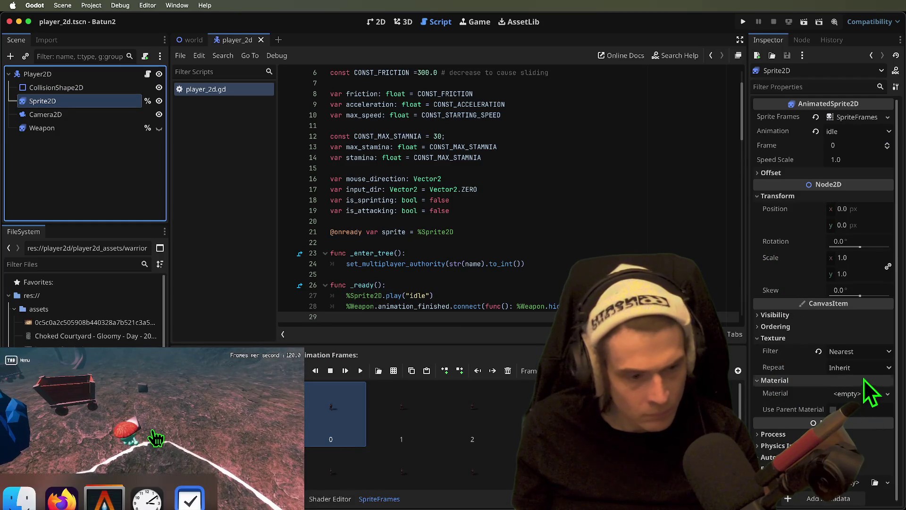
left_click(819, 351)
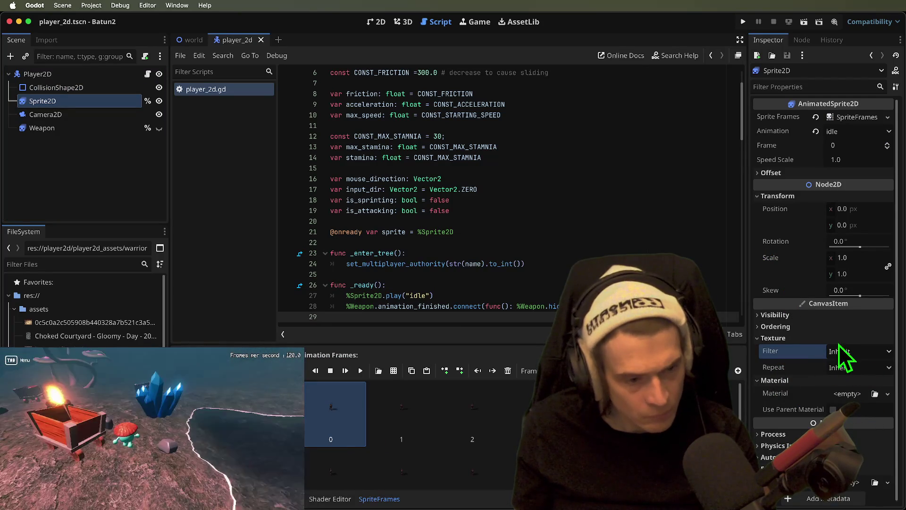
left_click(866, 261)
type("3.0")
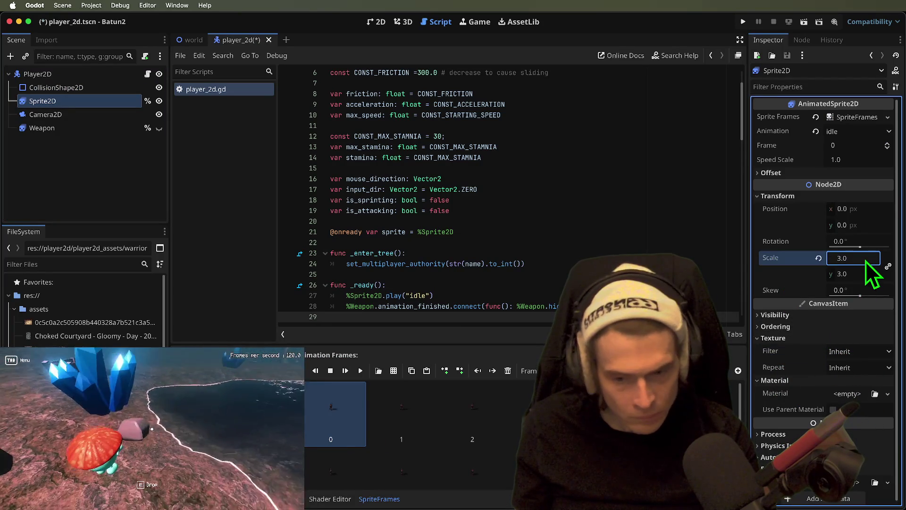
scroll(831, 389, "down", 1)
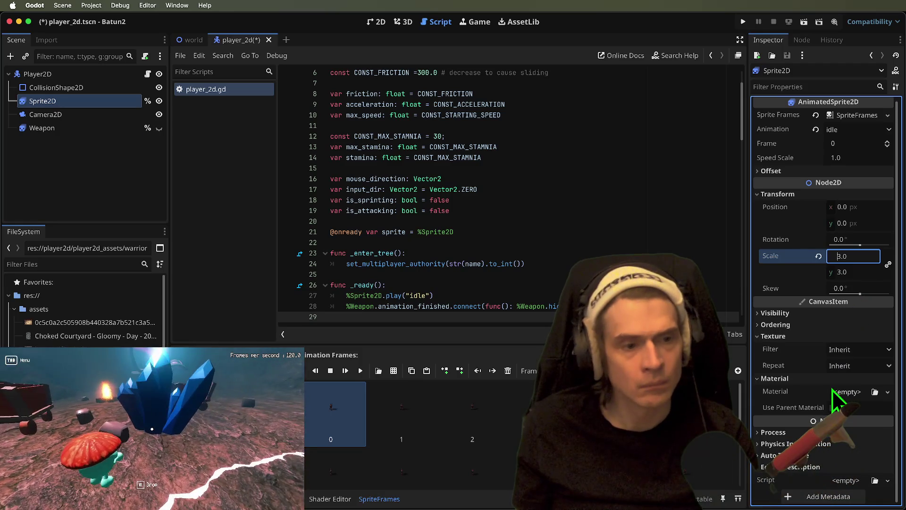
key("super+b")
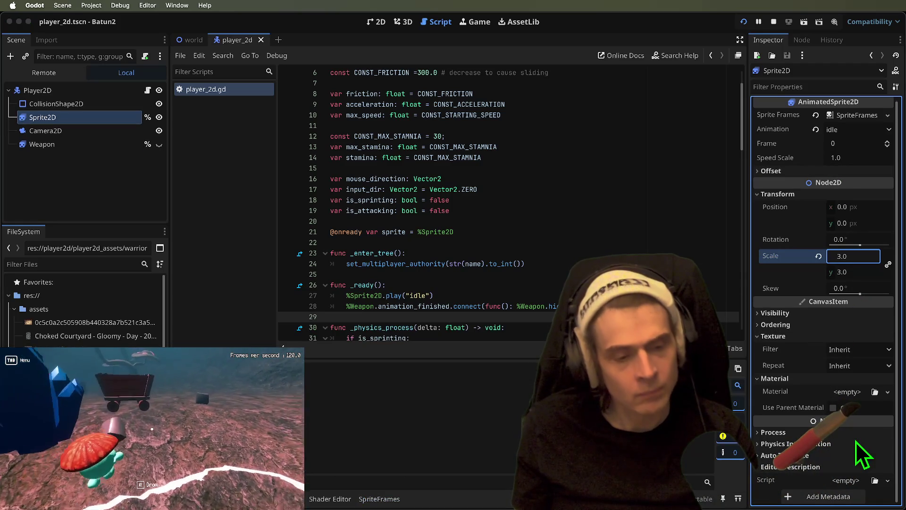
key("super+q")
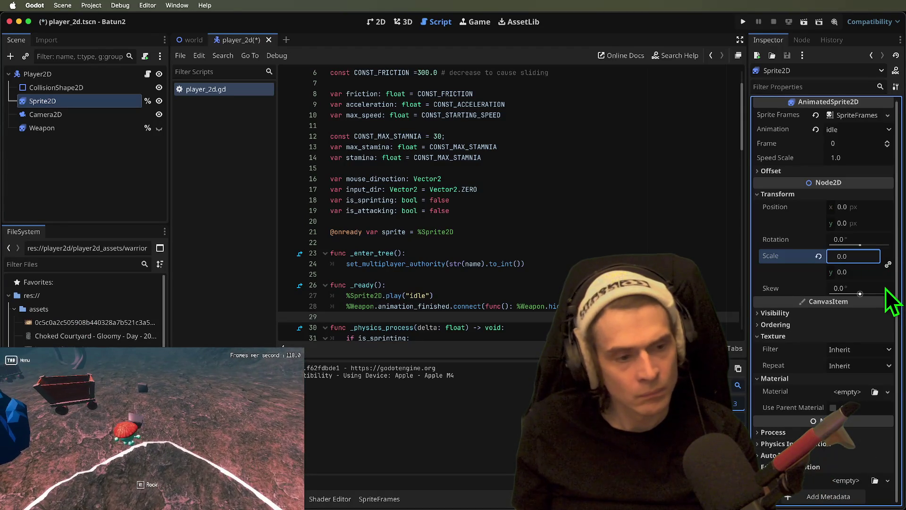
Set the Sprite2D texture filter to Nearest and save the player scene.
left_click(842, 355)
left_click(845, 386)
key("super+s")
left_click(859, 366)
left_click(845, 378)
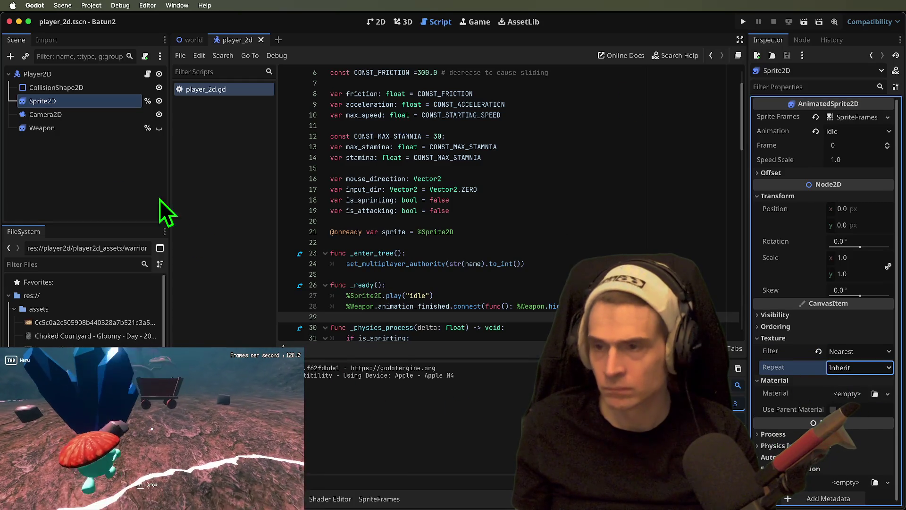
Set the Player2D root node's texture filter to Nearest and test-run the game.
left_click(112, 116)
left_click(112, 90)
left_click(125, 77)
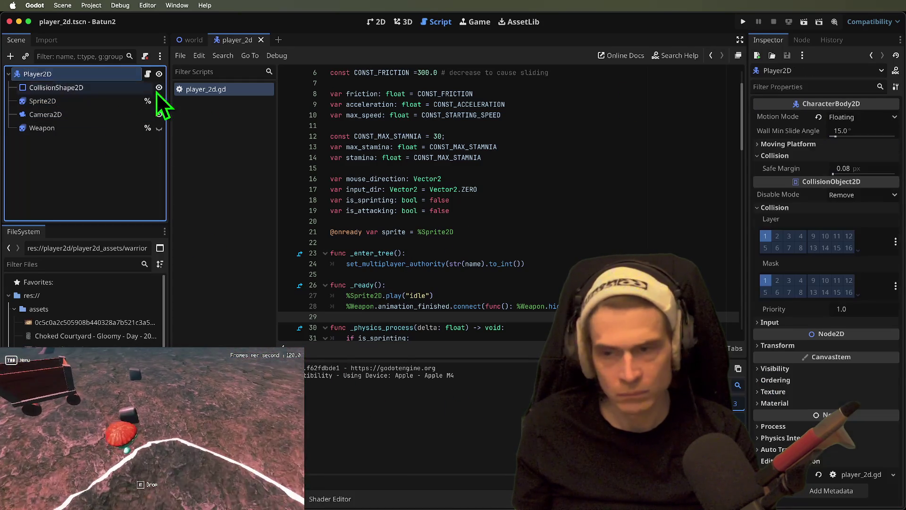
left_click(826, 391)
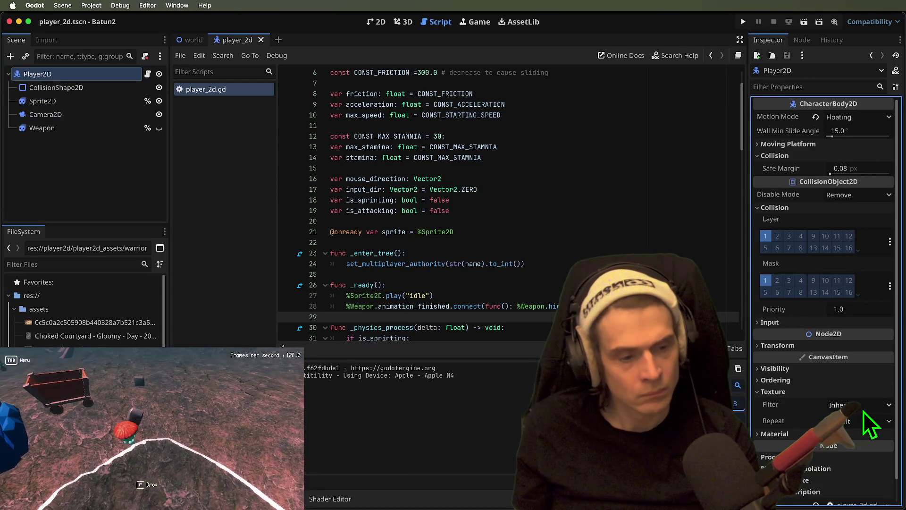
left_click(868, 405)
key("super+b")
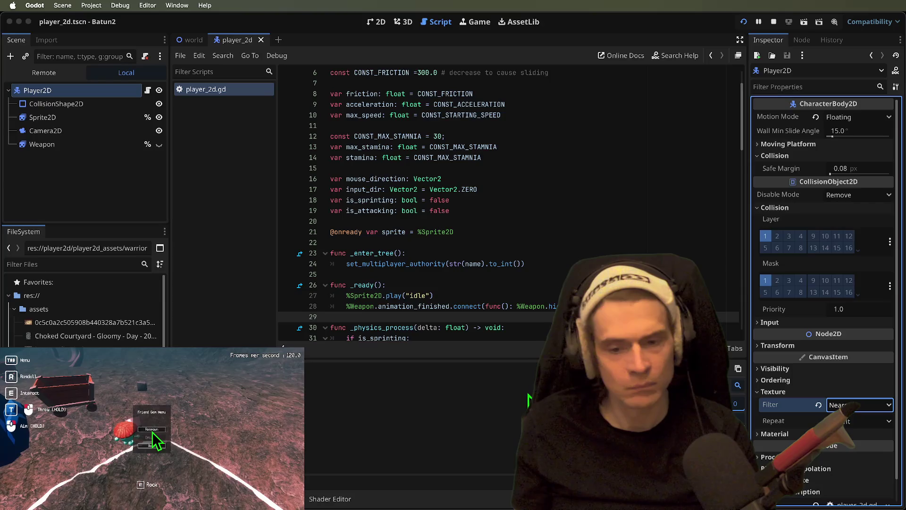
key("super+q")
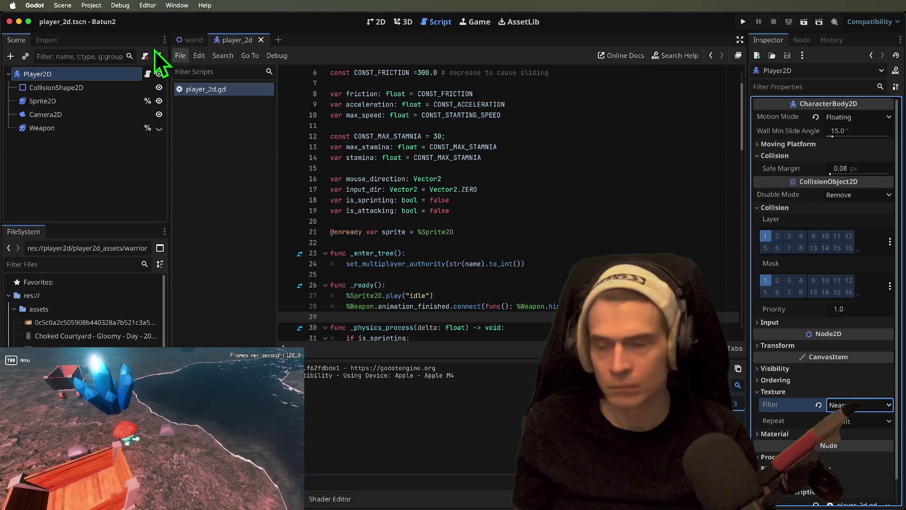
left_click(89, 21)
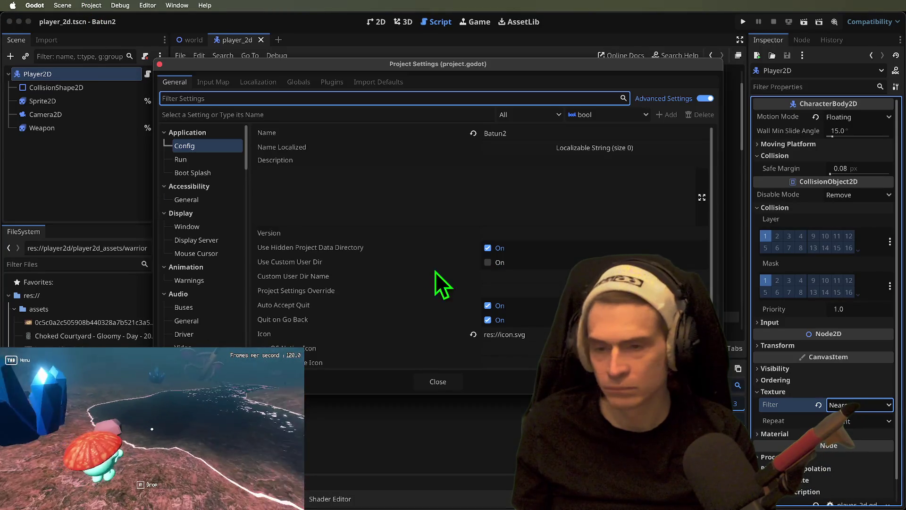
Set Display > Window Stretch Scale Mode to integer and run the game.
left_click(207, 228)
scroll(596, 222, "down", 10)
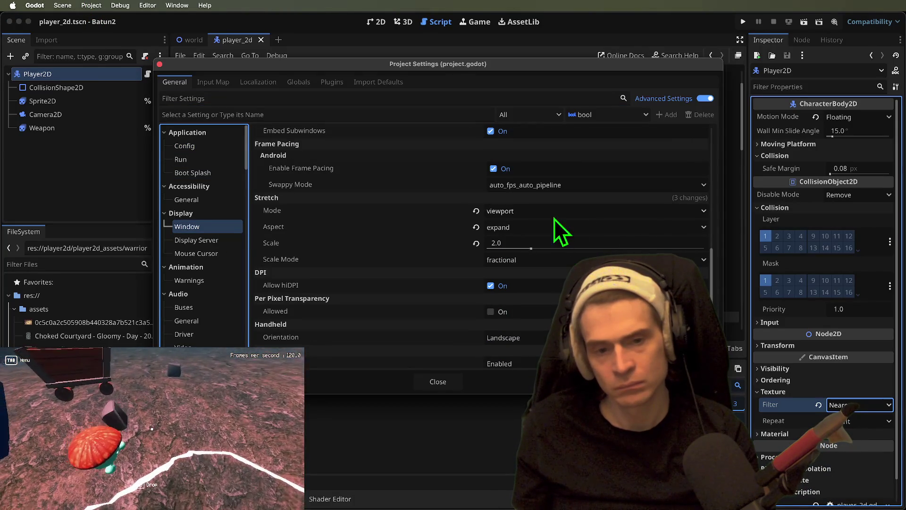
left_click(538, 256)
left_click(532, 285)
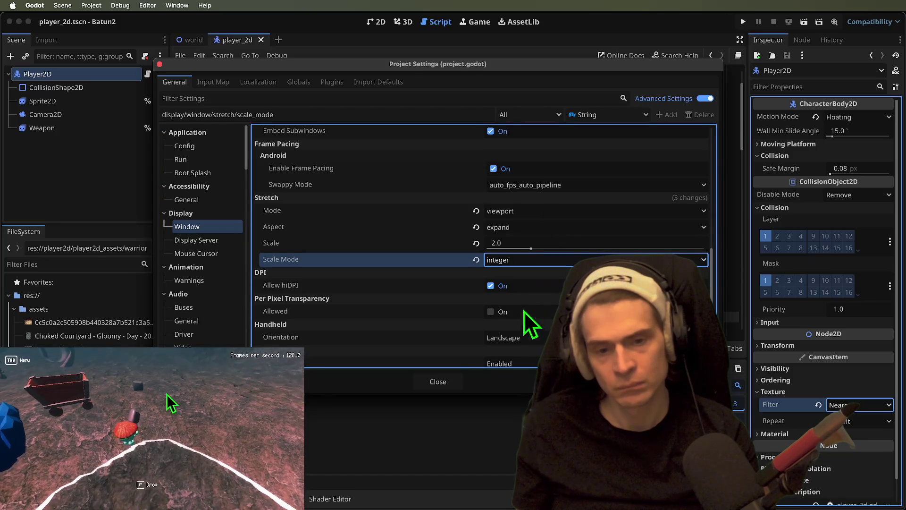
left_click(437, 387)
key("super+b")
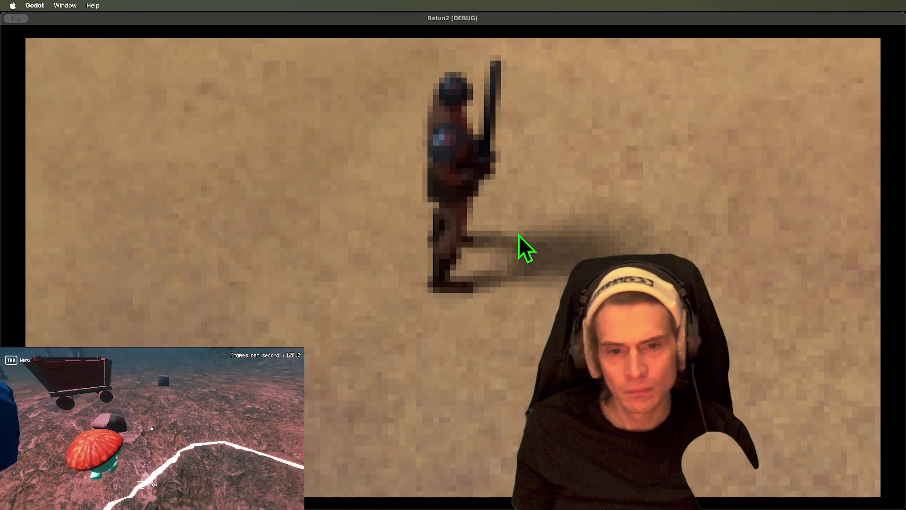
Close the game and highlight every use of last_frame in player_2d.gd.
key("super+q")
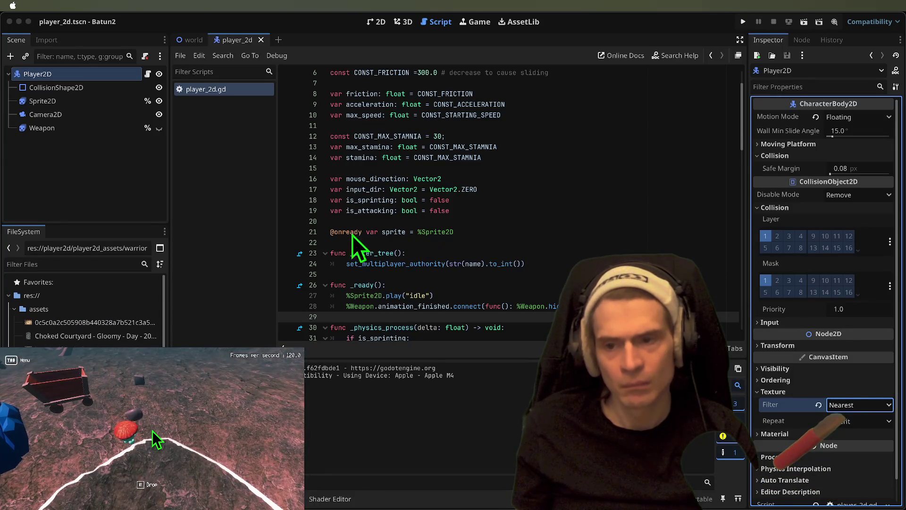
scroll(460, 251, "down", 20)
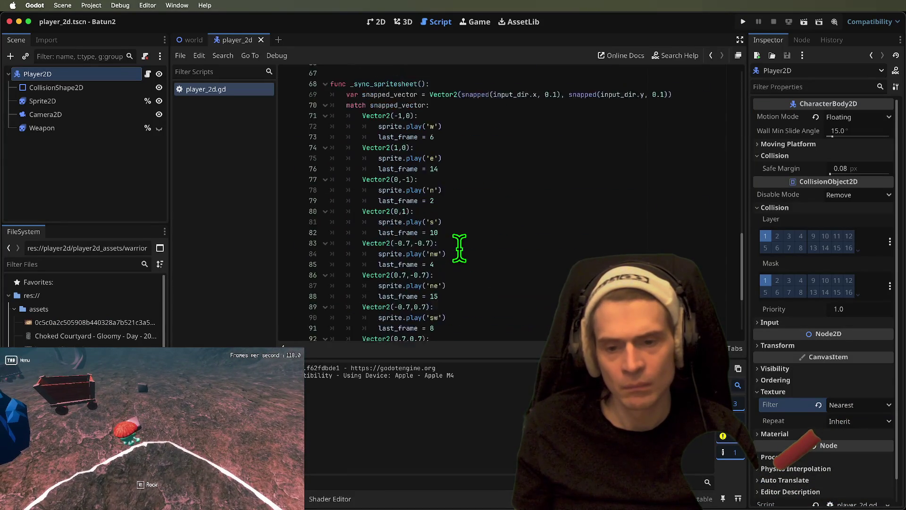
scroll(521, 244, "up", 5)
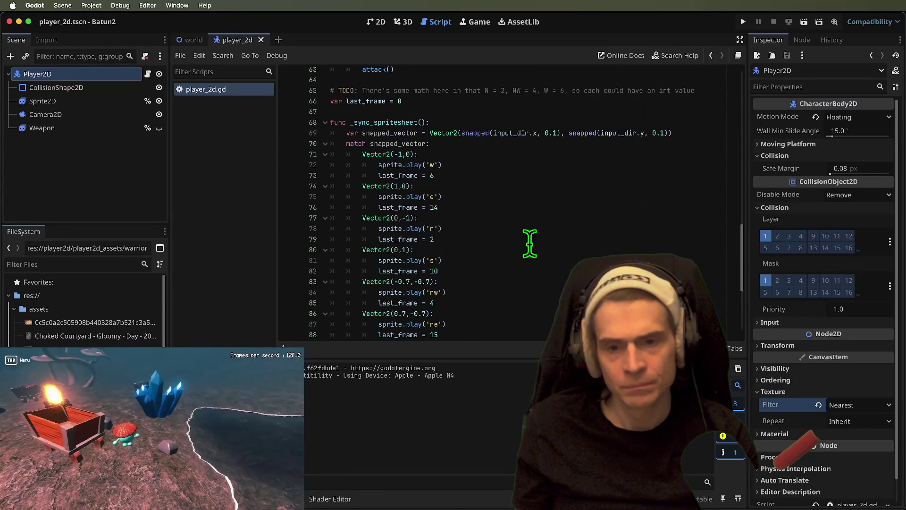
double_click(370, 101)
scroll(498, 192, "up", 5)
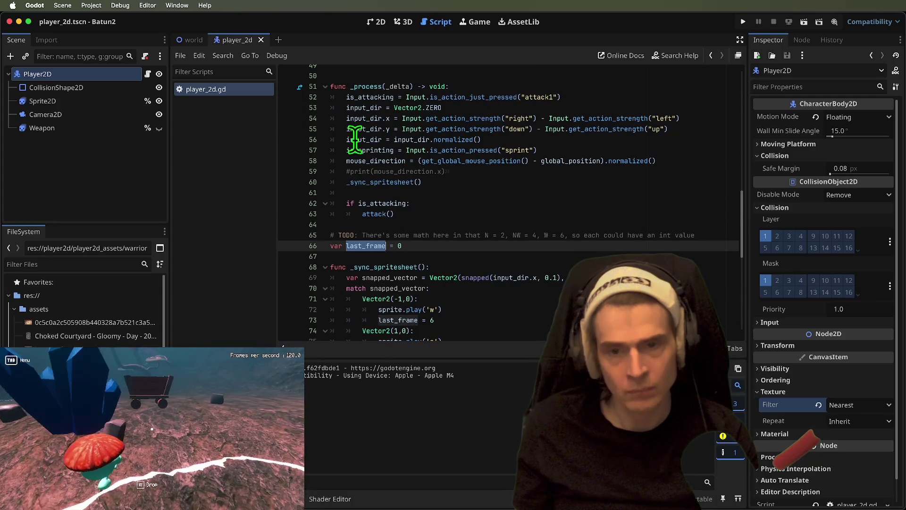
scroll(528, 231, "down", 5)
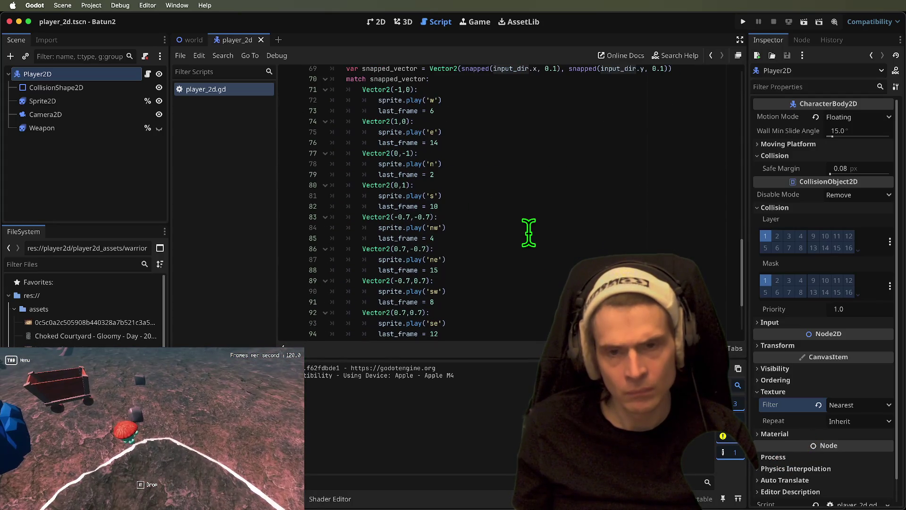
scroll(495, 215, "down", 3)
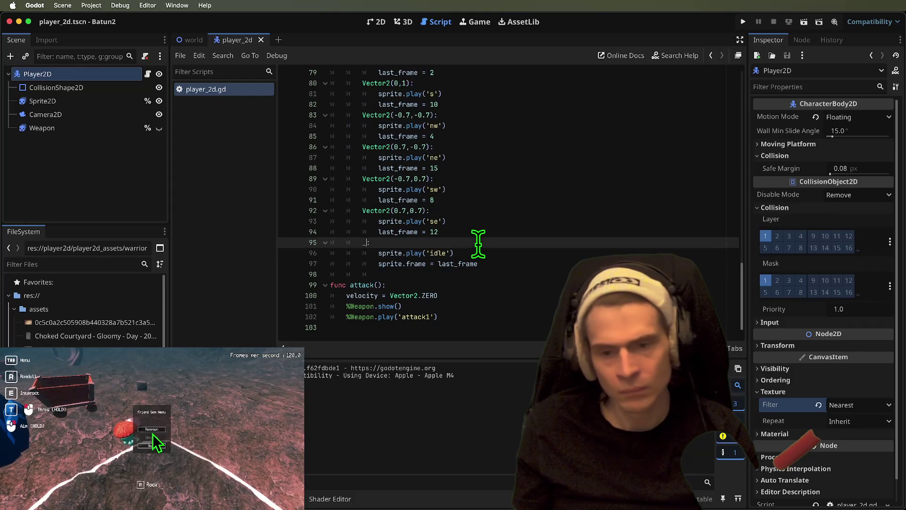
scroll(478, 243, "up", 8)
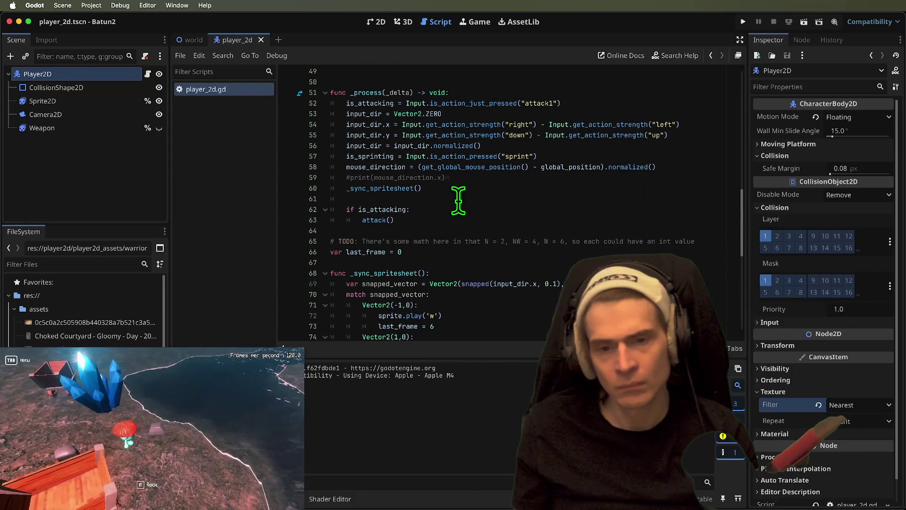
Inspect lines 56–60, input_dir usages, and the velocity/move_and_slide lines 47–48.
left_click(367, 188)
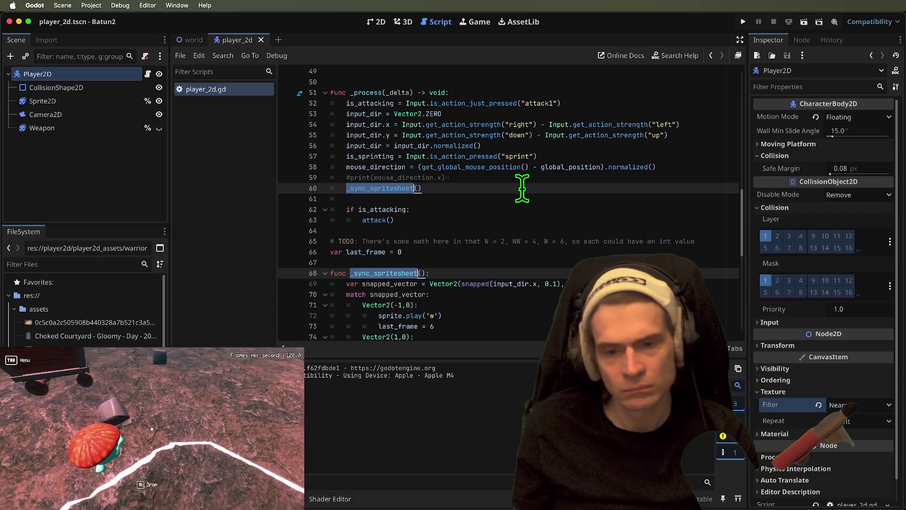
left_click(372, 144)
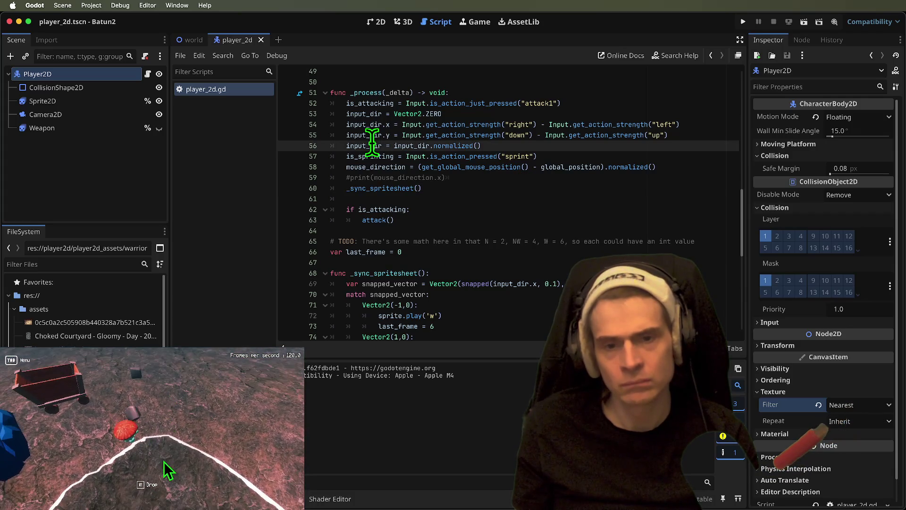
left_click(367, 167)
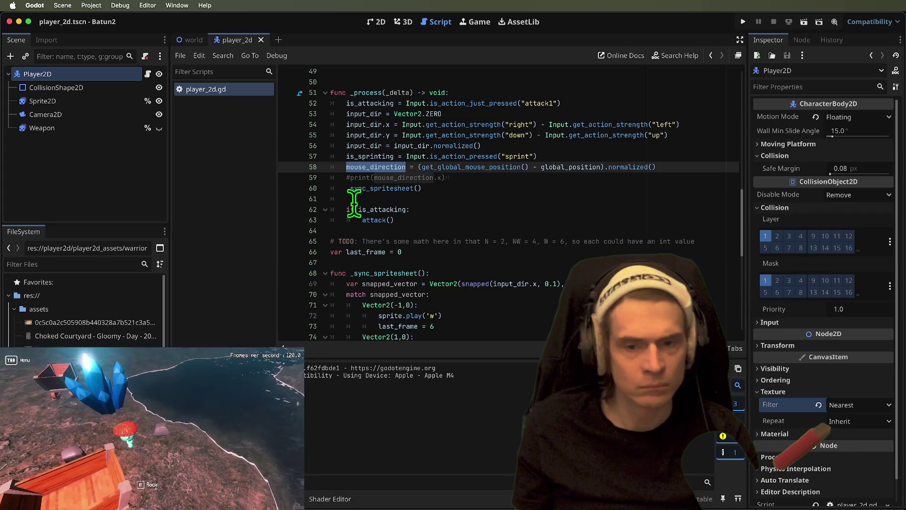
left_click(353, 189)
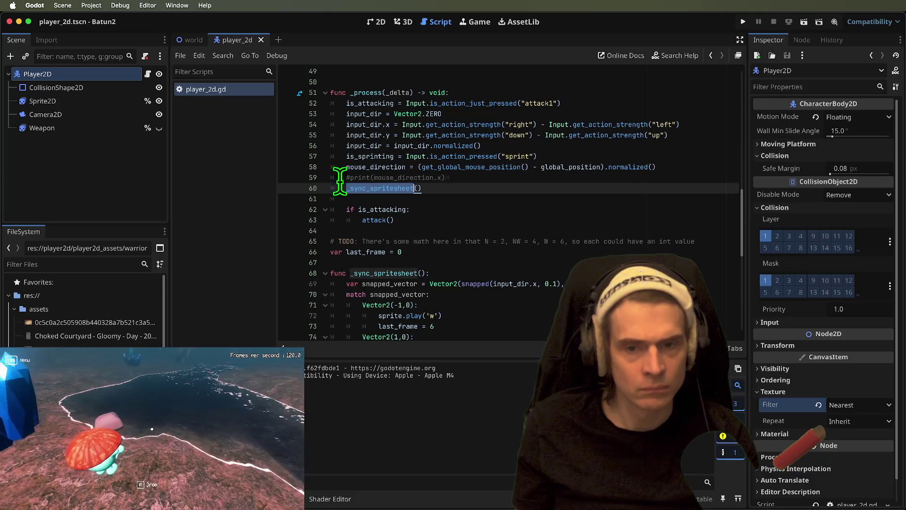
double_click(349, 114)
left_click(511, 187)
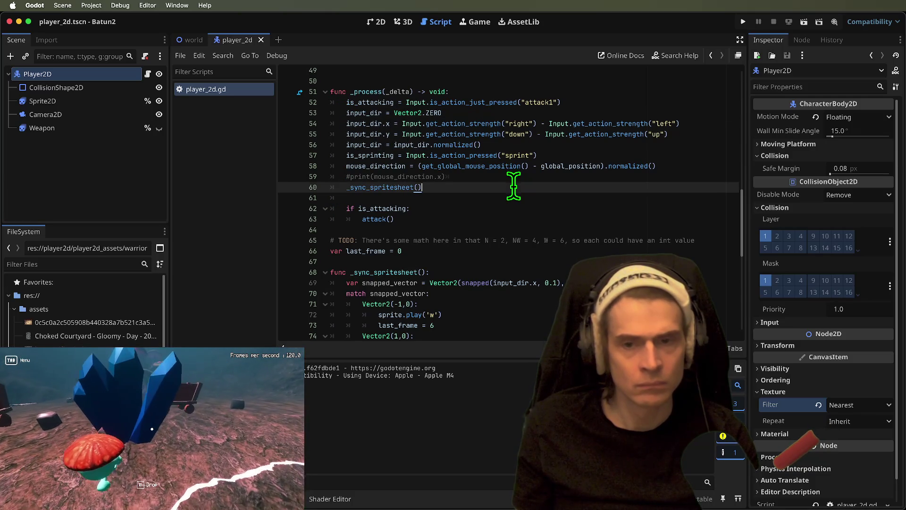
scroll(510, 185, "down", 9)
scroll(512, 184, "up", 15)
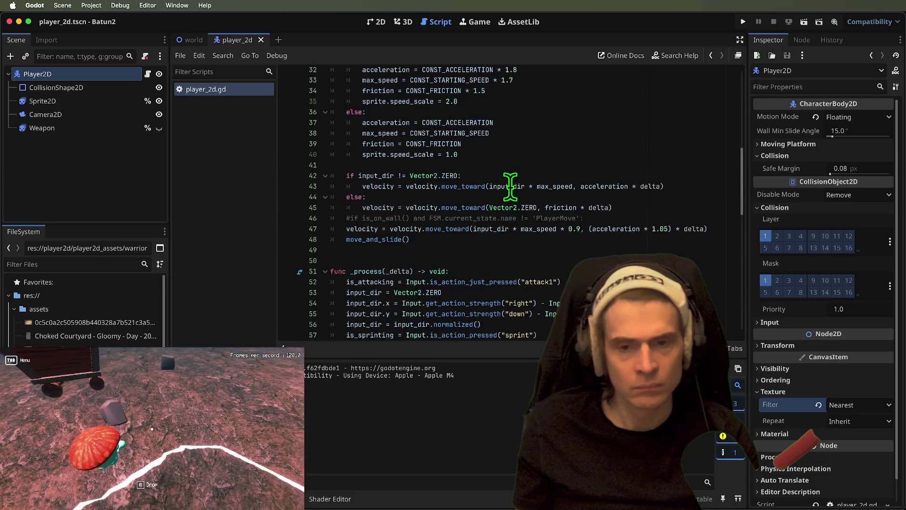
double_click(373, 246)
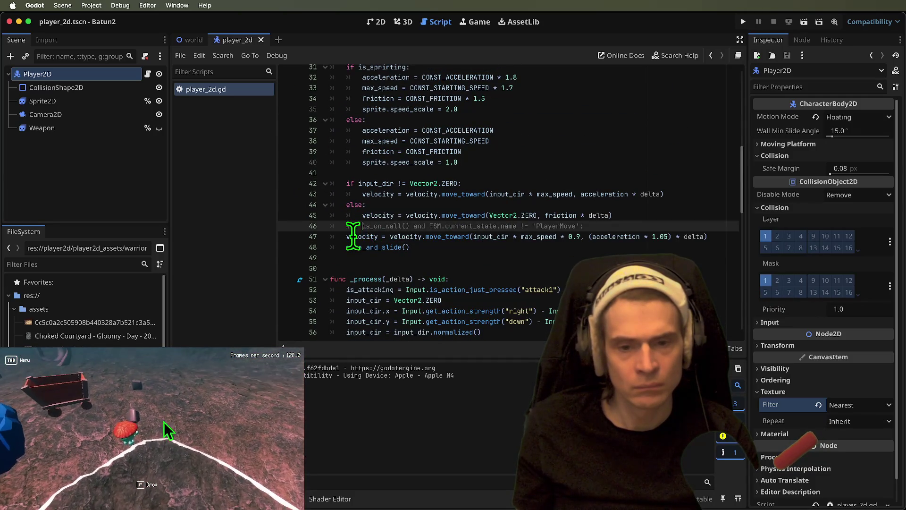
double_click(353, 236)
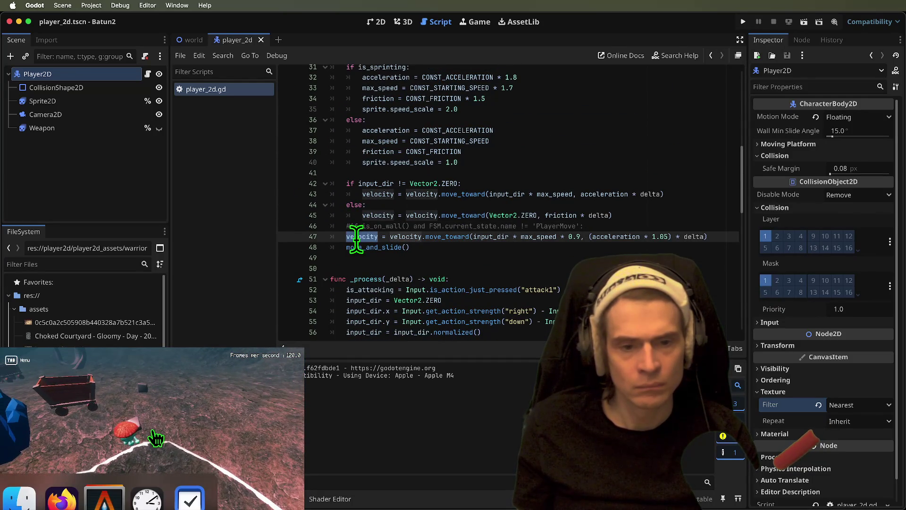
scroll(359, 243, "down", 16)
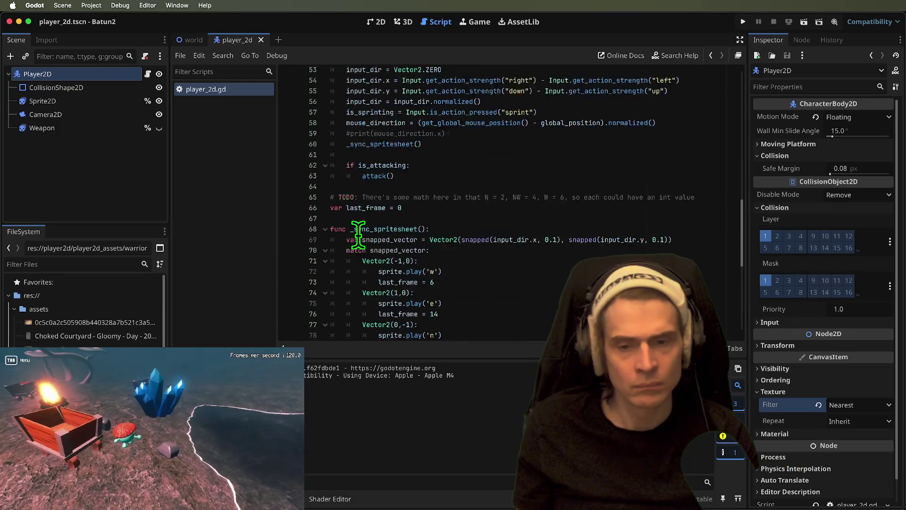
left_click(529, 264)
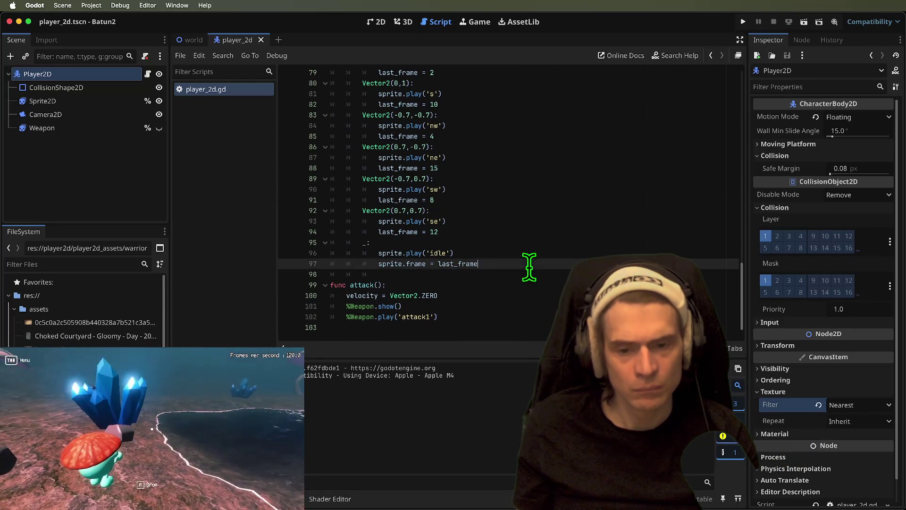
Indent the idle lines under 'if velocity == Vector2.ZERO:', save the script, and run the game.
left_click(529, 257)
key("Up")
key("Return")
type("velocity")
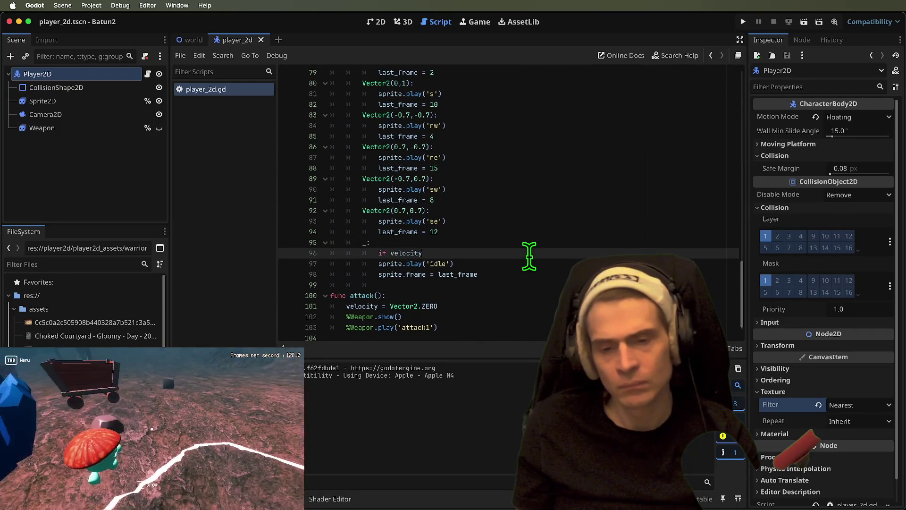
type(" == 0")
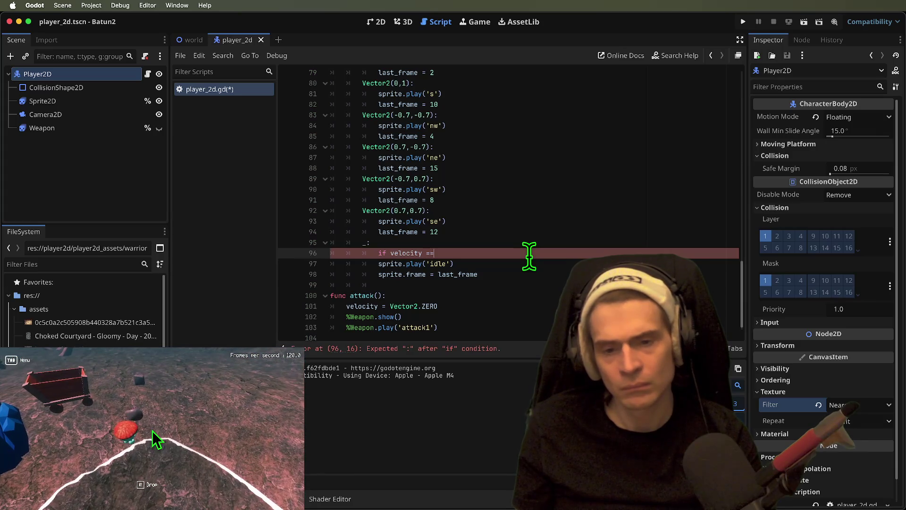
key("BackSpace")
type("Ve")
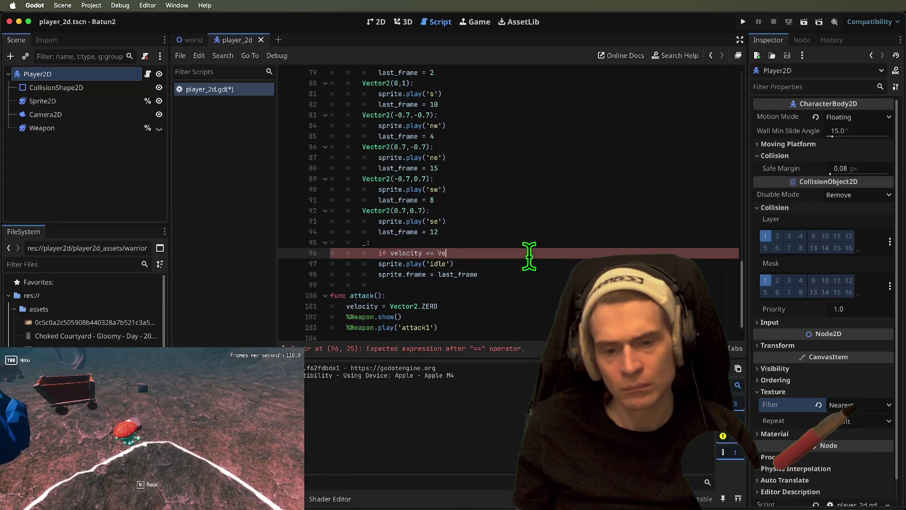
type("ct")
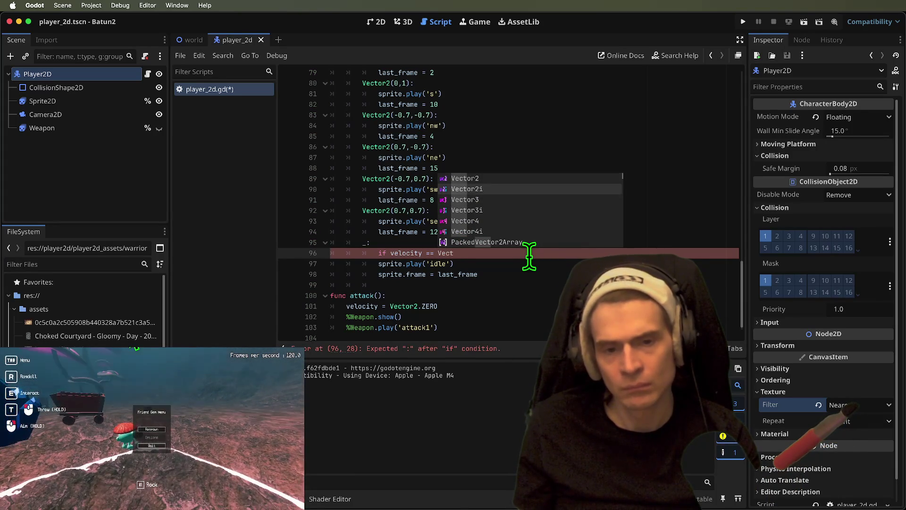
type("or2.ZERO:")
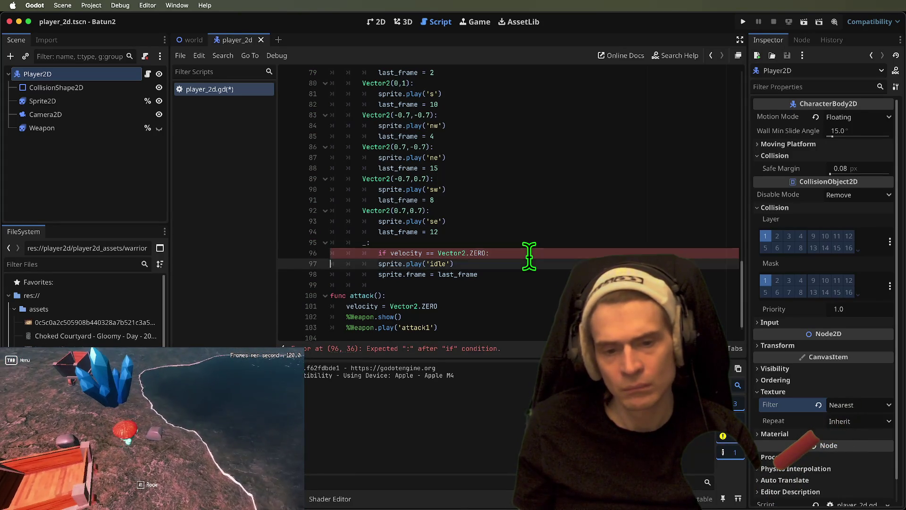
key("Down")
key("shift+Down")
key("Tab")
key("ctrl+s")
key("super+b")
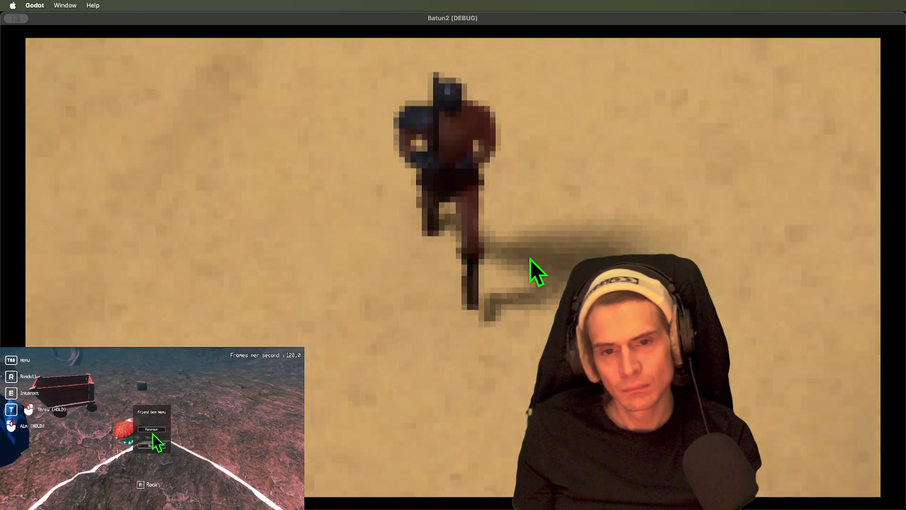
Close the test run, undo the velocity == Vector2.ZERO check so idle plays directly, and save player_2d.gd.
key("super+q")
key("super+z")
key("super+z")
key("super+z")
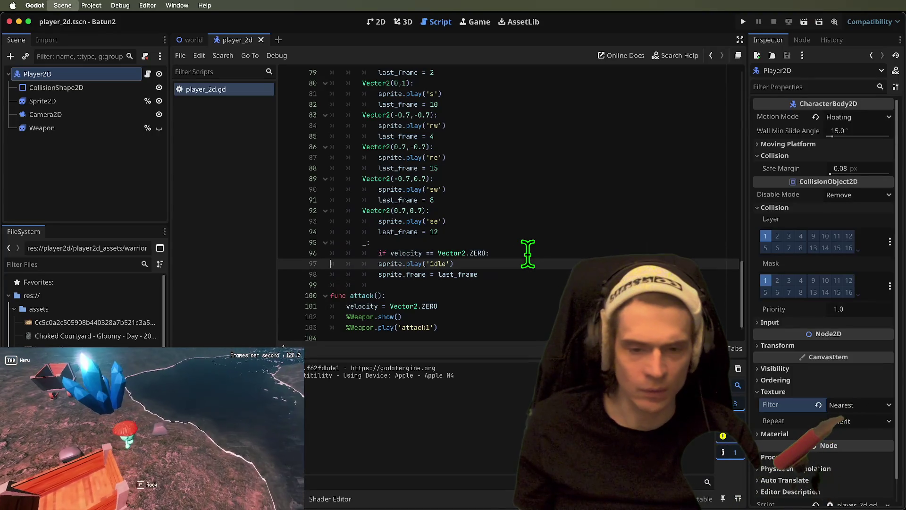
key("super+z")
key("super+z")
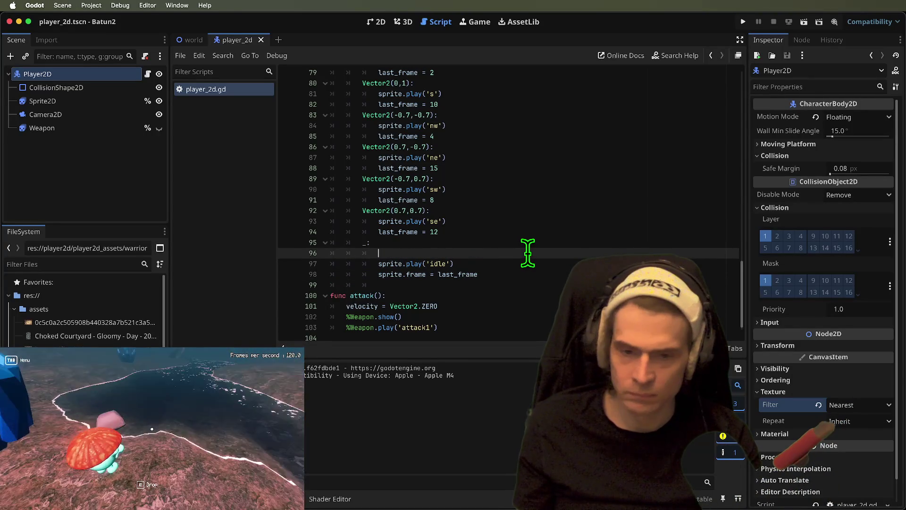
key("super+s")
left_click(91, 5)
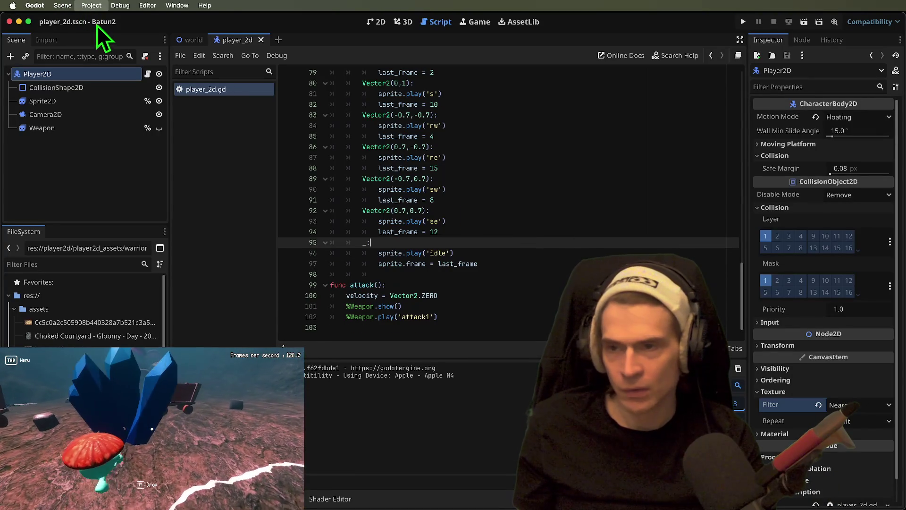
Revert the viewport width and height to 1152×648 in Project Settings.
left_click(97, 25)
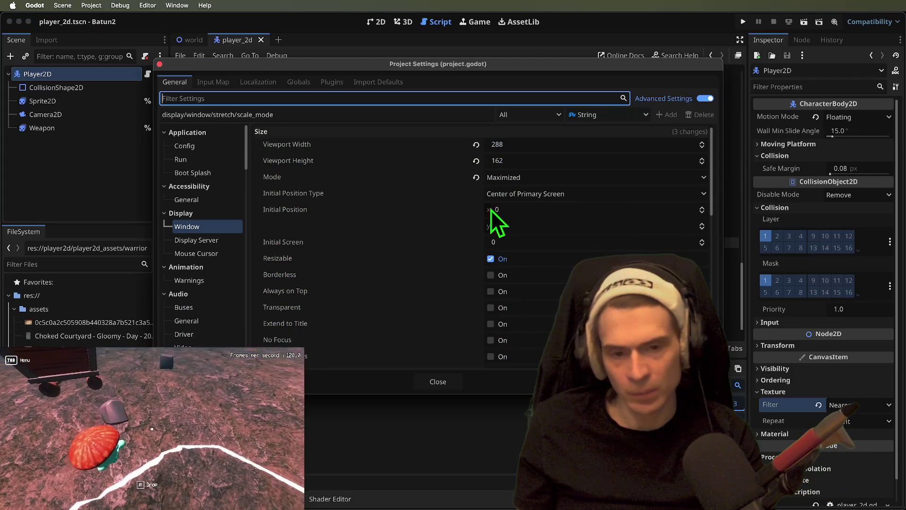
left_click(472, 162)
left_click(475, 160)
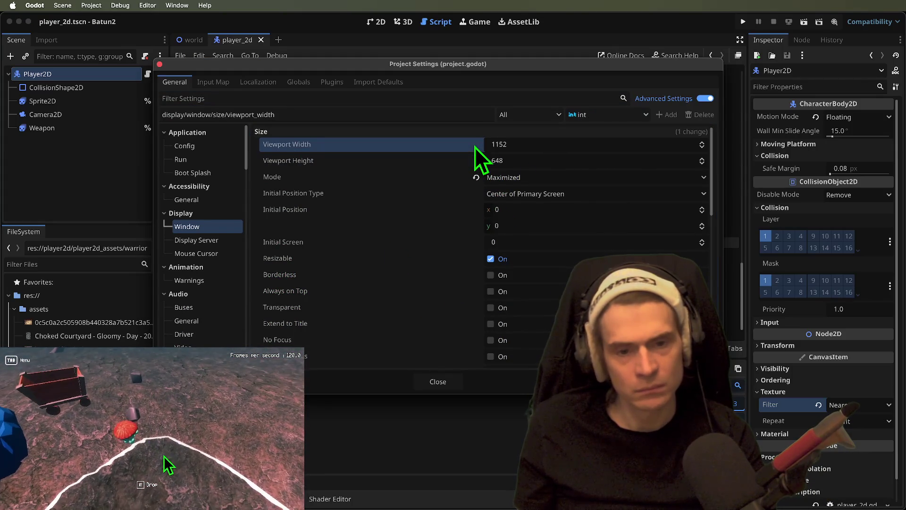
left_click(475, 145)
left_click(556, 161)
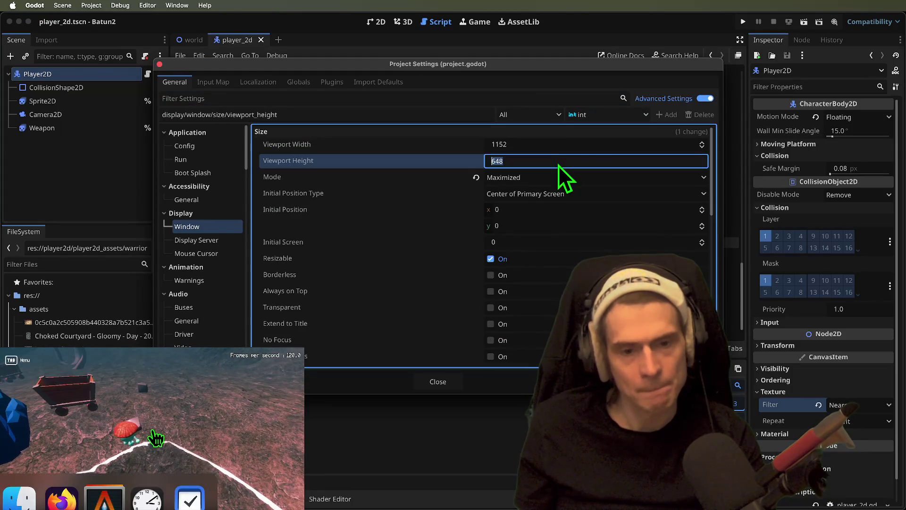
Reset the stretch mode, aspect, scale and scale mode to their defaults.
scroll(491, 344, "down", 6)
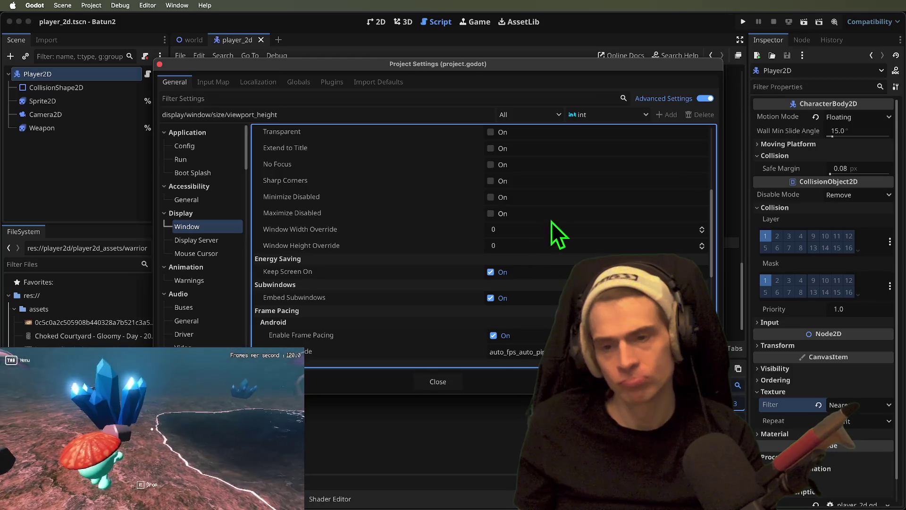
scroll(501, 254, "down", 2)
scroll(526, 350, "down", 5)
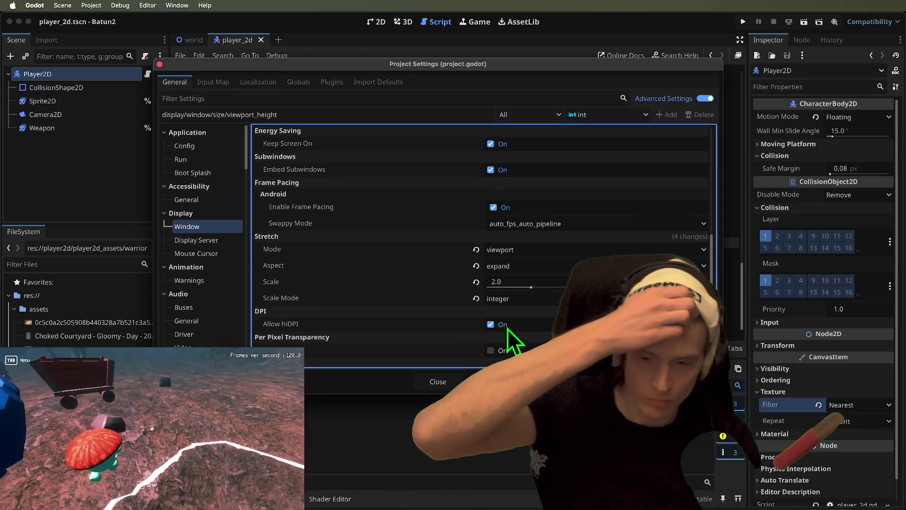
mouse_move(306, 329)
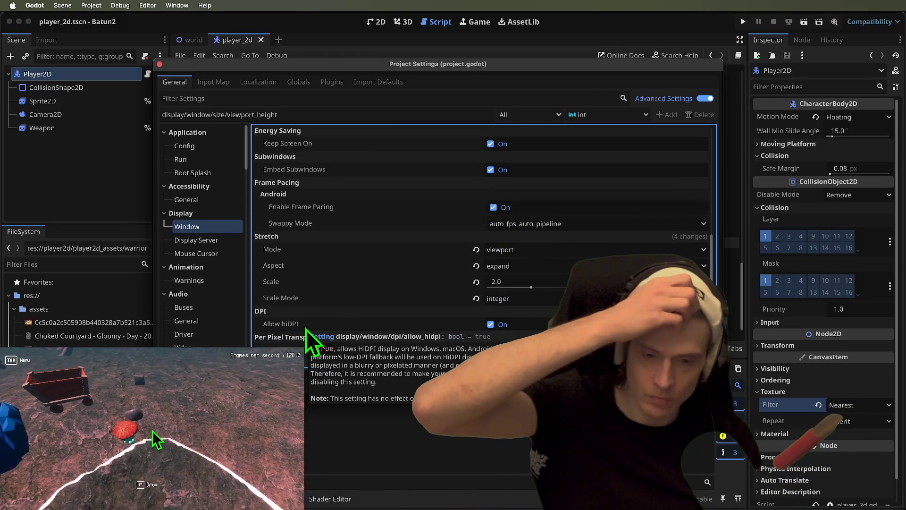
scroll(305, 329, "down", 5)
scroll(324, 333, "down", 1)
scroll(317, 353, "up", 6)
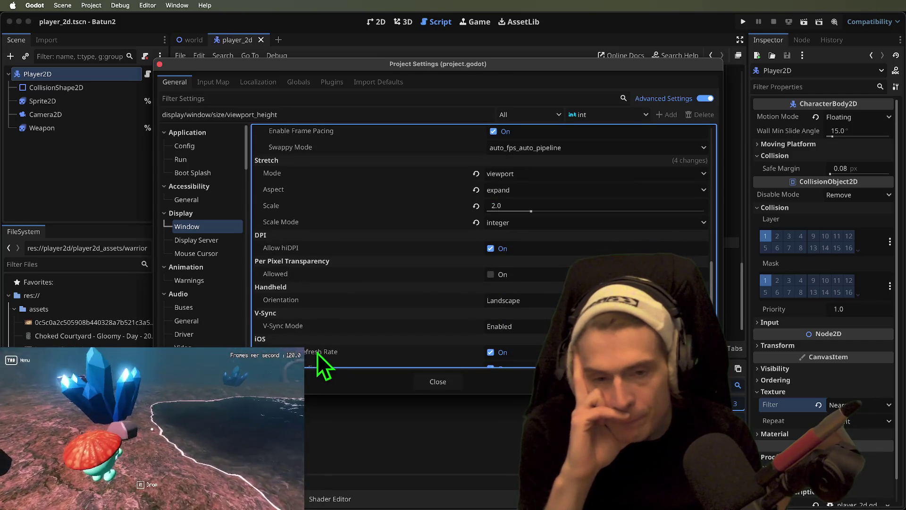
left_click(476, 275)
left_click(475, 292)
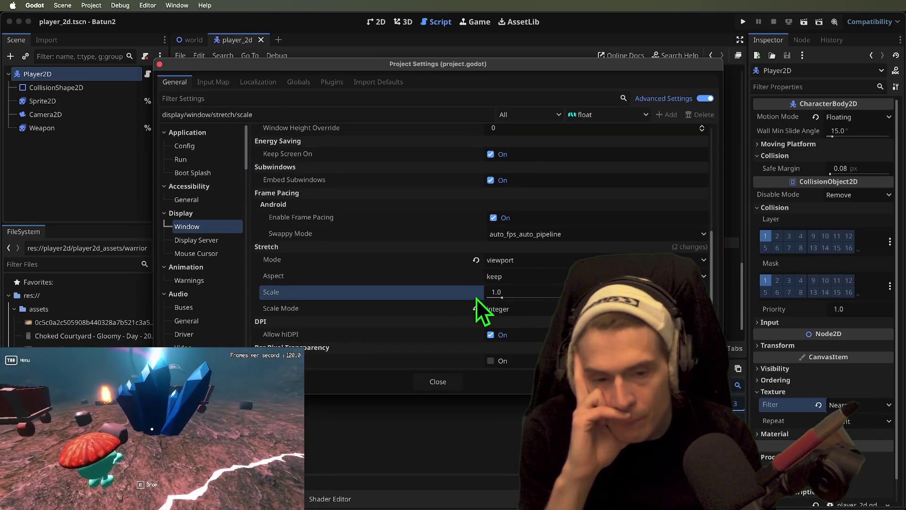
left_click(476, 309)
left_click(476, 260)
Set stretch mode to viewport, aspect keep, scale 2, and fractional scale mode, then close settings.
left_click(540, 262)
left_click(538, 300)
left_click(531, 281)
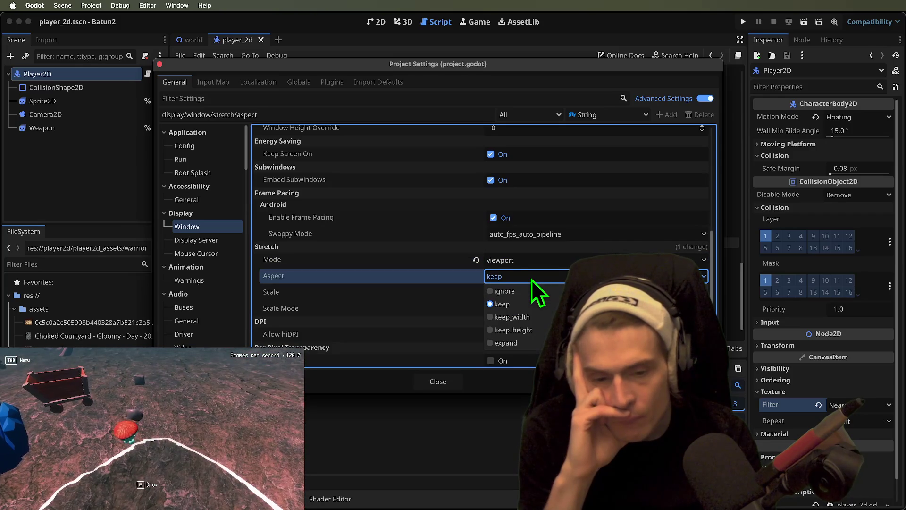
left_click(529, 310)
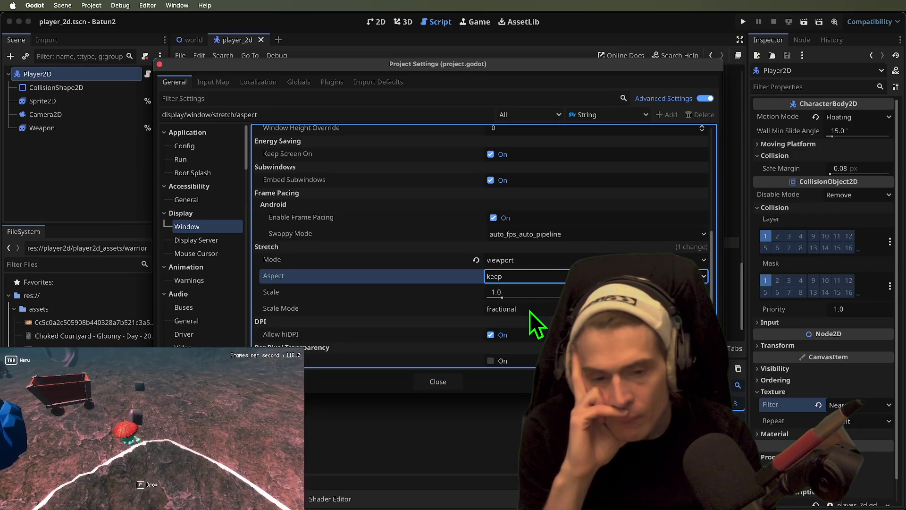
left_click(506, 296)
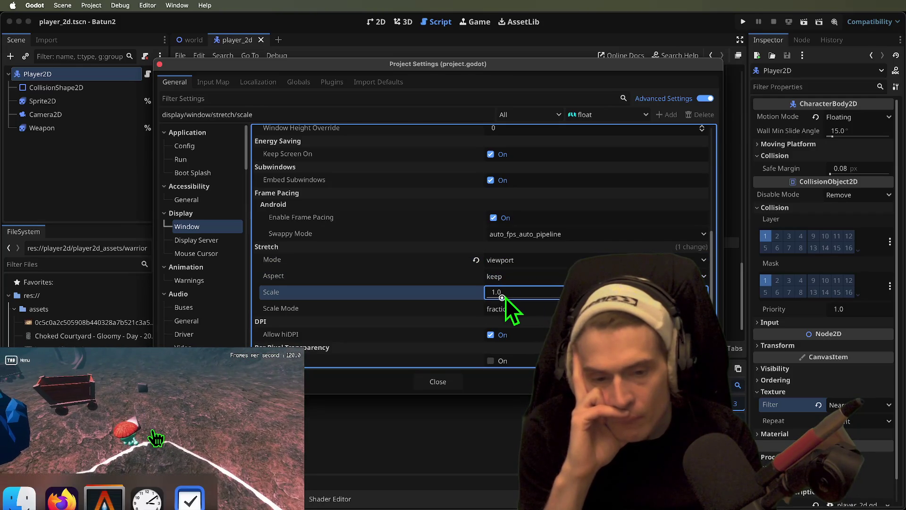
left_click(532, 311)
left_click(505, 334)
left_click(451, 383)
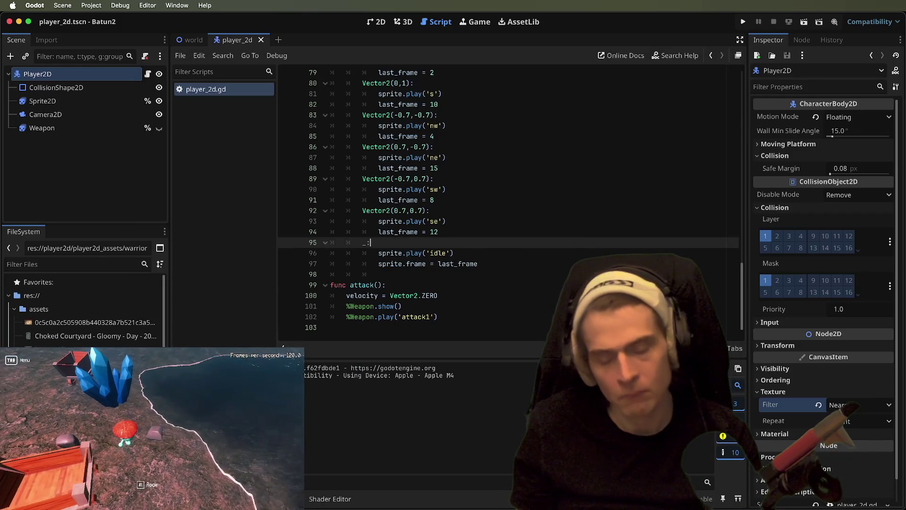
Run the game and walk the warrior up, right, down and left across the sand.
key("super+b")
key("w")
key("d")
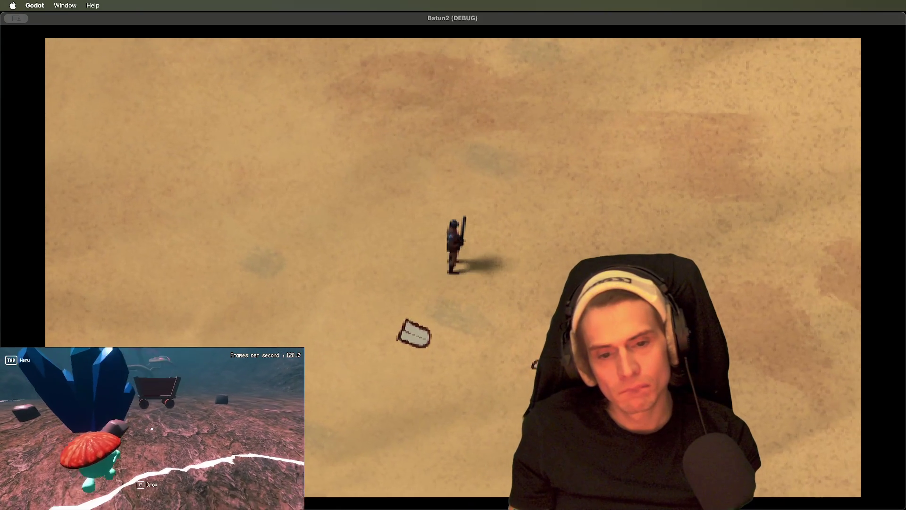
key("d")
key("s")
key("s")
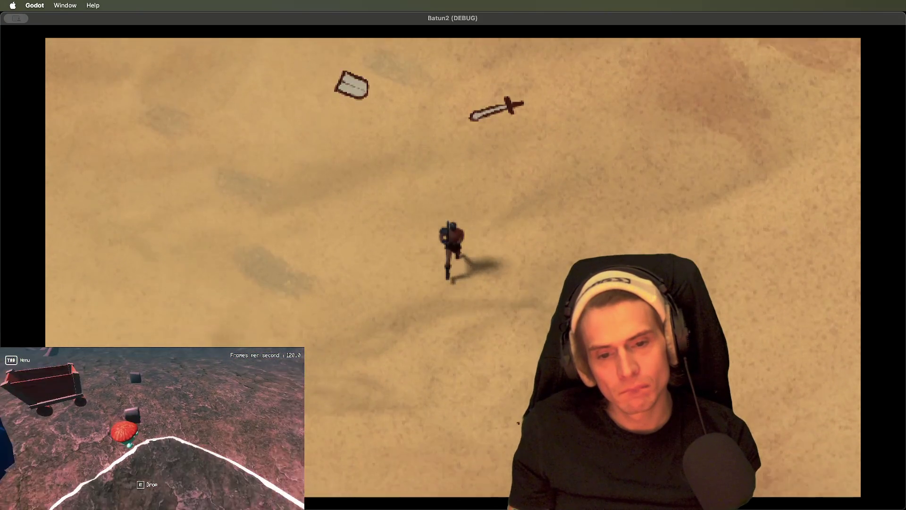
key("a")
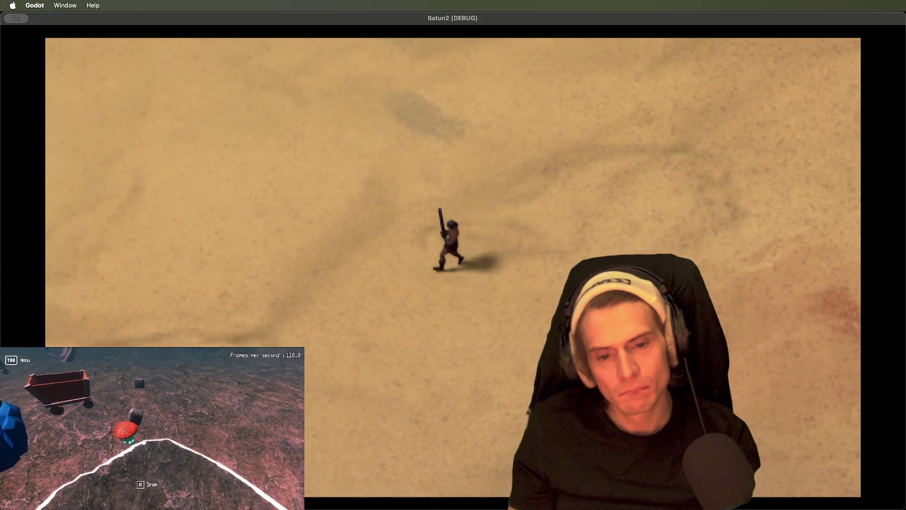
key("a")
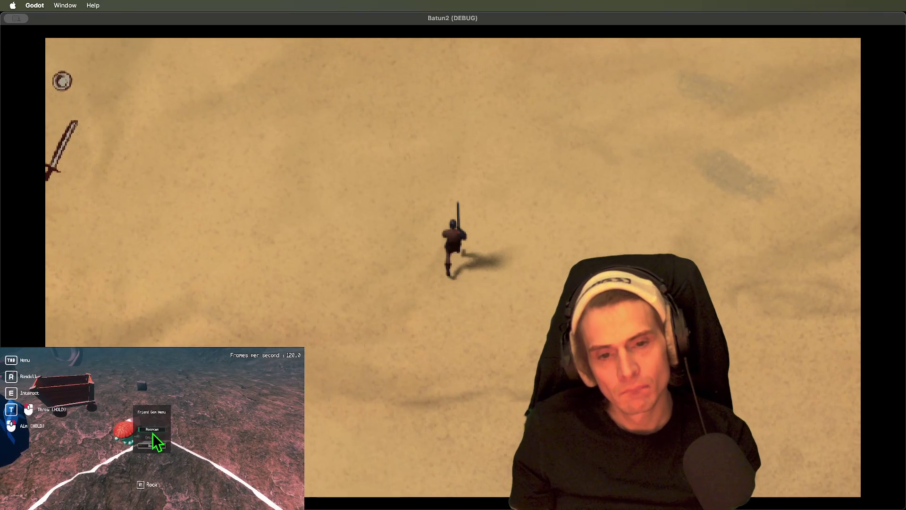
key("s")
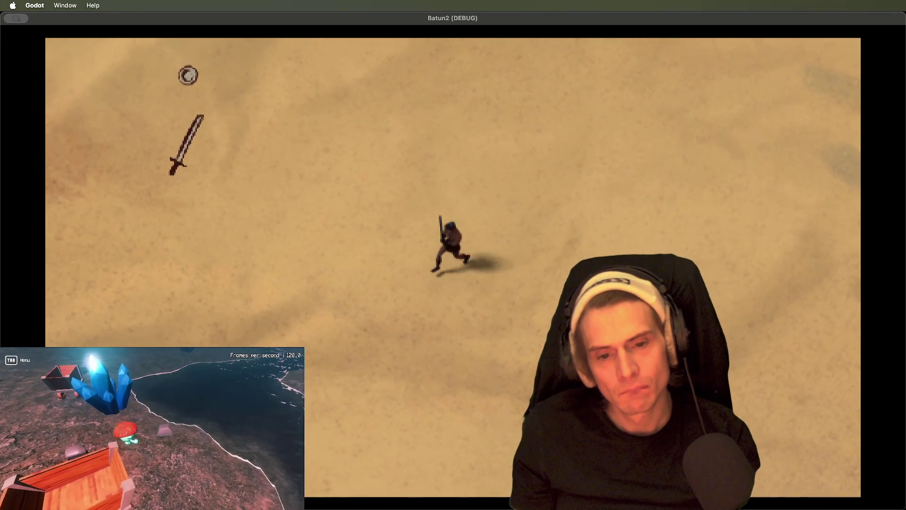
Swing the sword, then walk the warrior up and turn it left and right.
key("d")
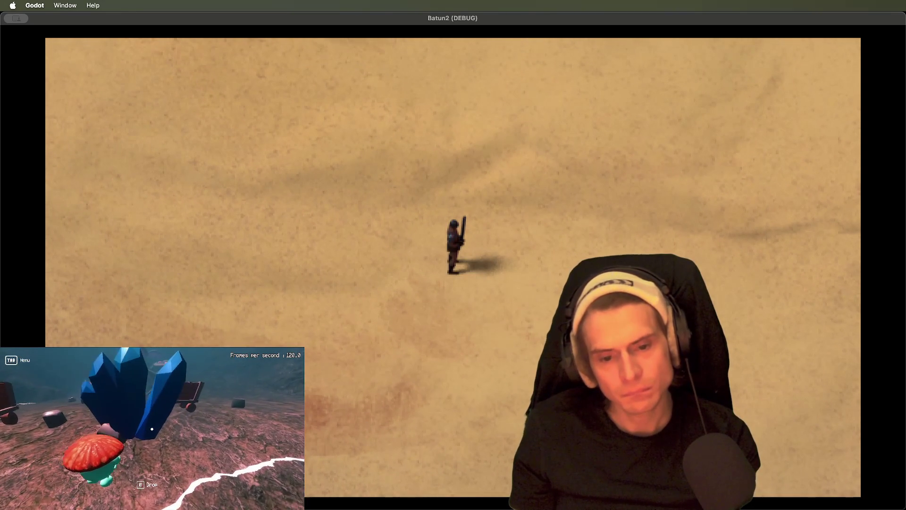
key("space")
key("w")
key("d")
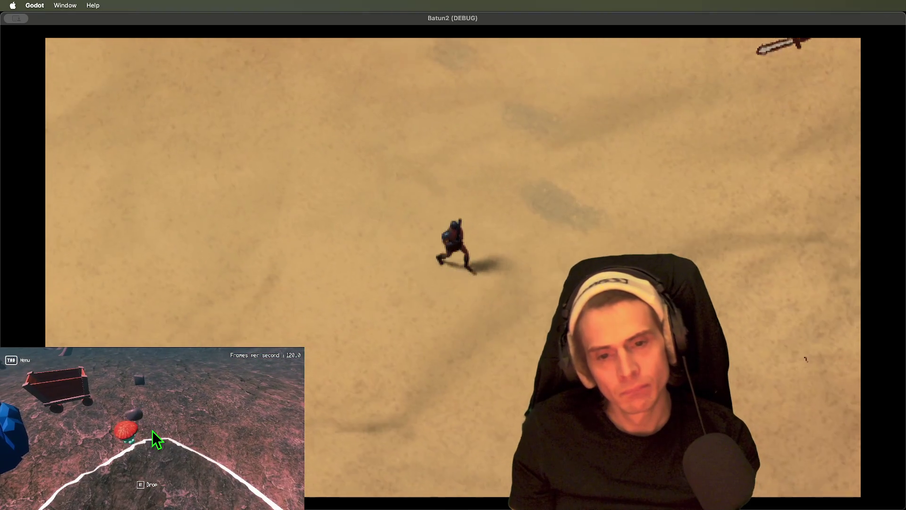
key("a")
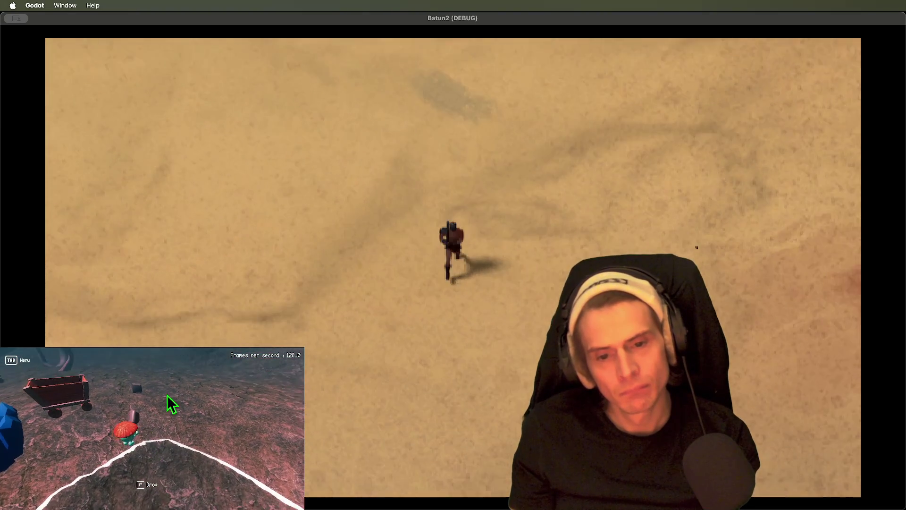
key("d")
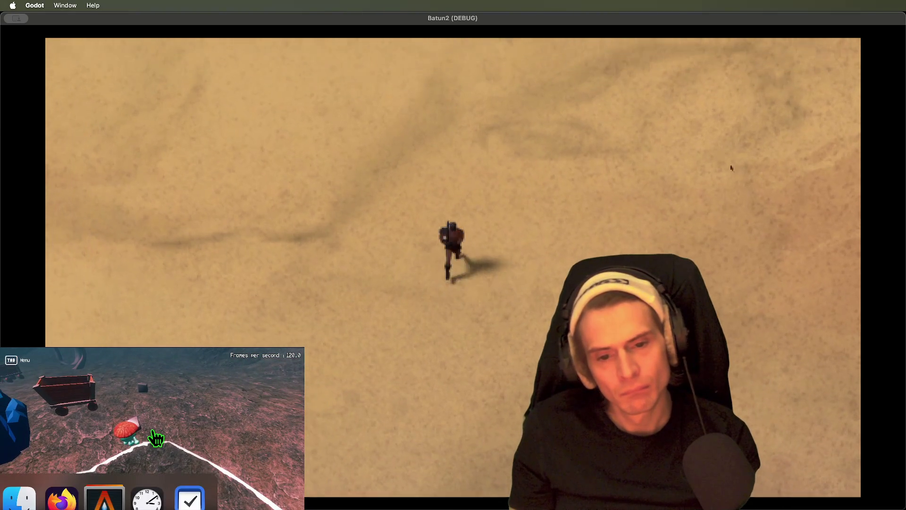
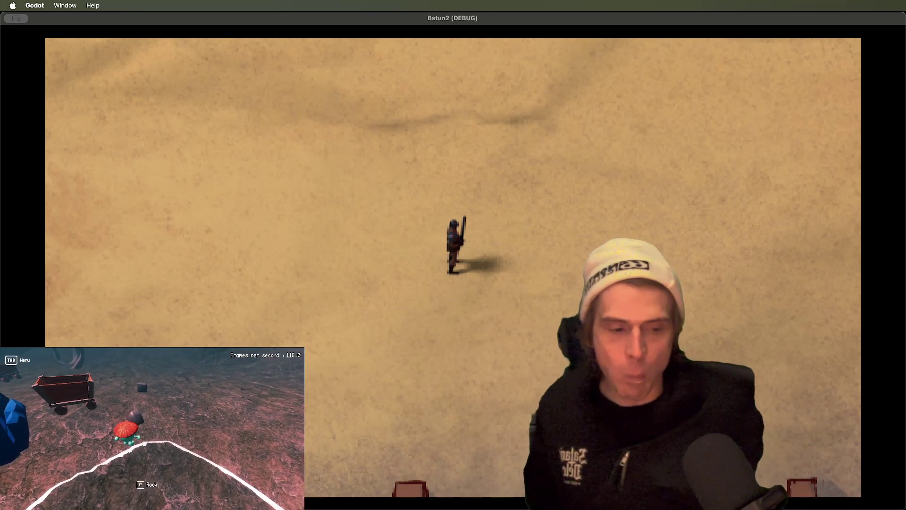
Run the character upward and swing the sword four times.
key("w")
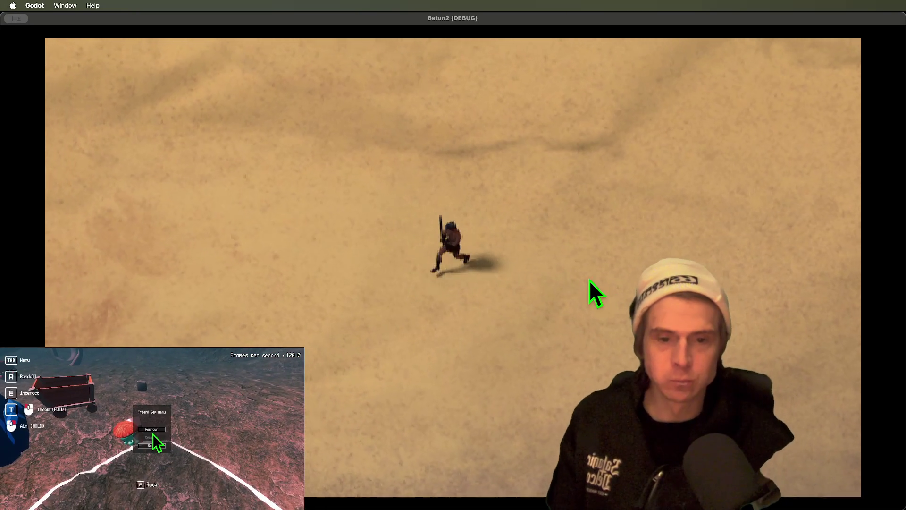
left_click(589, 280)
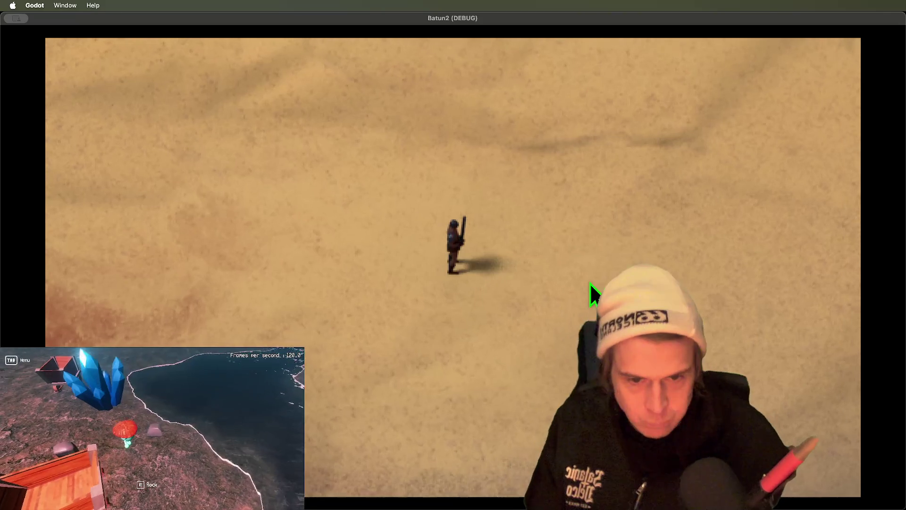
left_click(571, 321)
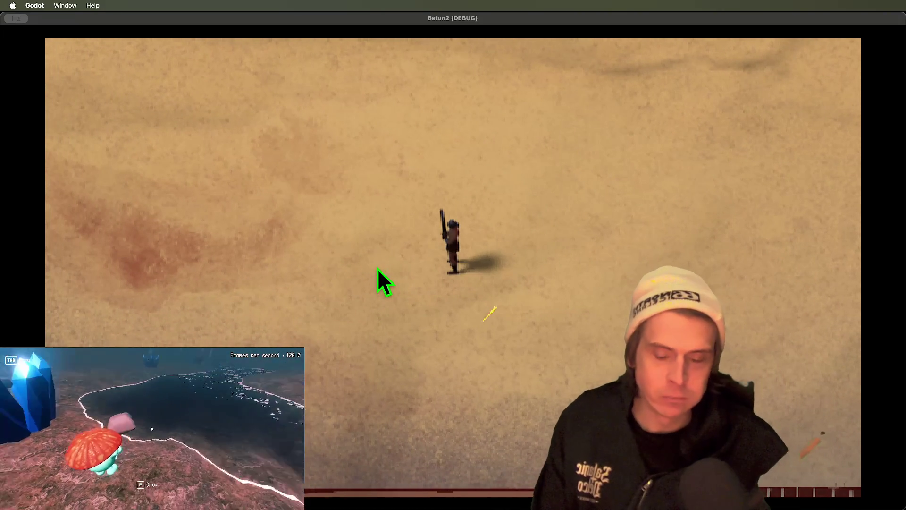
left_click(377, 268)
left_click(377, 268)
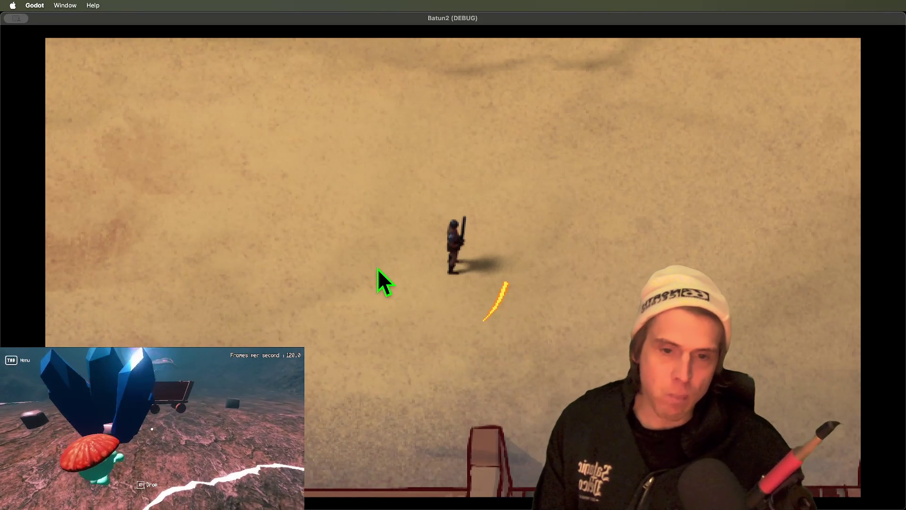
Run across the sand in all directions with one more sword swing, then quit the game.
key("w")
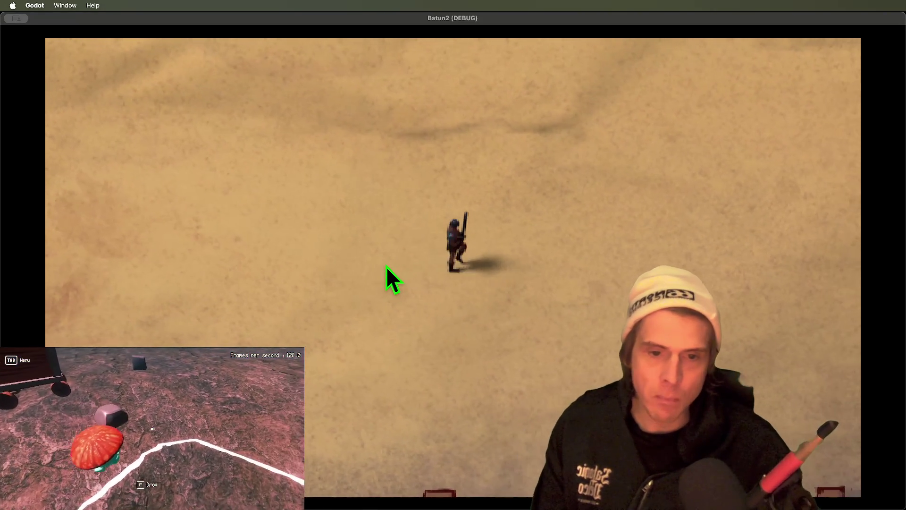
key("d")
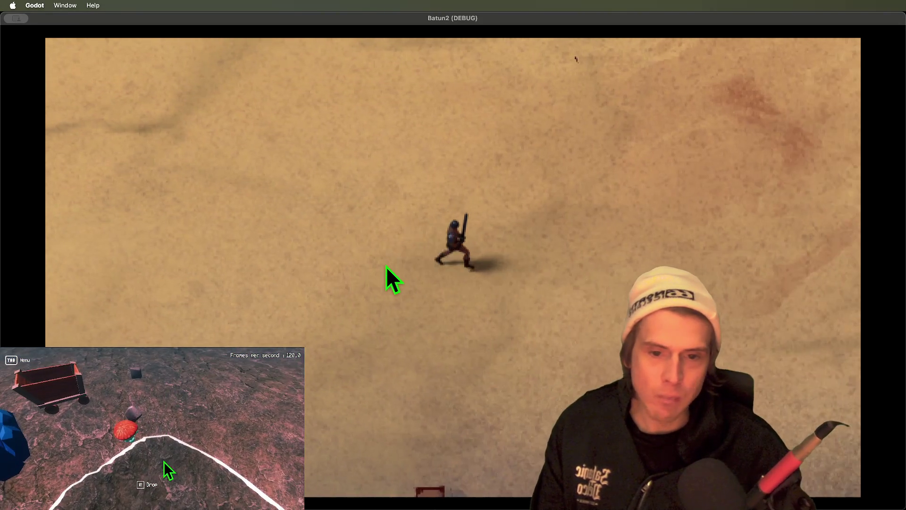
key("w")
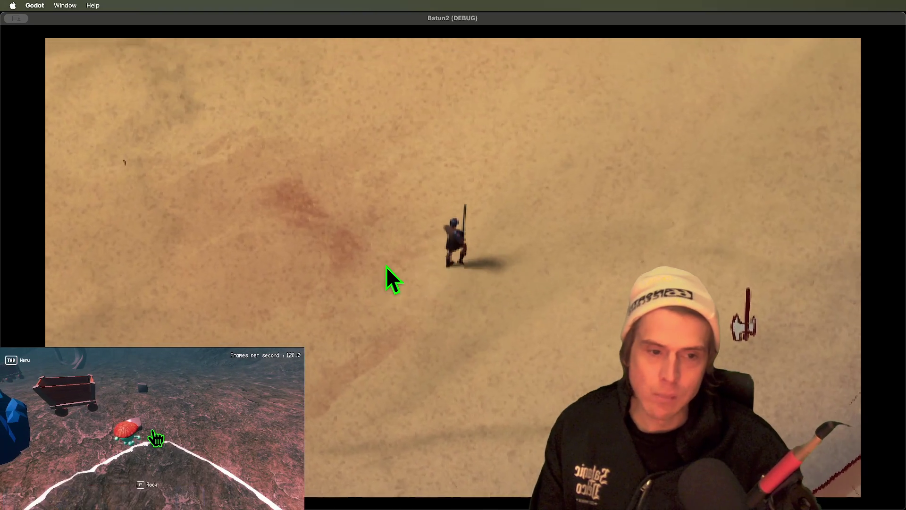
left_click(386, 266)
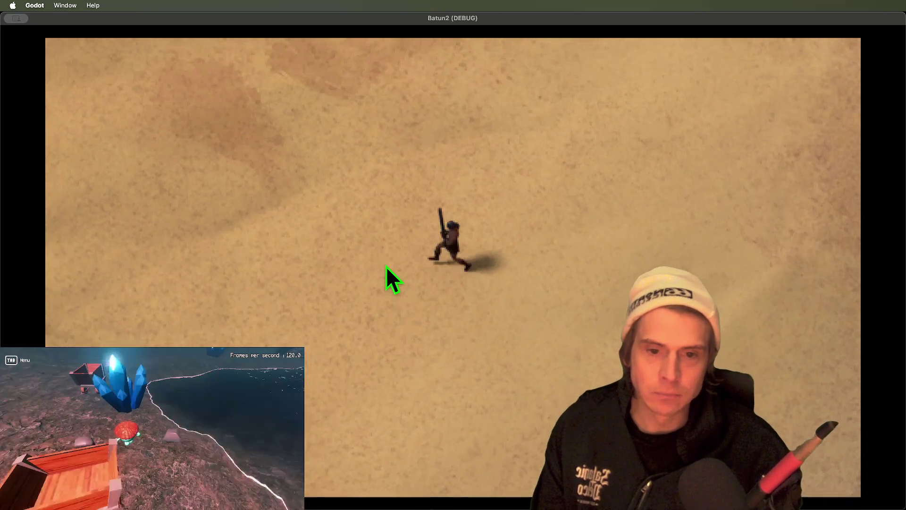
key("w")
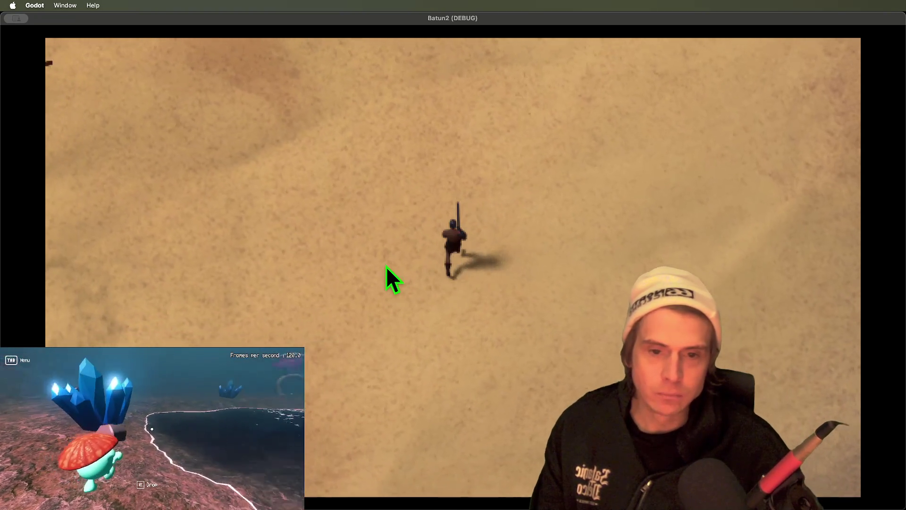
key("s")
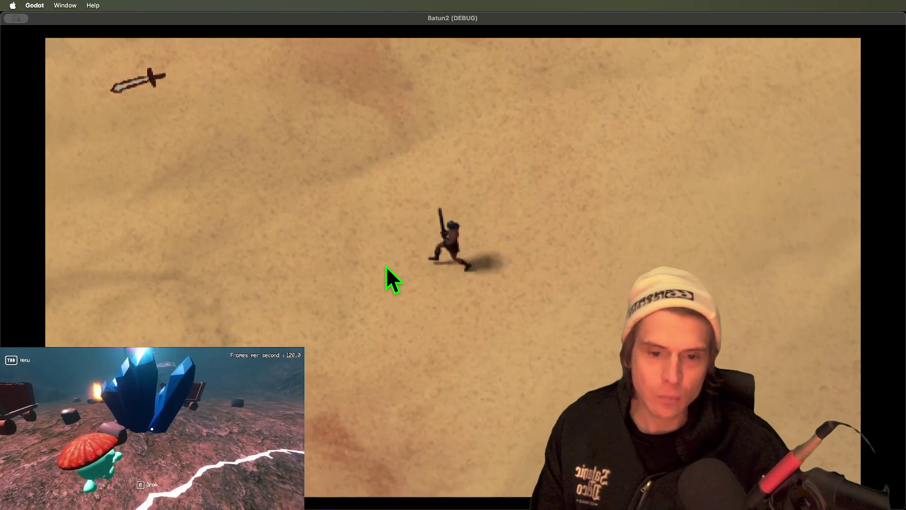
key("a")
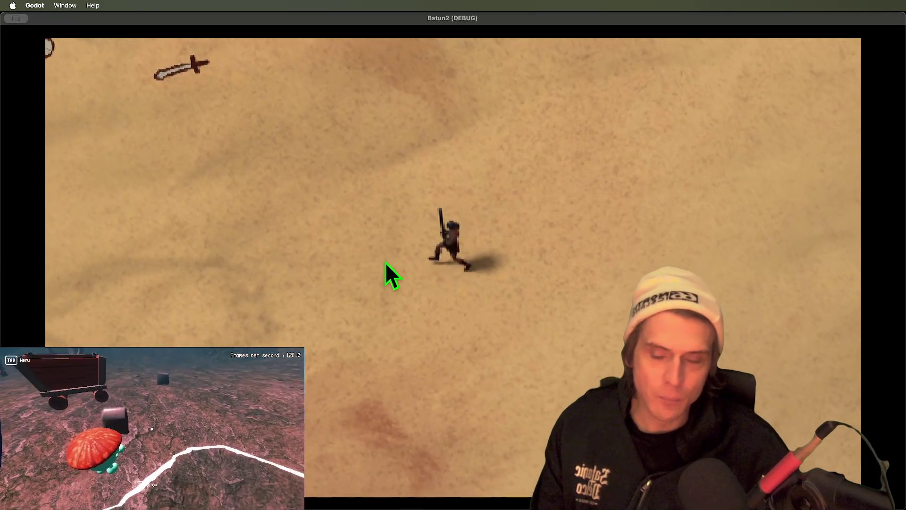
key("a")
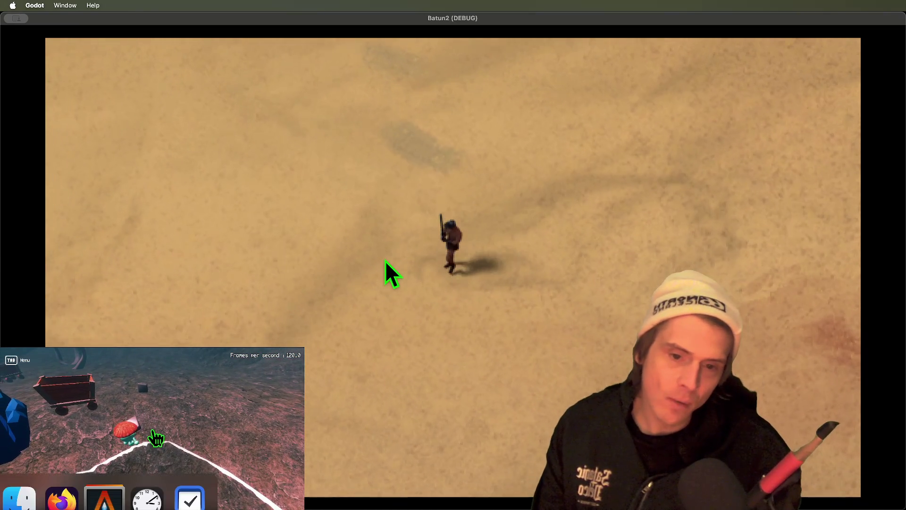
key("a")
key("super+q")
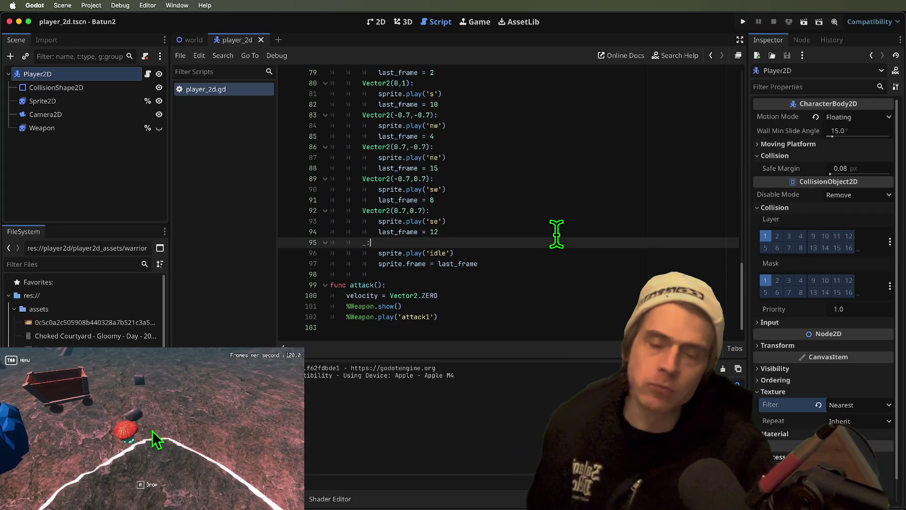
Select the sprite.play call on line 72 and show the Sprite2D node's SpriteFrames animations.
scroll(552, 236, "up", 7)
left_click_drag(380, 229, 496, 232)
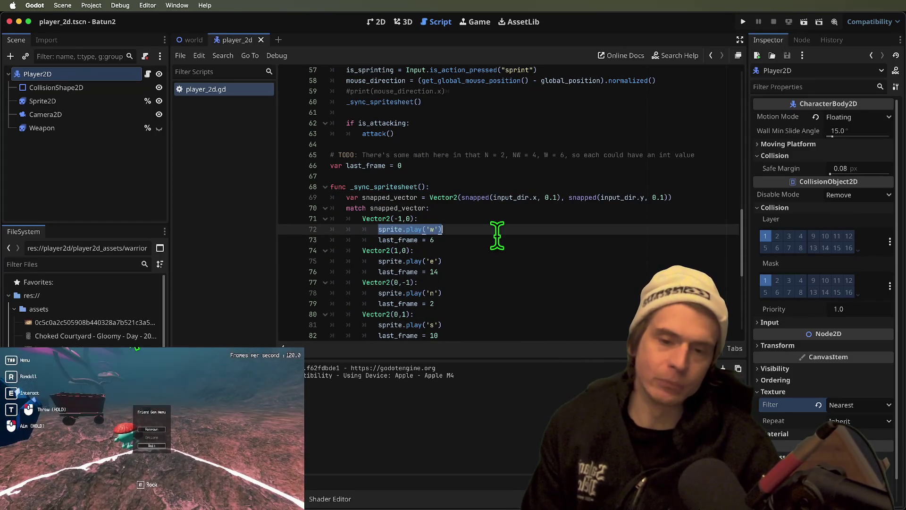
left_click(496, 232)
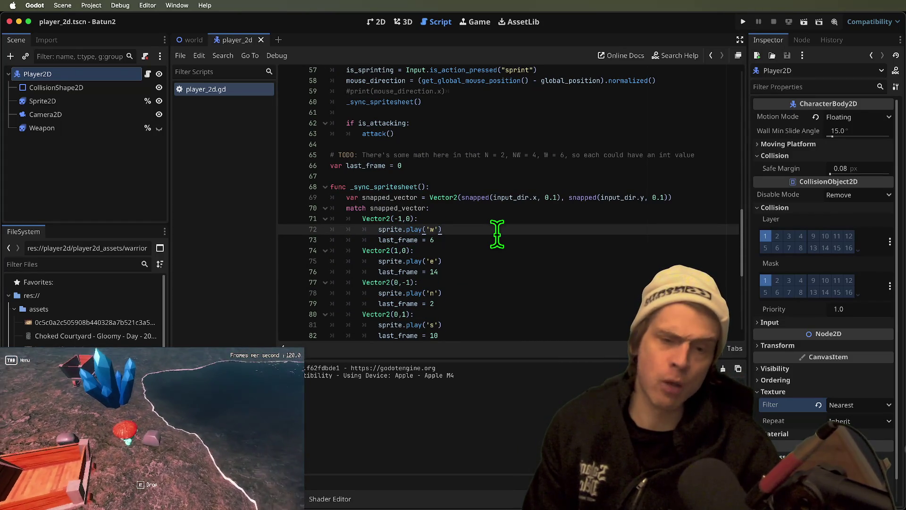
scroll(497, 233, "up", 2)
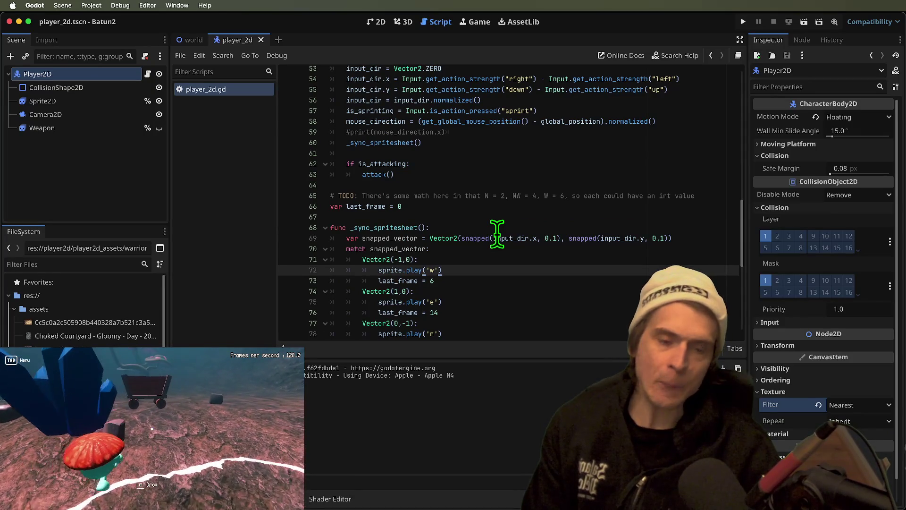
left_click(111, 101)
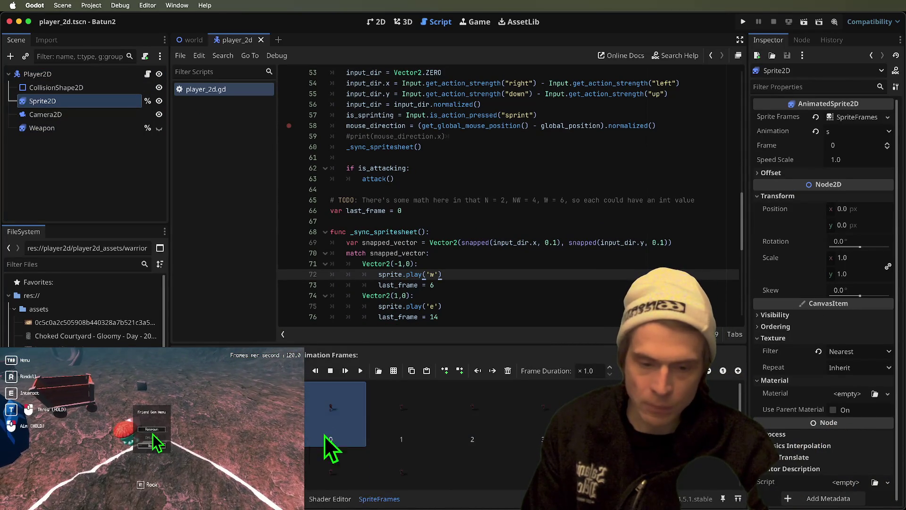
Switch the SpriteFrames preview animation to 'n' and scroll through the script.
scroll(451, 413, "down", 1)
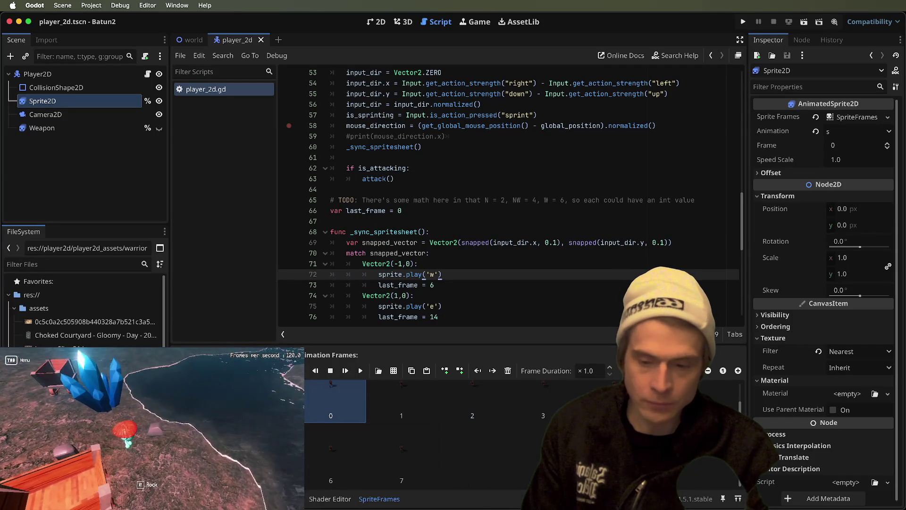
left_click(47, 401)
scroll(639, 186, "down", 5)
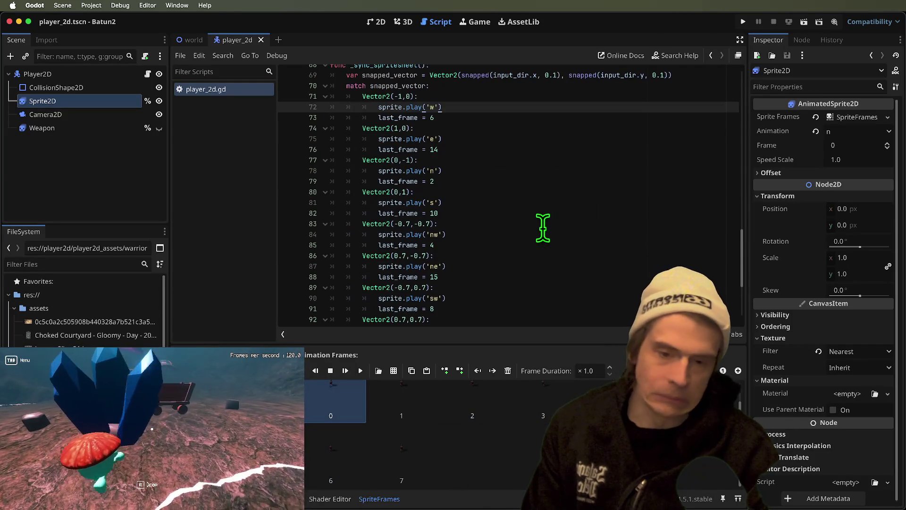
scroll(543, 227, "down", 5)
scroll(541, 226, "up", 10)
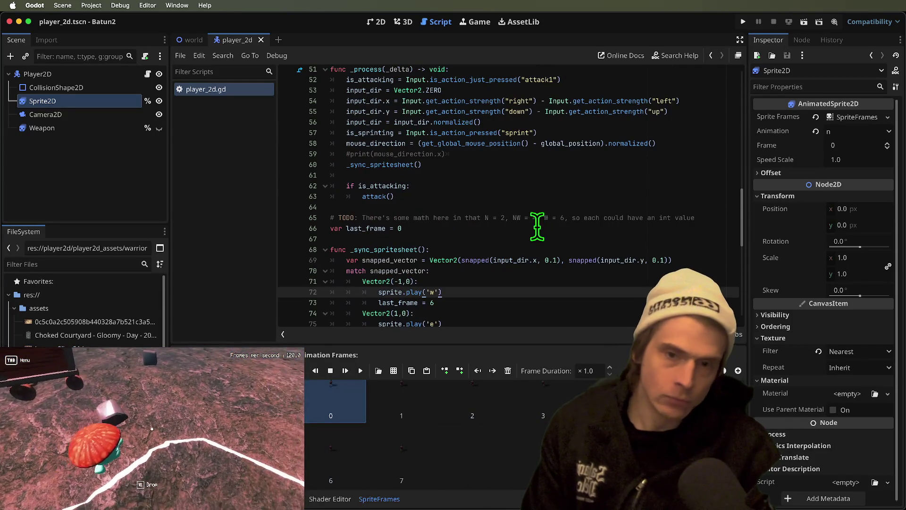
scroll(525, 208, "down", 10)
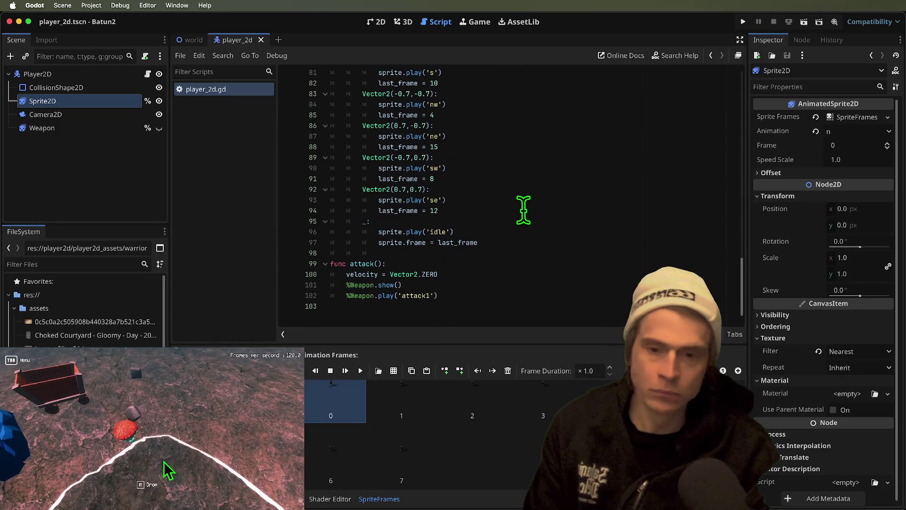
Highlight the uses of 'sprite' and jump to its definition from line 72.
left_click(512, 219)
double_click(387, 232)
scroll(576, 236, "up", 9)
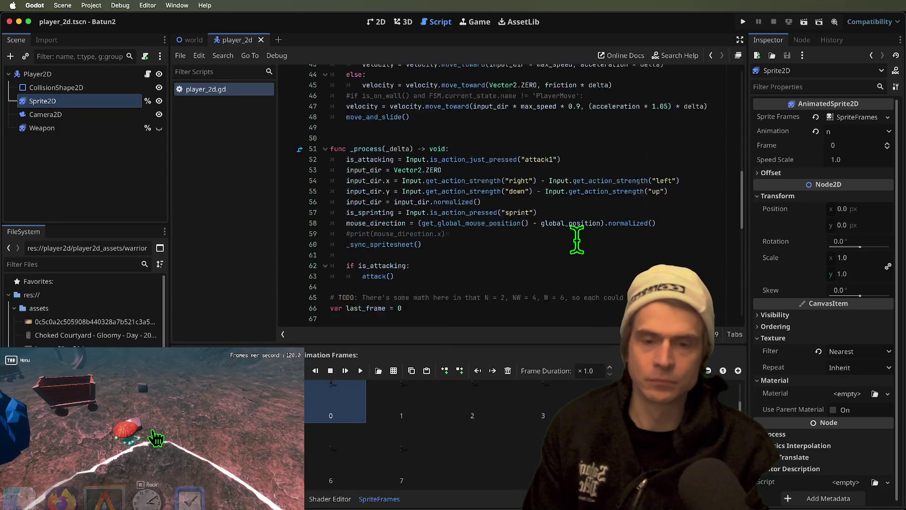
scroll(576, 240, "down", 2)
left_click(472, 197)
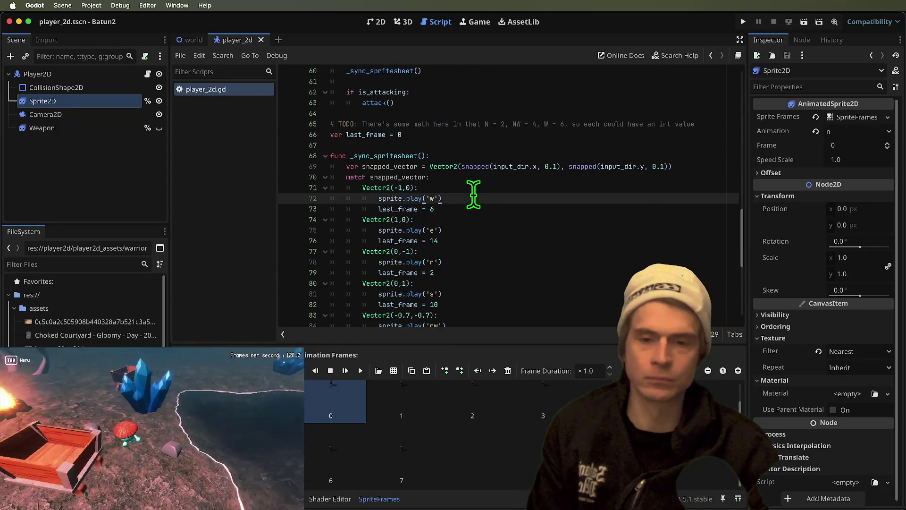
key("super+Left")
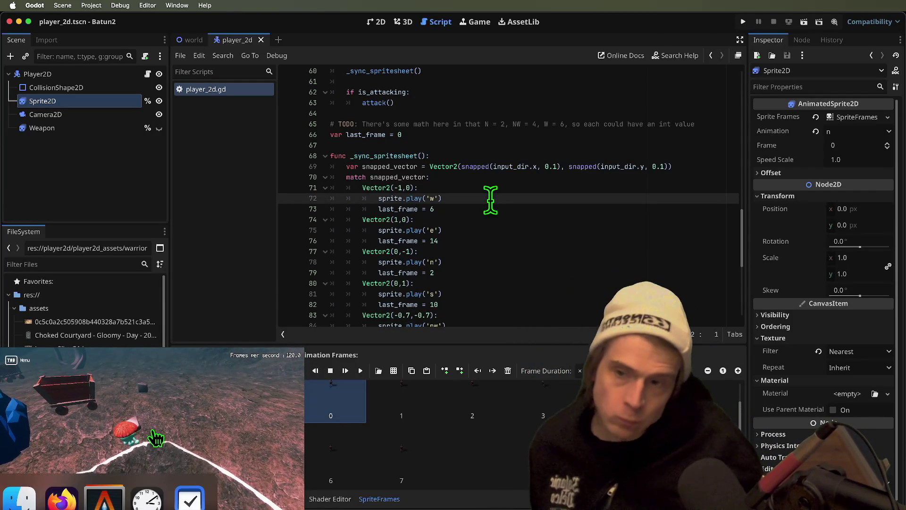
left_click(387, 199, "ctrl")
Read through the Sprite2D class reference page, then return to player_2d.gd.
left_click(439, 190, "ctrl")
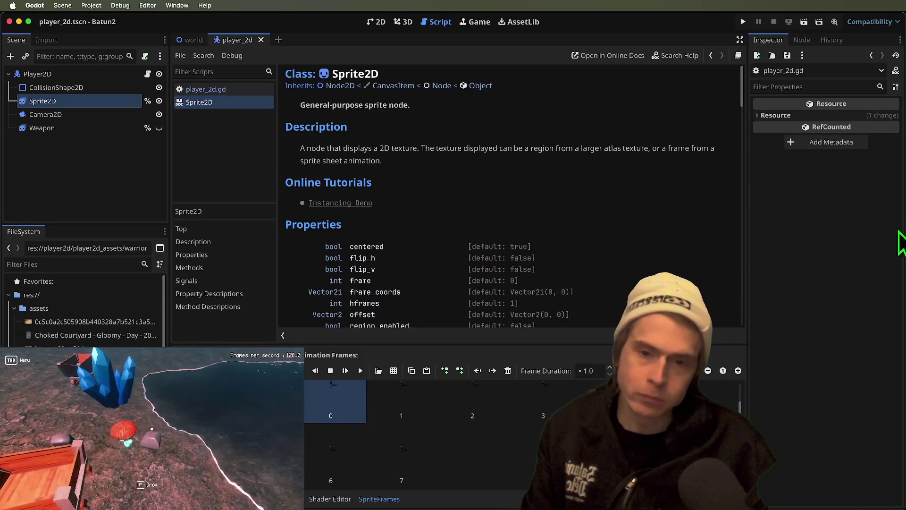
scroll(528, 257, "down", 5)
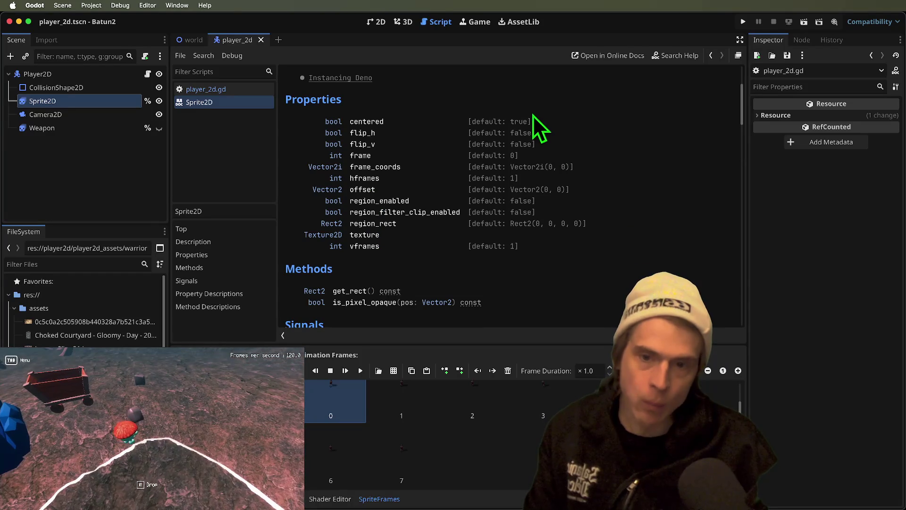
scroll(534, 115, "down", 5)
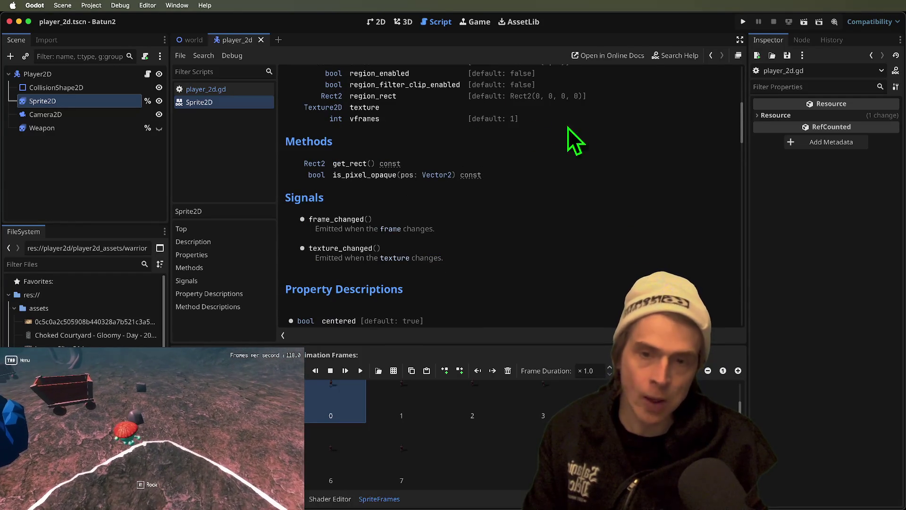
scroll(576, 143, "down", 6)
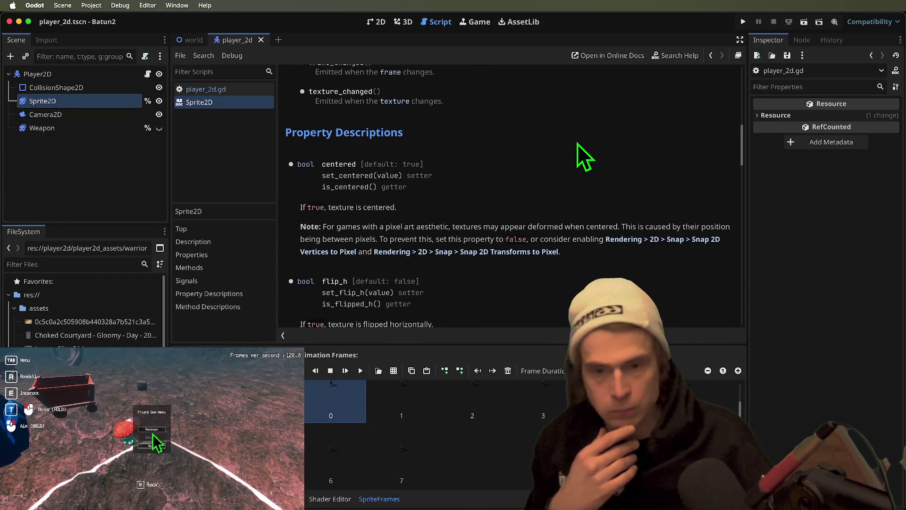
scroll(577, 143, "down", 4)
scroll(567, 155, "down", 6)
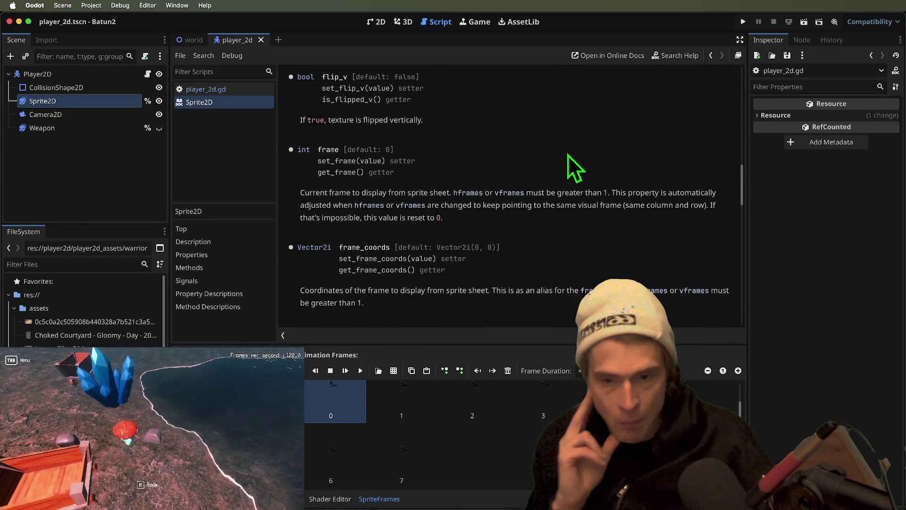
scroll(568, 155, "down", 20)
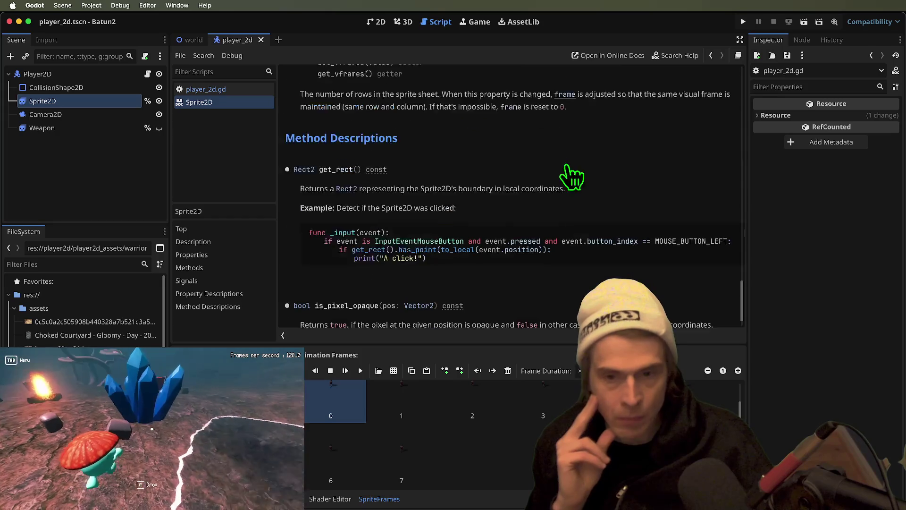
scroll(575, 198, "down", 3)
scroll(578, 231, "up", 20)
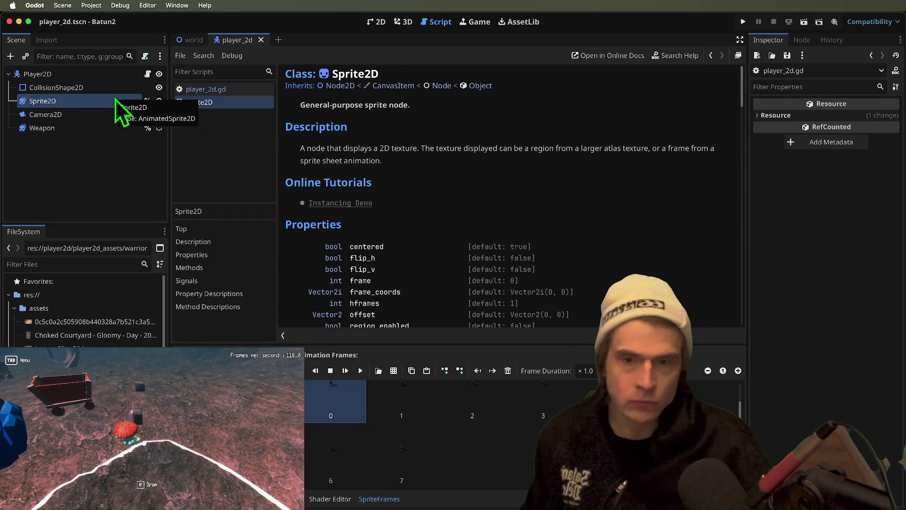
left_click(219, 87)
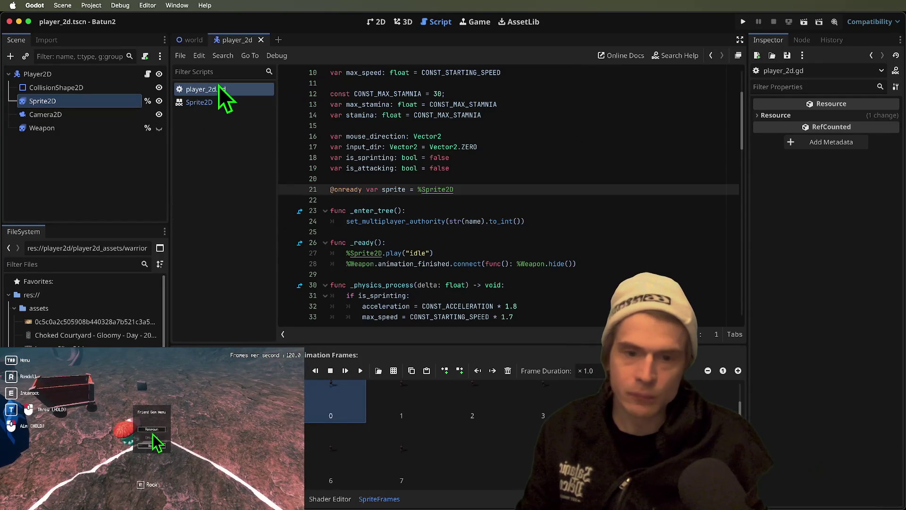
Declare line 21 as 'sprite: AnimatedSprite2D' and view the AnimatedSprite2D class reference.
left_click(391, 189)
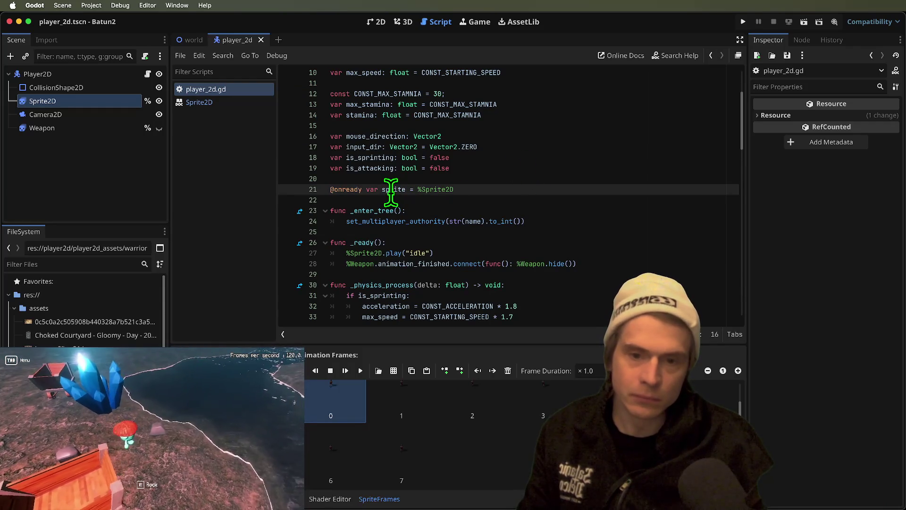
key("Right")
key("Right")
key("Right")
type(":")
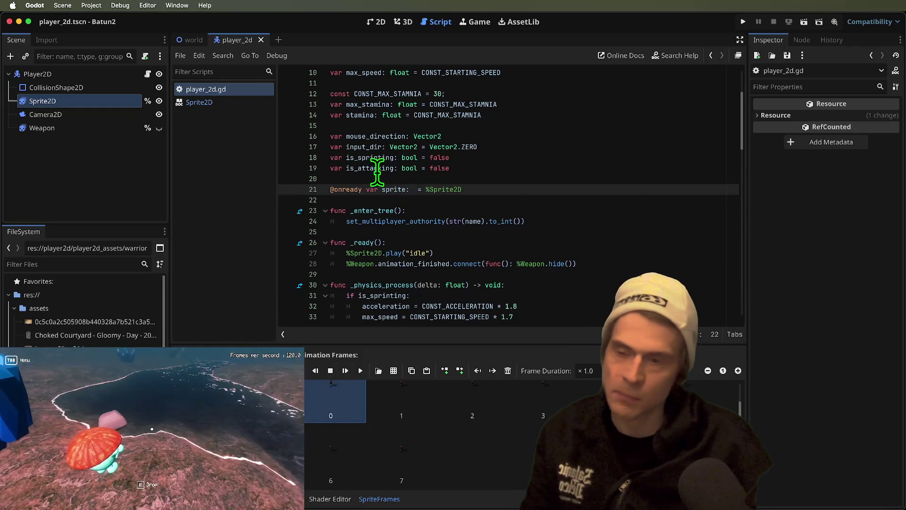
triple_click(501, 184)
key("ctrl+x")
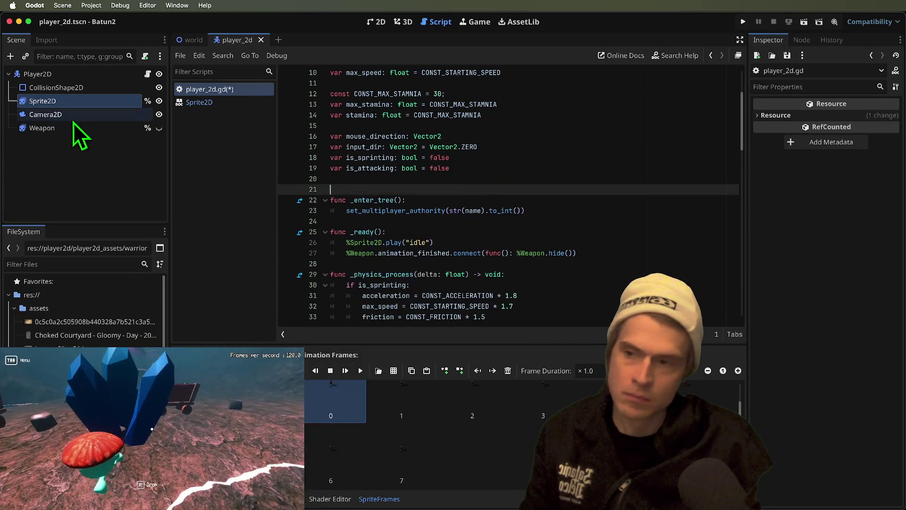
key("ctrl+z")
type("Animated")
key("Return")
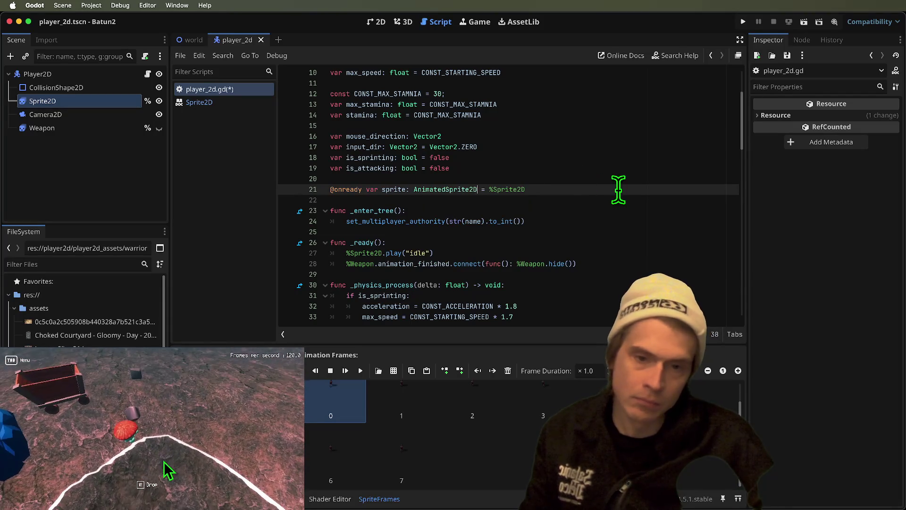
left_click(451, 189, "ctrl")
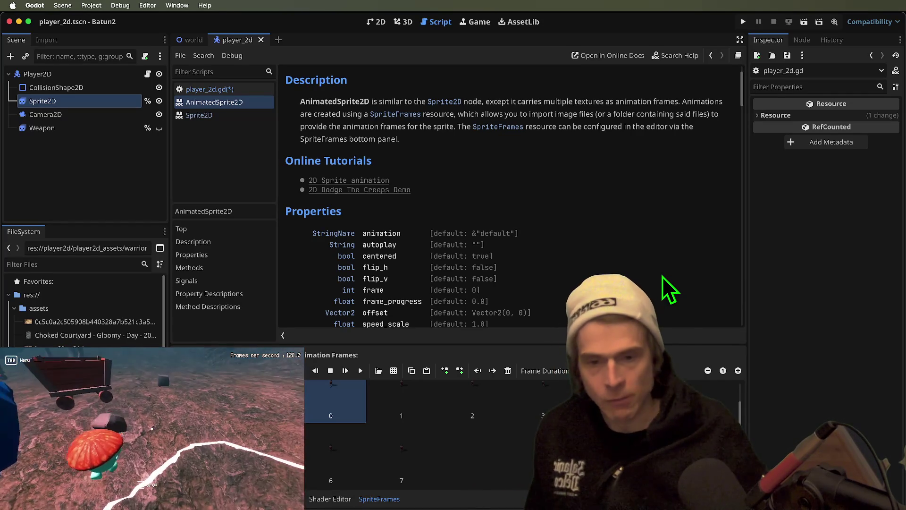
scroll(477, 283, "down", 1)
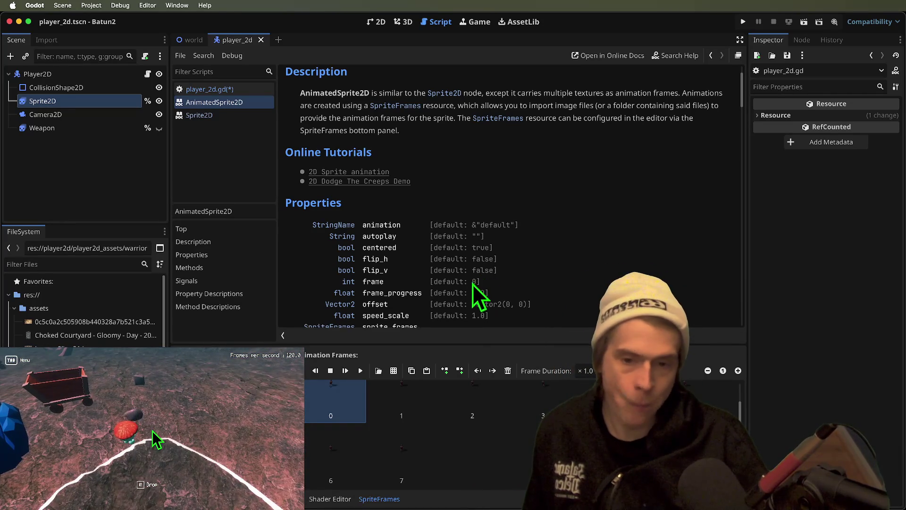
scroll(520, 283, "down", 4)
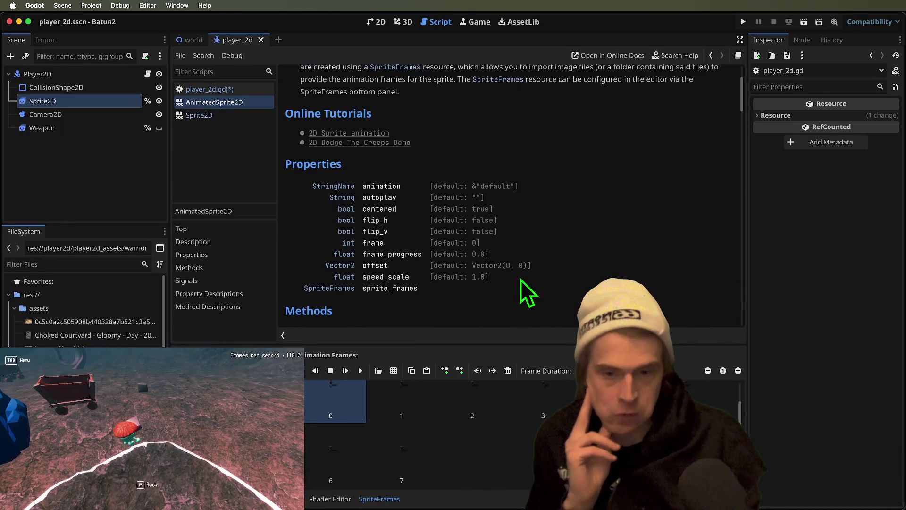
left_click(385, 257)
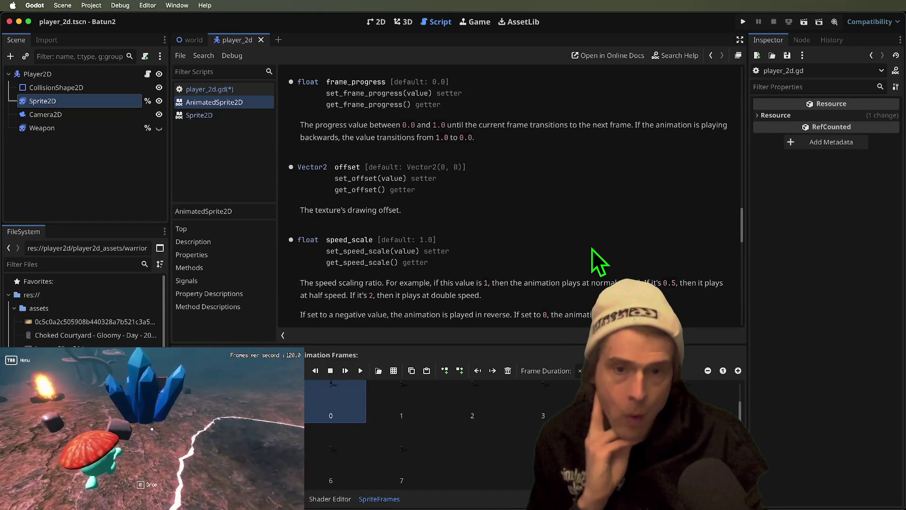
key("alt+Left")
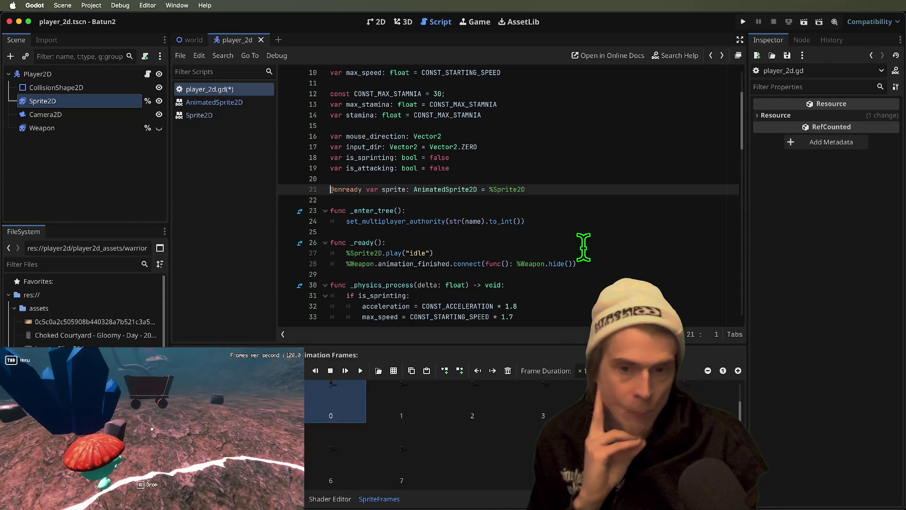
key("alt+Right")
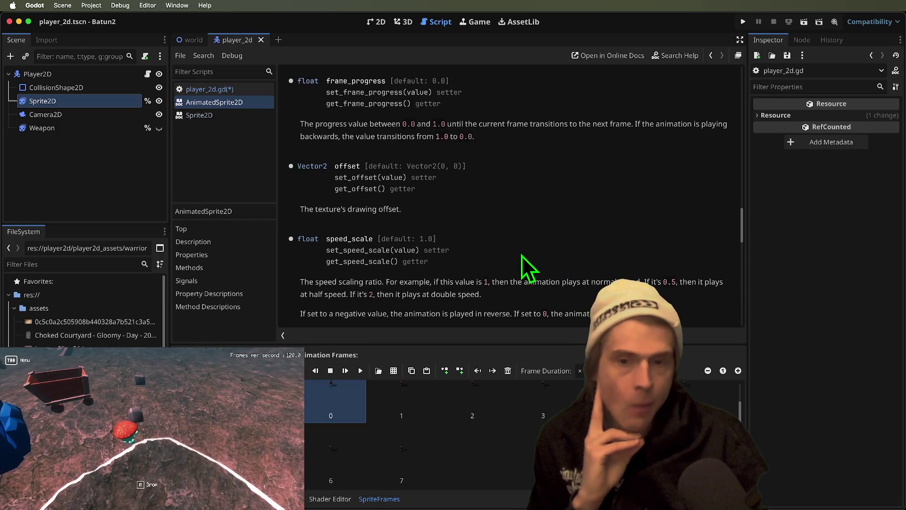
scroll(523, 255, "up", 3)
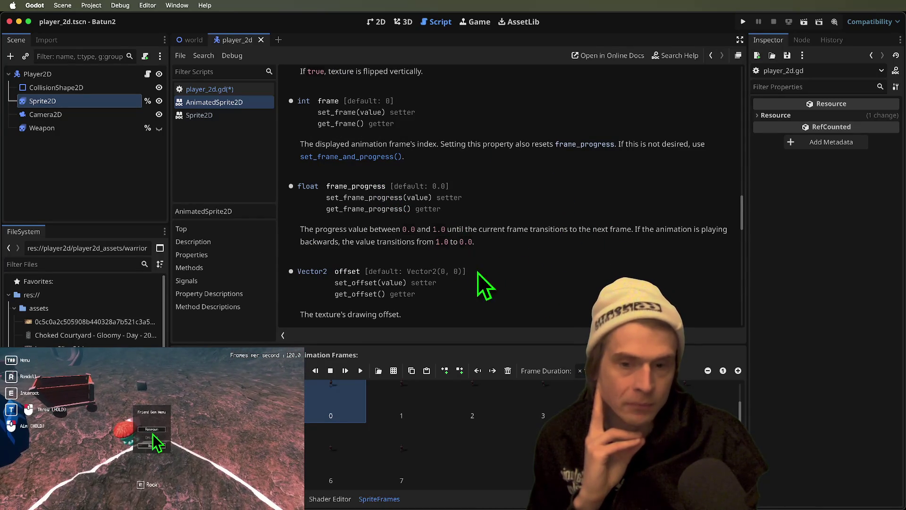
left_click_drag(743, 200, 743, 203)
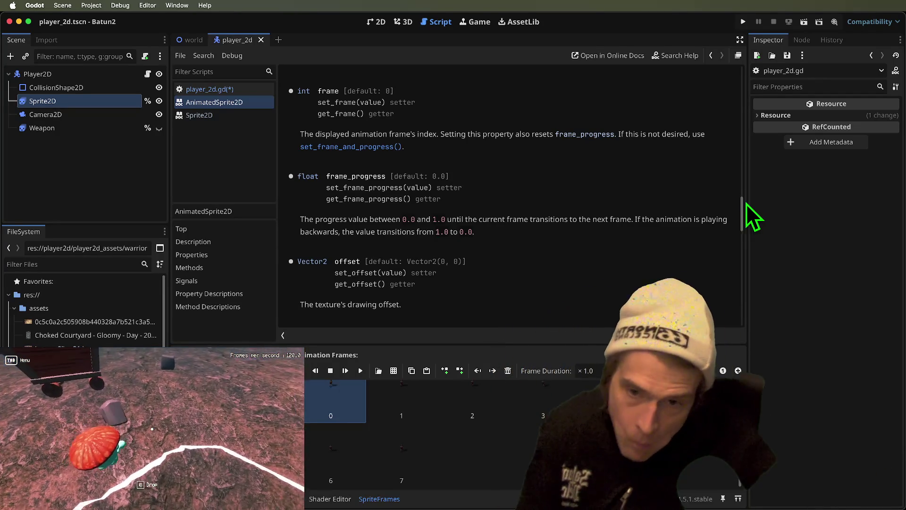
scroll(612, 212, "down", 1)
scroll(609, 211, "down", 5)
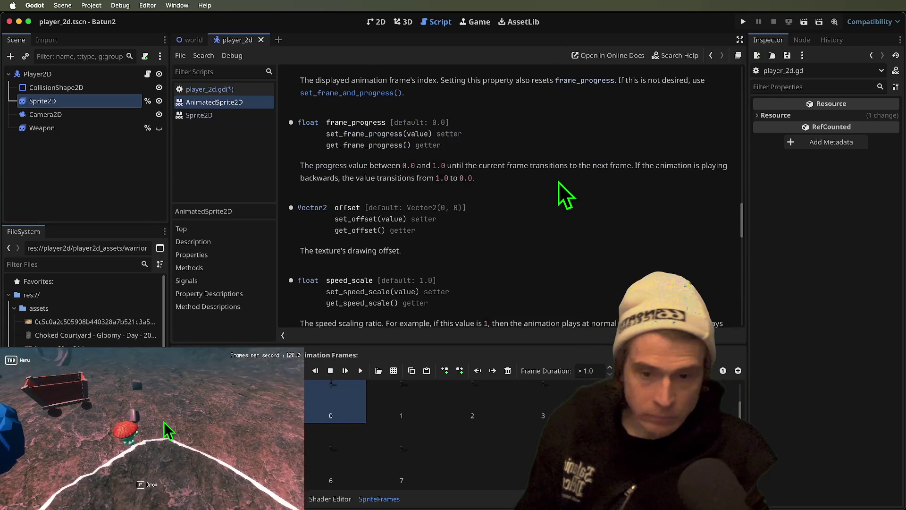
scroll(582, 191, "down", 8)
scroll(582, 191, "up", 15)
scroll(581, 191, "up", 15)
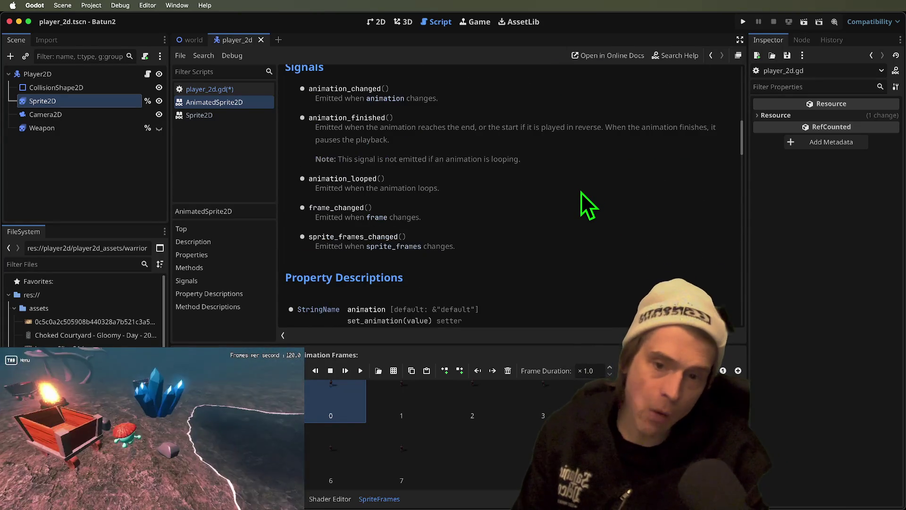
scroll(576, 193, "down", 3)
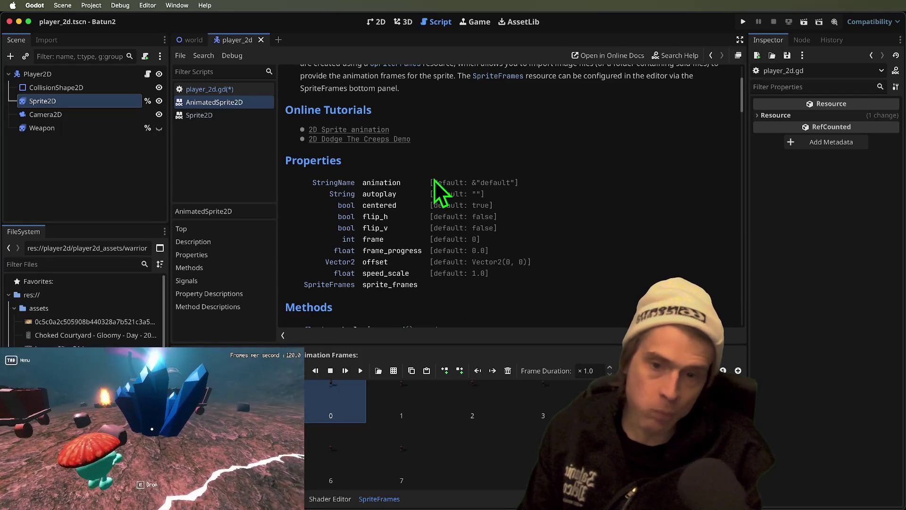
scroll(434, 180, "down", 10)
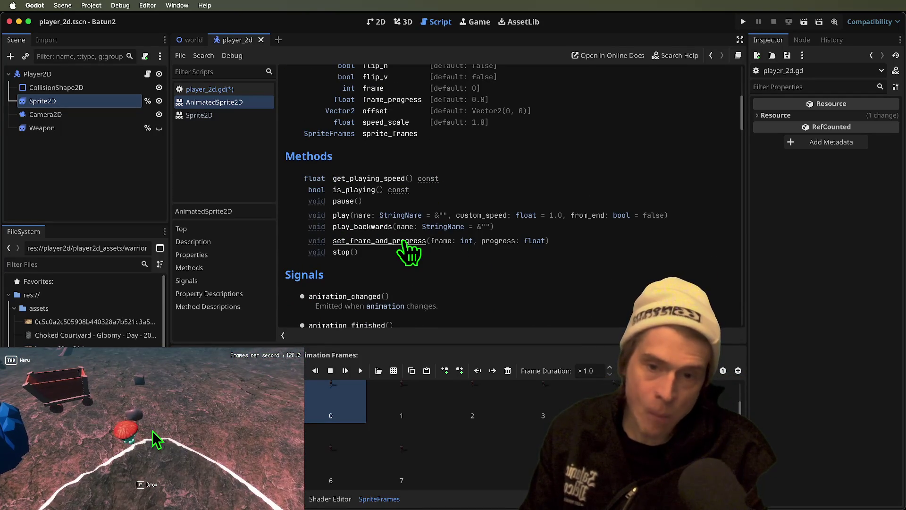
scroll(709, 175, "up", 3)
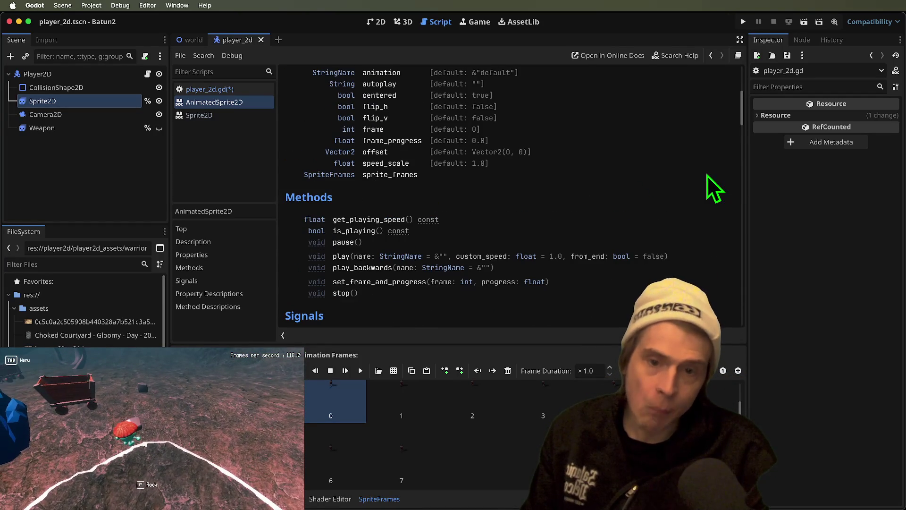
double_click(436, 283)
left_click(262, 92)
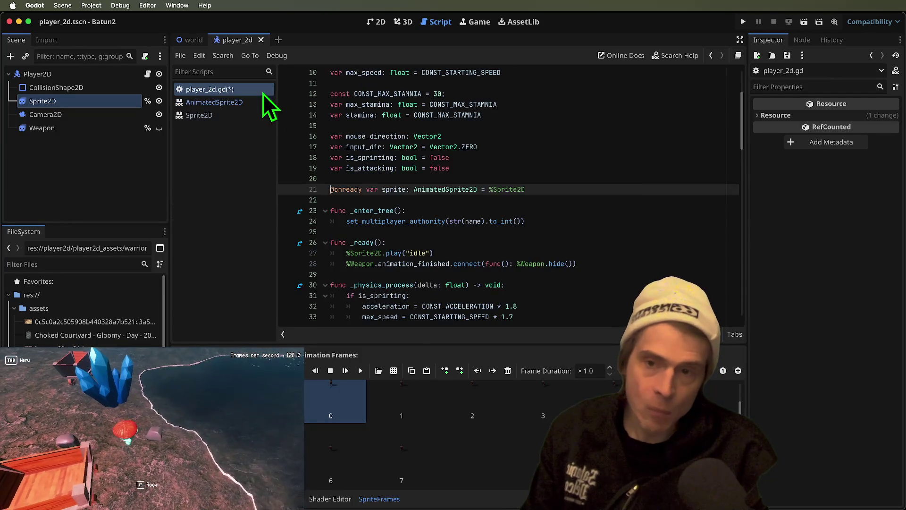
Add line 29 connecting %Sprite2D.animation_changed to an empty func(): lambda.
scroll(565, 219, "down", 1)
left_click(637, 257)
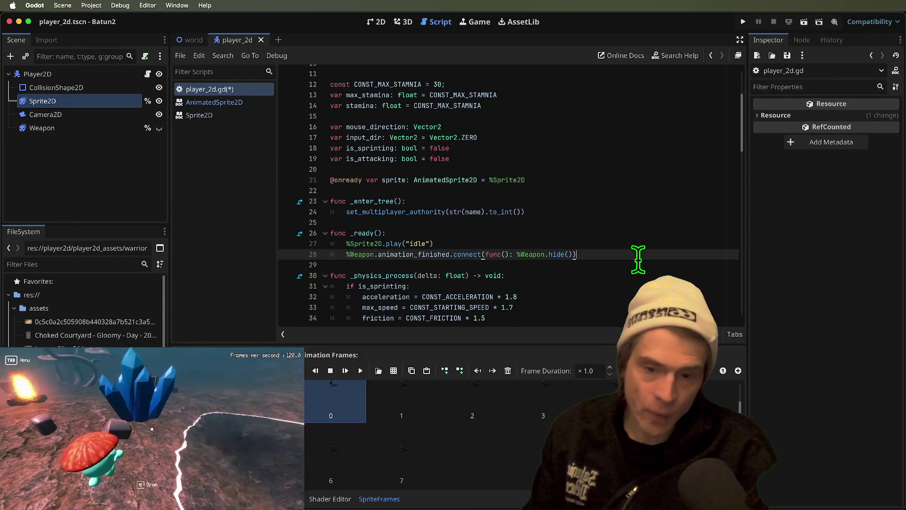
key("Return")
type("%Spr")
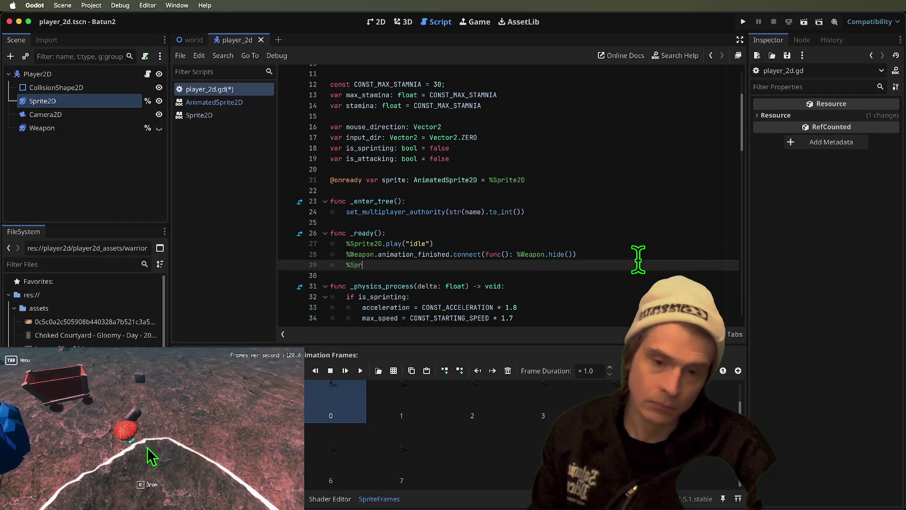
key("Return")
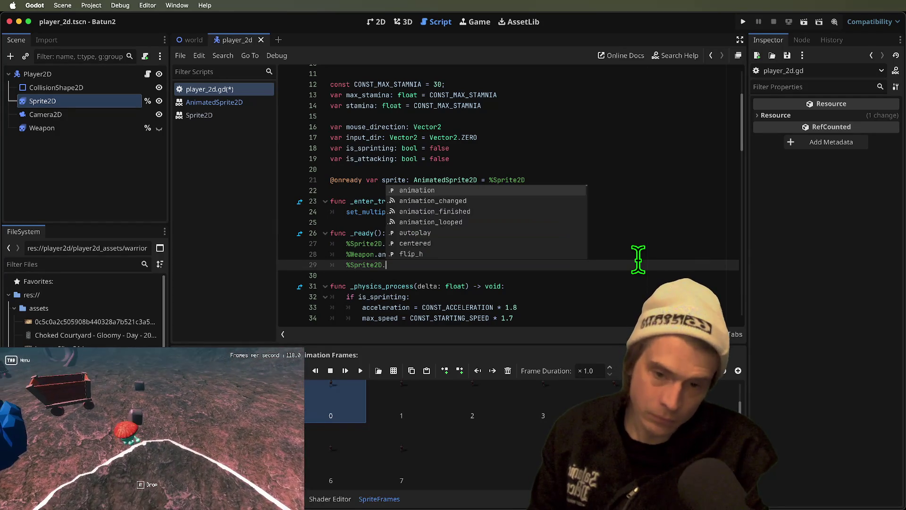
type("on")
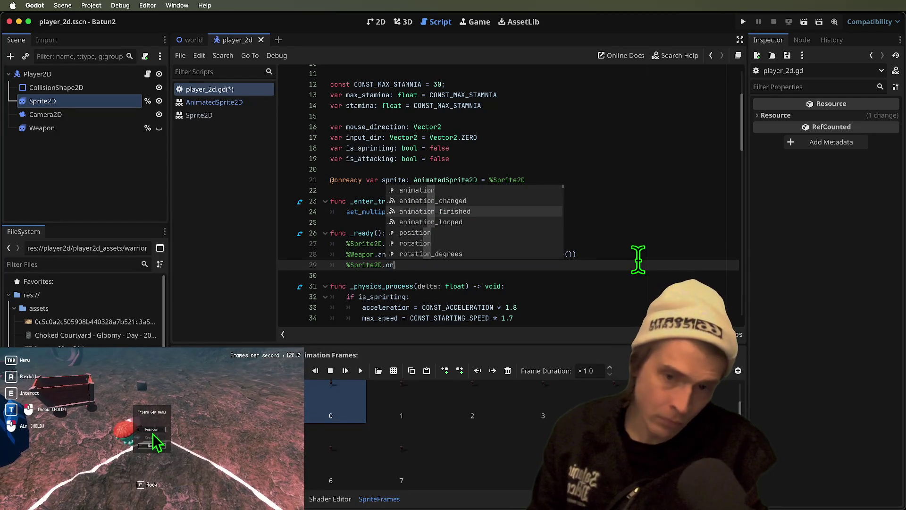
key("Up")
key("Return")
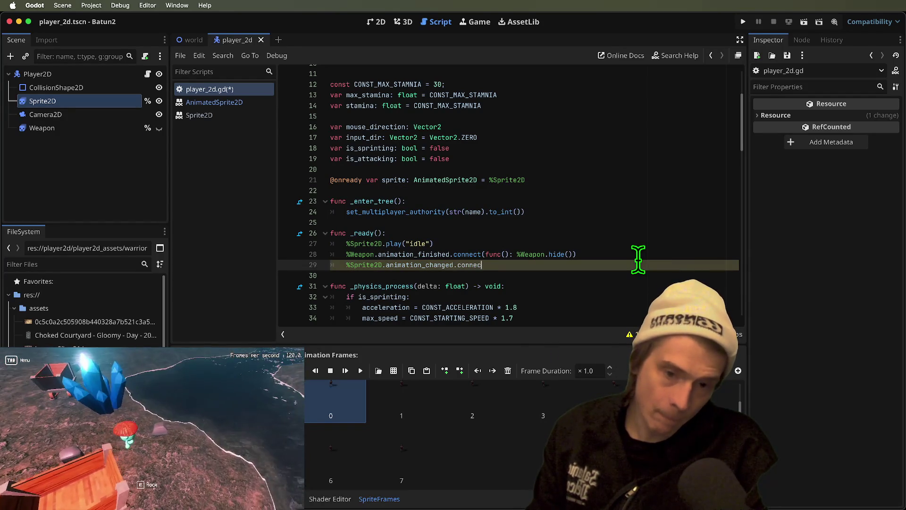
type("t(func(")
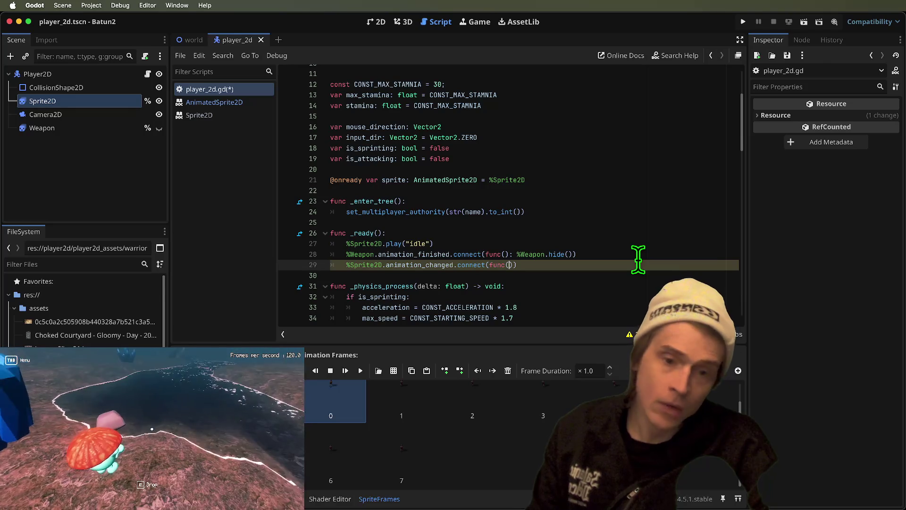
type("):")
key("Right")
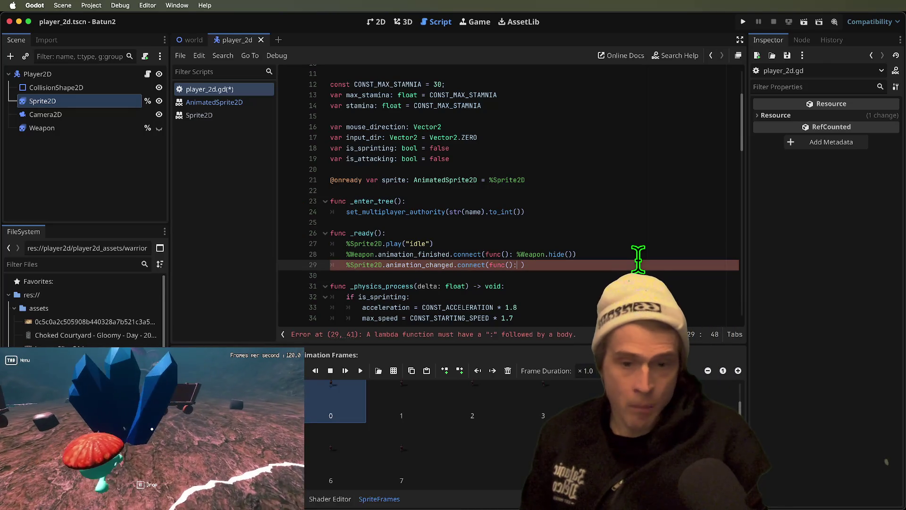
Read the animation_changed signal documentation, then go back to player_2d.gd.
left_click(437, 266, "ctrl")
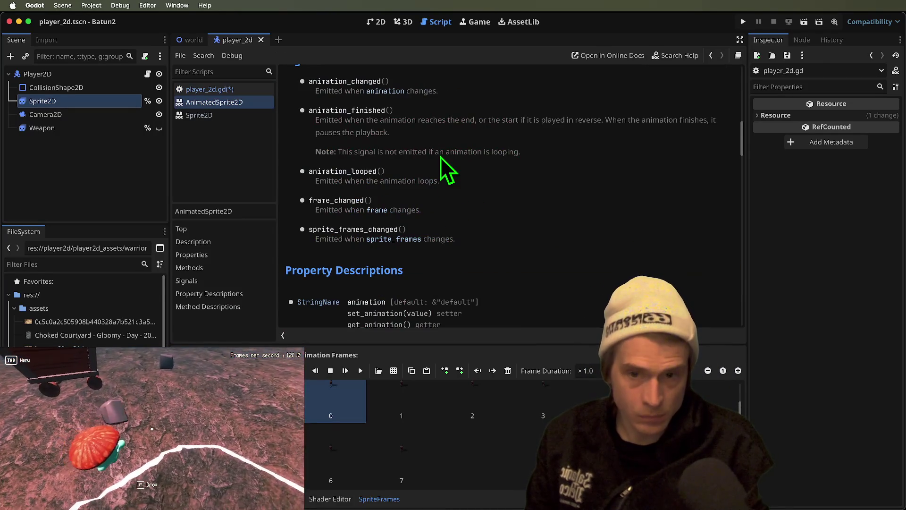
double_click(361, 81)
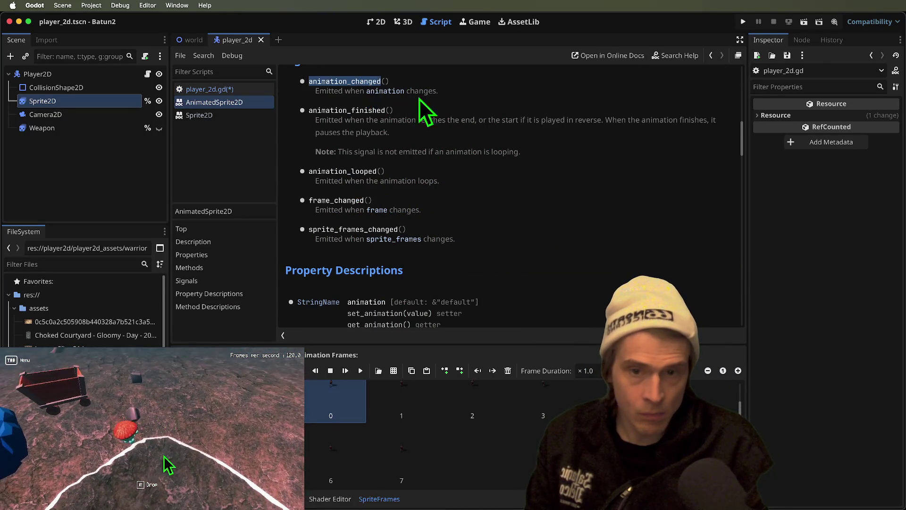
scroll(531, 159, "up", 2)
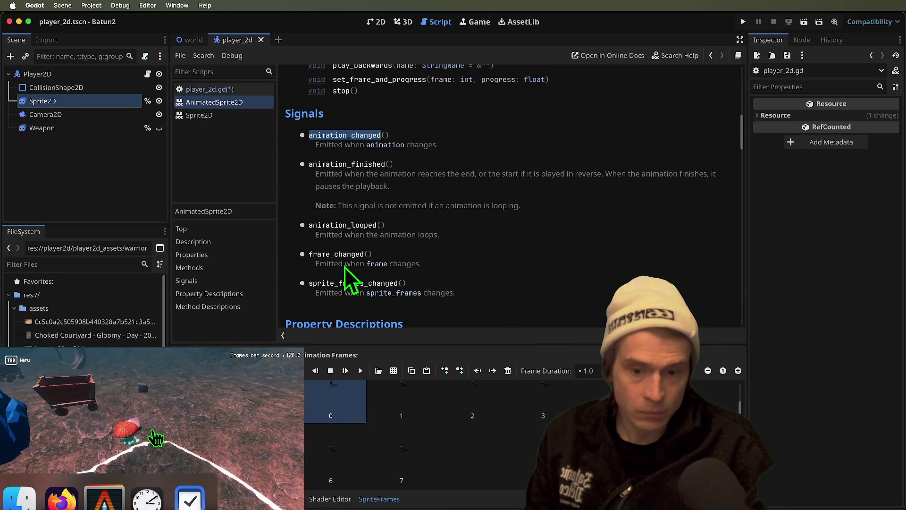
key("alt+super+Left")
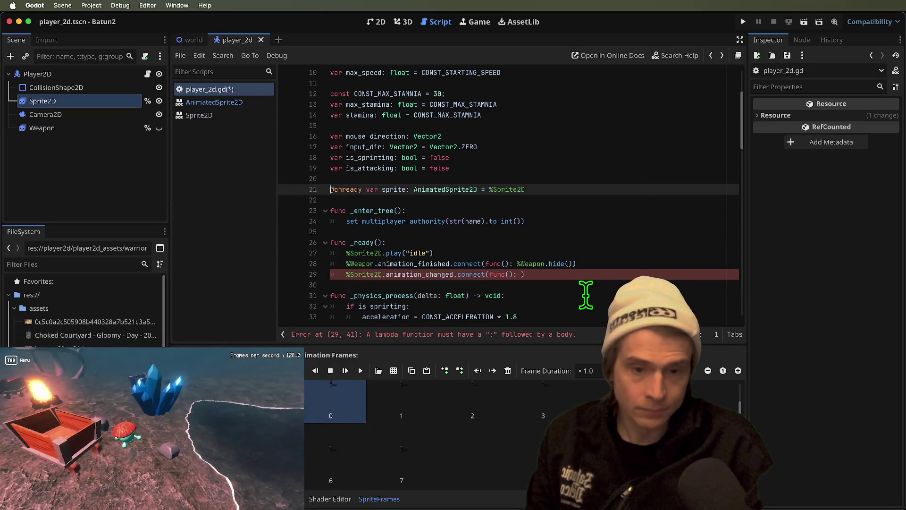
Move the animation_changed connection line above the animation_finished one.
left_click(587, 275)
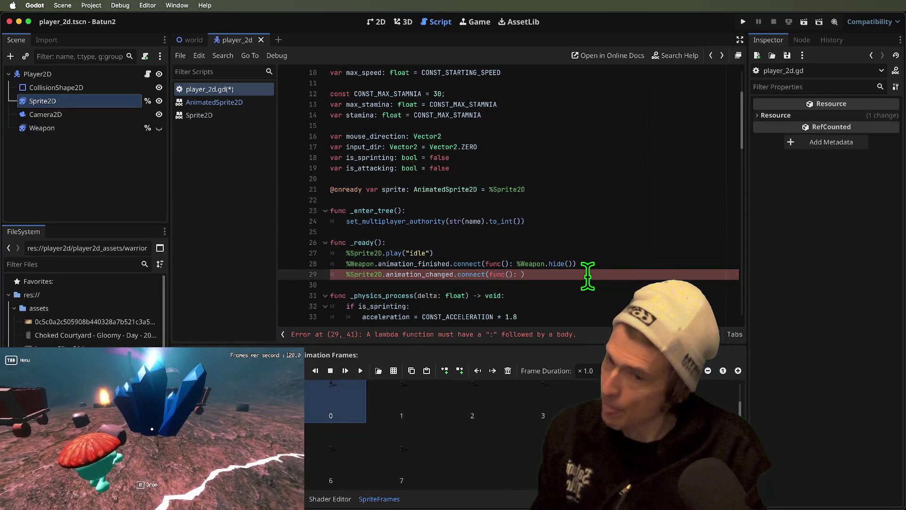
key("ctrl+shift+k")
key("Up")
key("Return")
key("BackSpace")
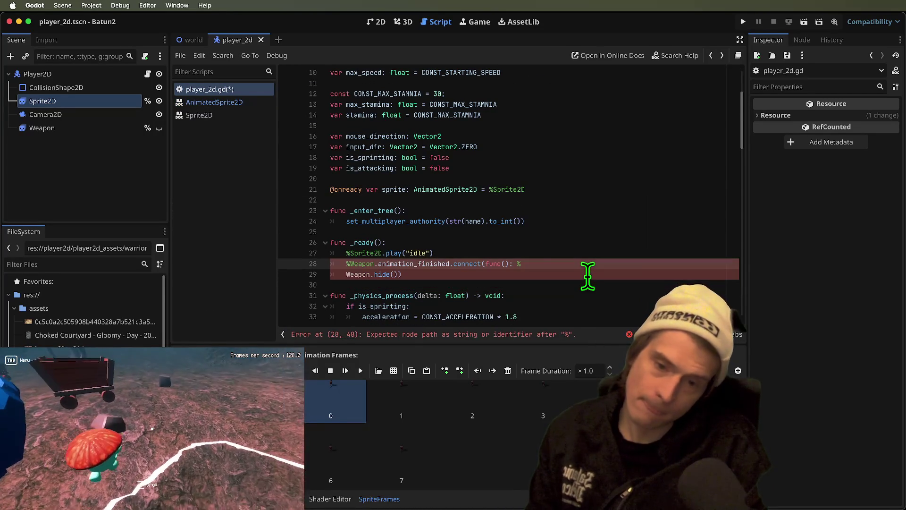
key("ctrl+z")
key("ctrl+z")
key("ctrl+z")
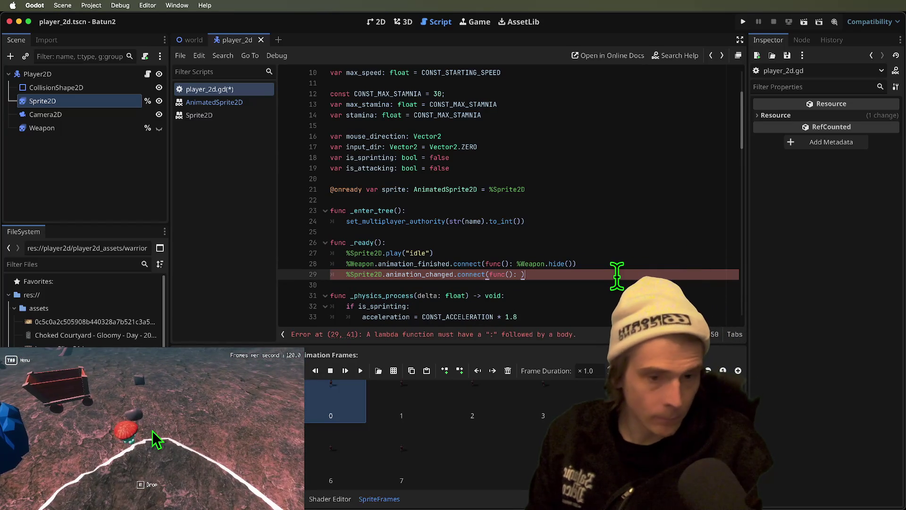
key("ctrl+x")
key("Up")
key("ctrl+v")
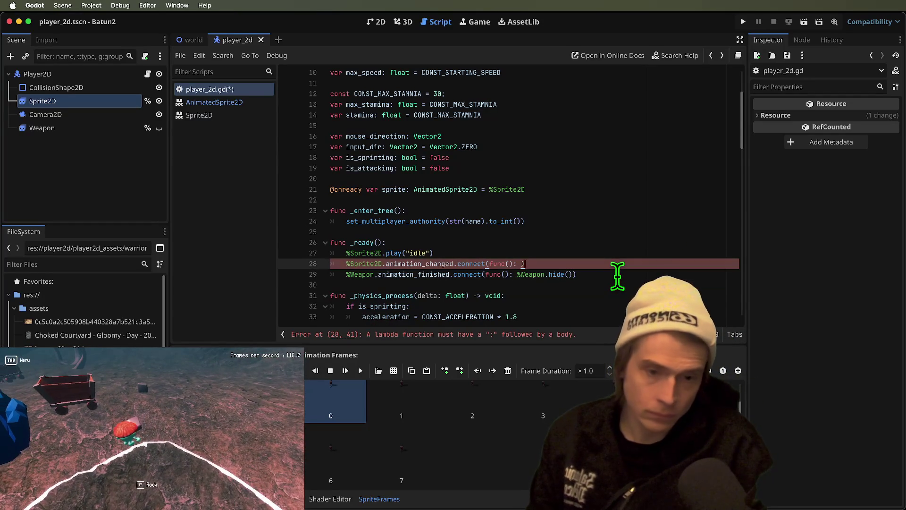
Make the animation_changed lambda call animation_set_recent_frame().
key("BackSpace")
key("BackSpace")
type("hup_")
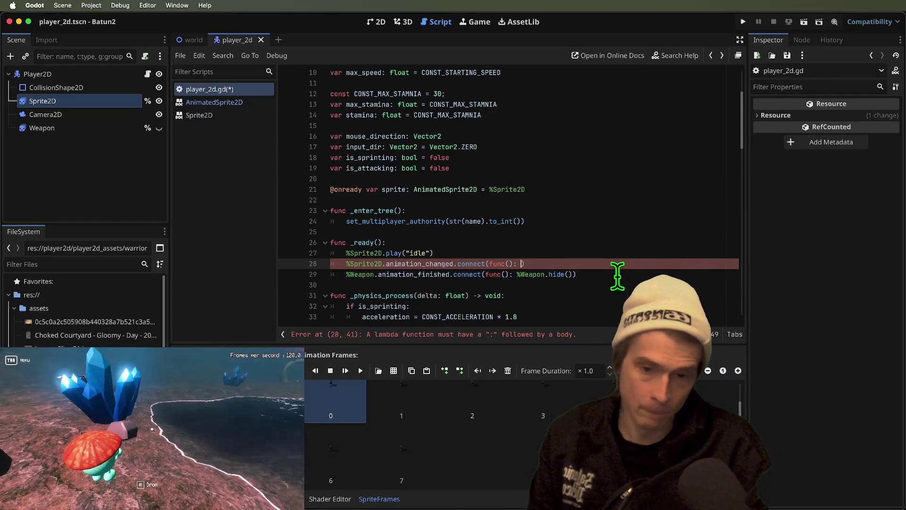
type("mation_")
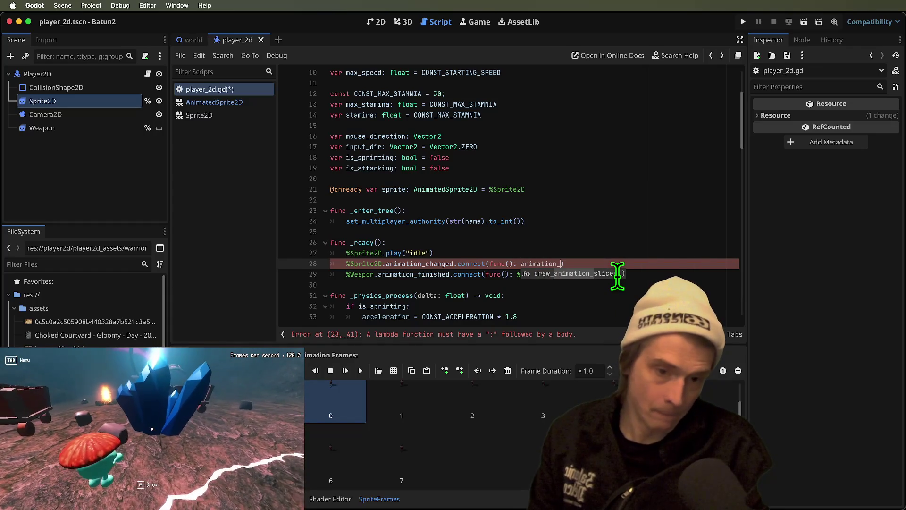
type("at")
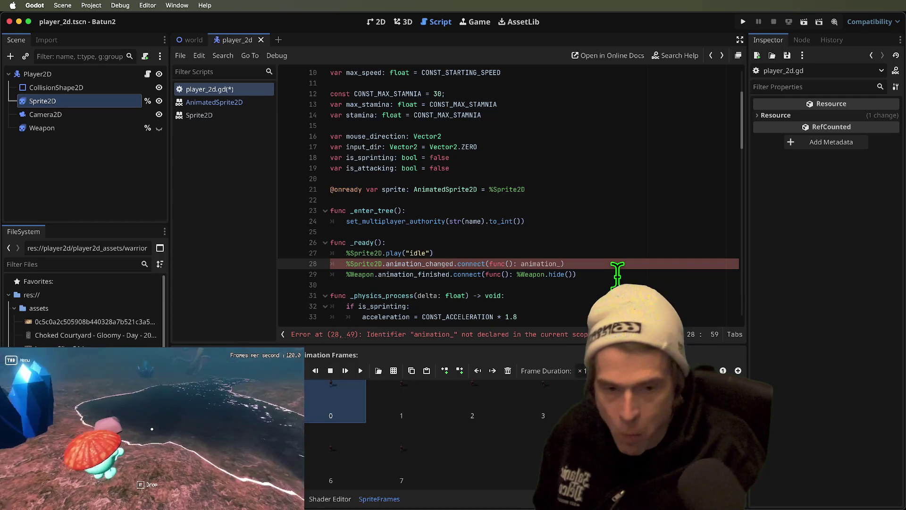
type("se")
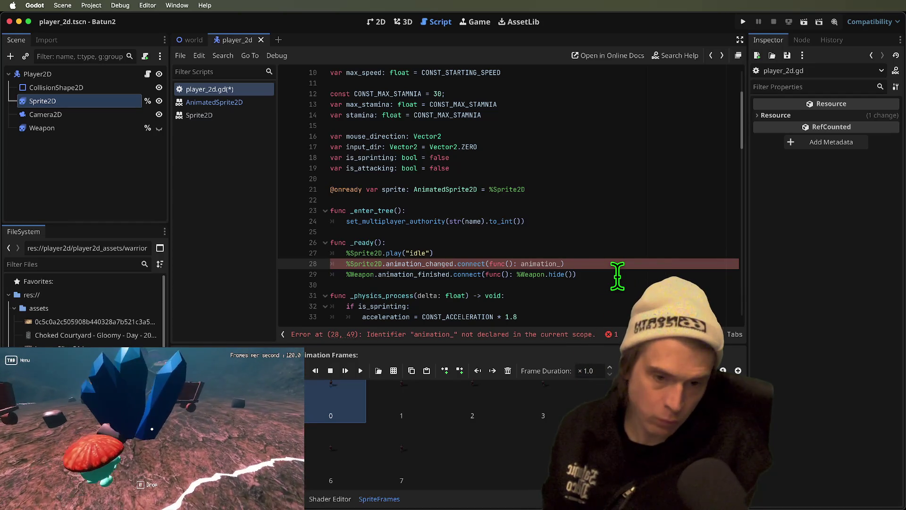
type("t_recent_fr")
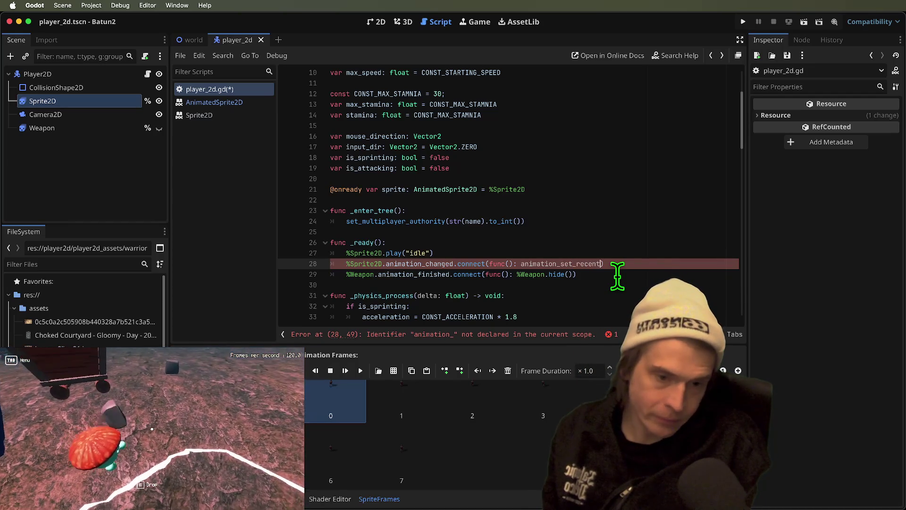
type("ame")
double_click(604, 264)
key("Right")
type("()")
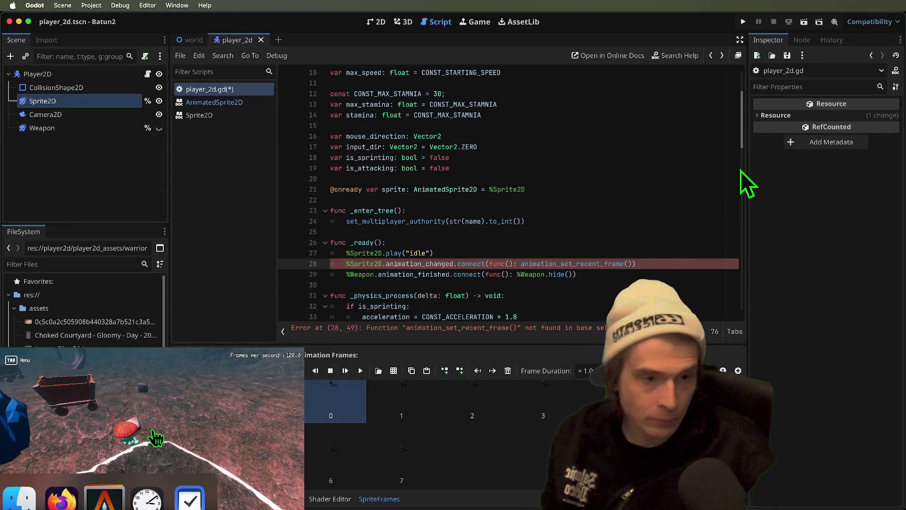
scroll(749, 137, "down", 15)
left_click(615, 295)
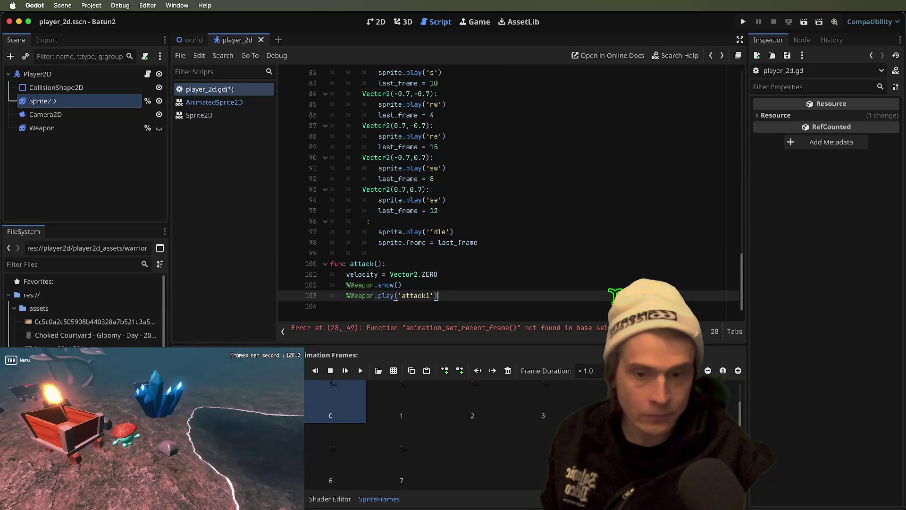
Above attack, start func animation_set_recent_frame(): with an if on sprite.animation.
key("Up")
key("Up")
key("Up")
key("Up")
key("Up")
key("BackSpace")
key("BackSpace")
key("BackSpace")
type("func animation_set_recent_frame():")
key("Return")
type("if")
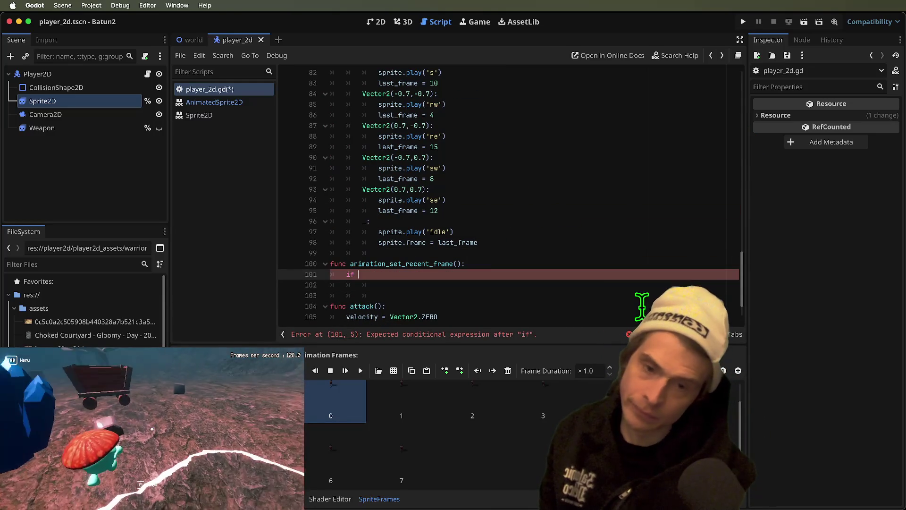
double_click(394, 231)
left_click(512, 275)
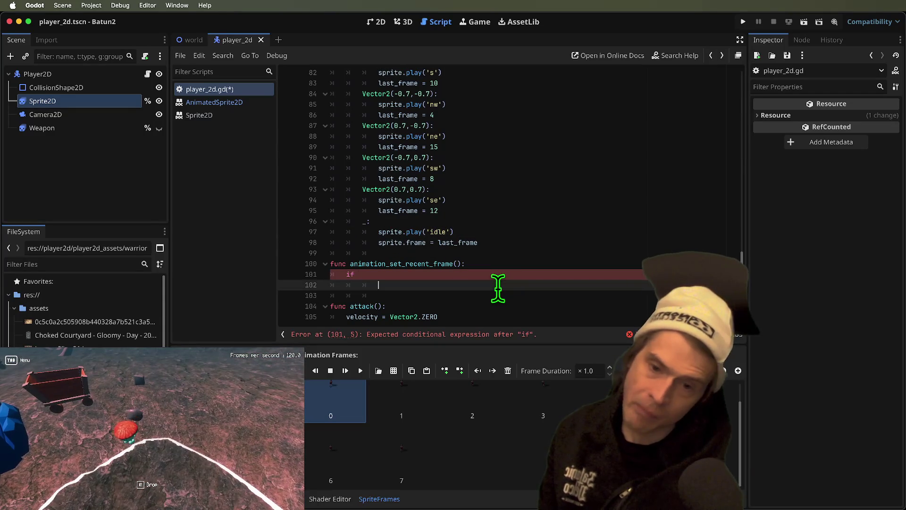
key("ctrl+space")
type("sprite.curr")
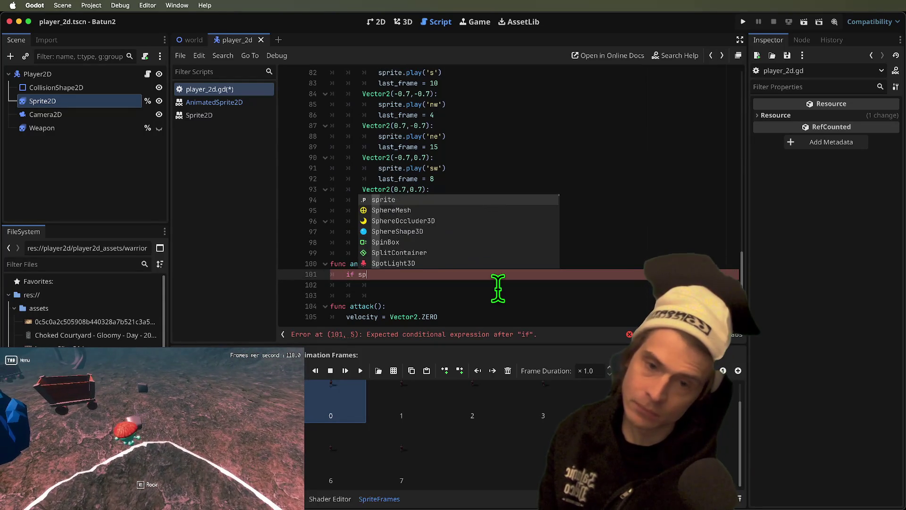
key("BackSpace")
key("BackSpace")
key("BackSpace")
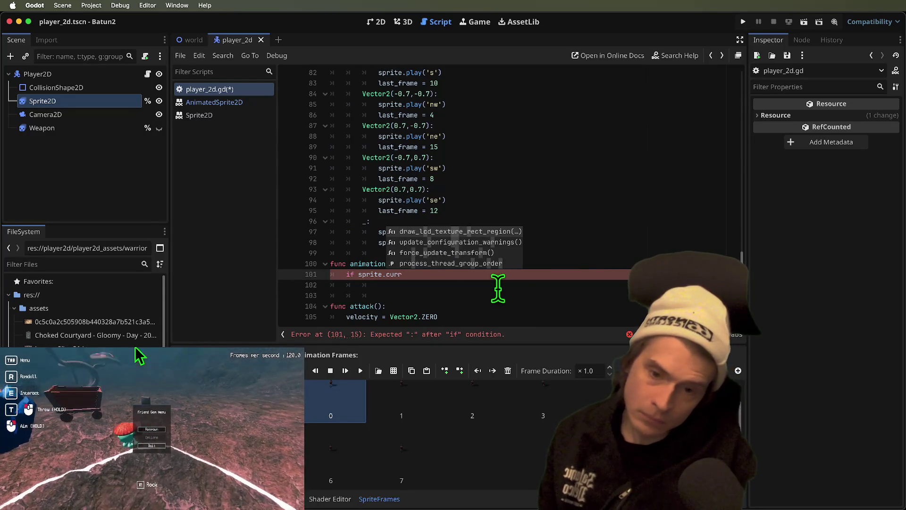
type("ani")
key("Return")
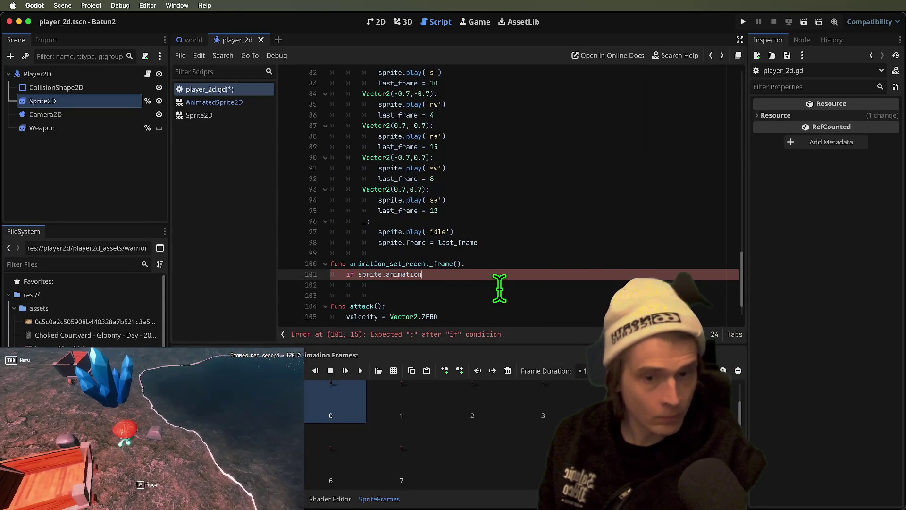
Finish the condition as != 'idle': printing sprite.animation, and run the game.
type(" !")
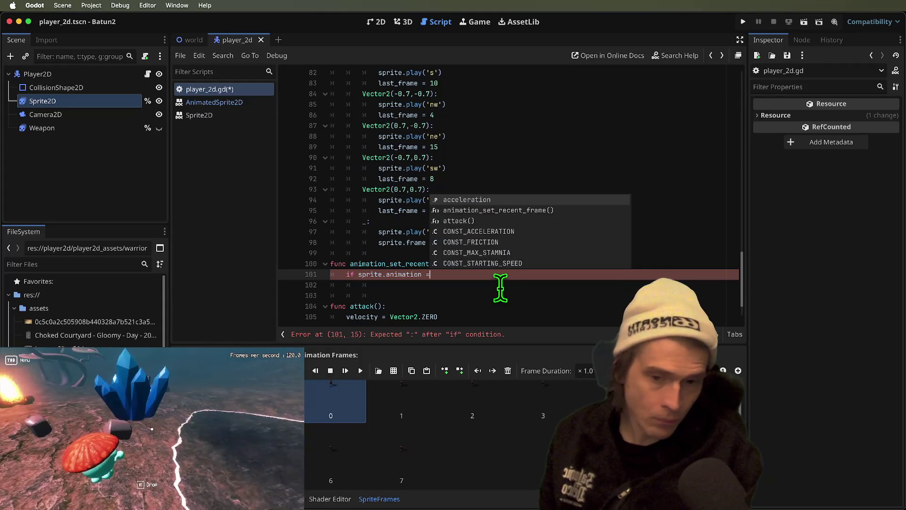
key("BackSpace")
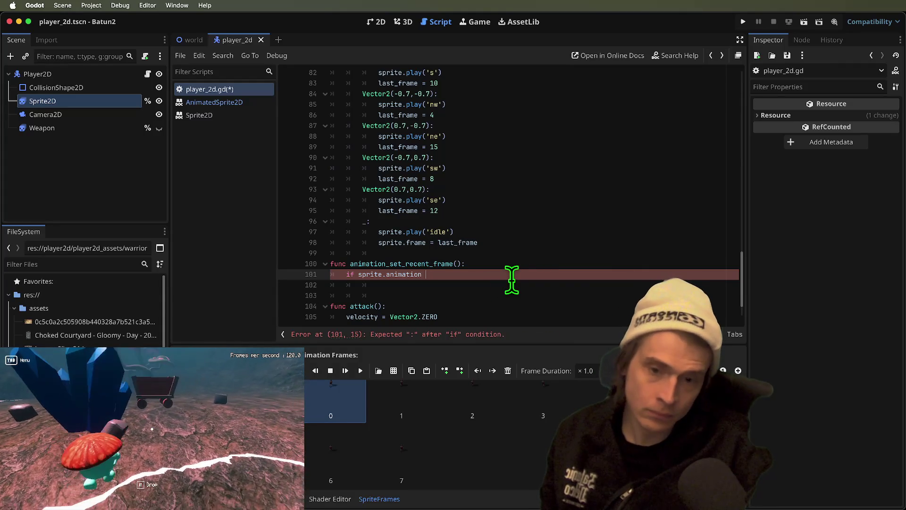
type("!= 'idle':")
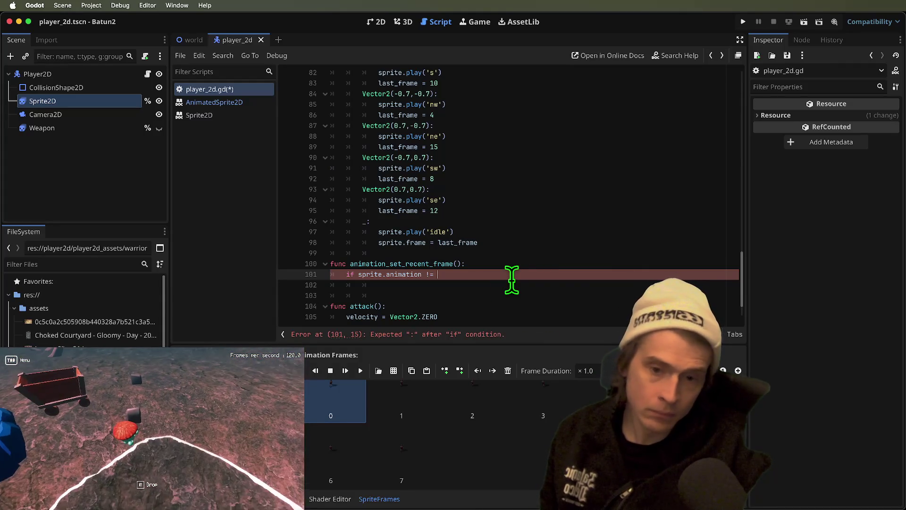
key("Return")
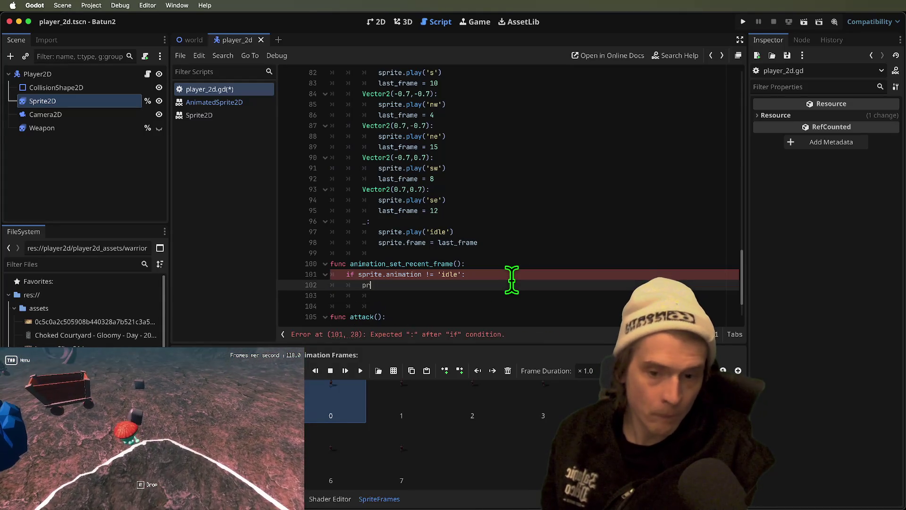
type("print(spr")
type("ite.a")
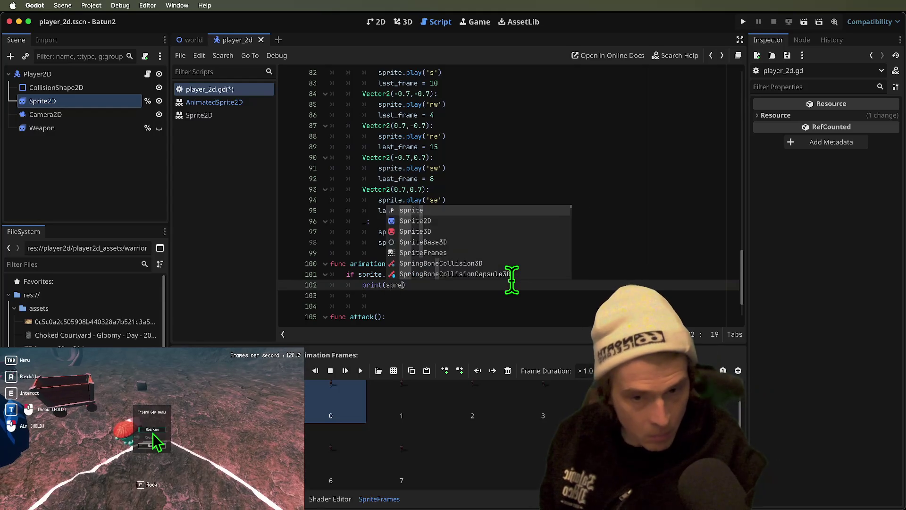
key("Return")
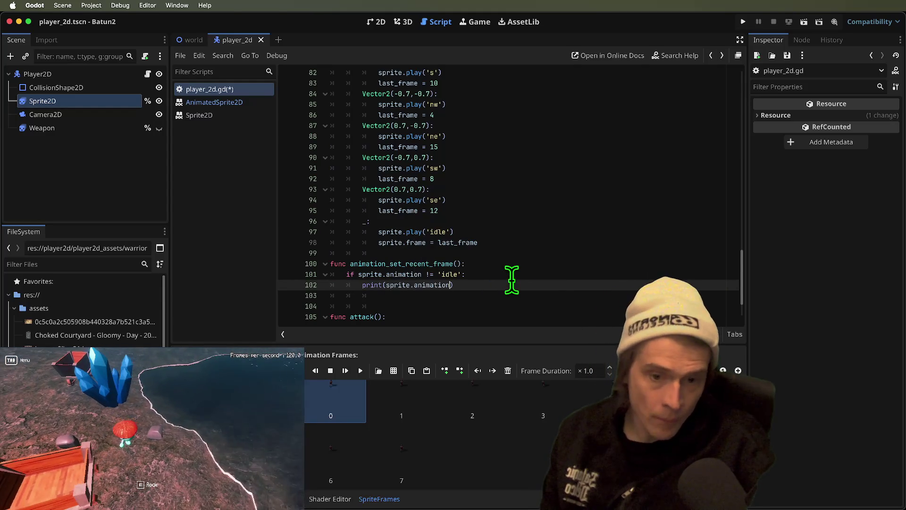
key("super+b")
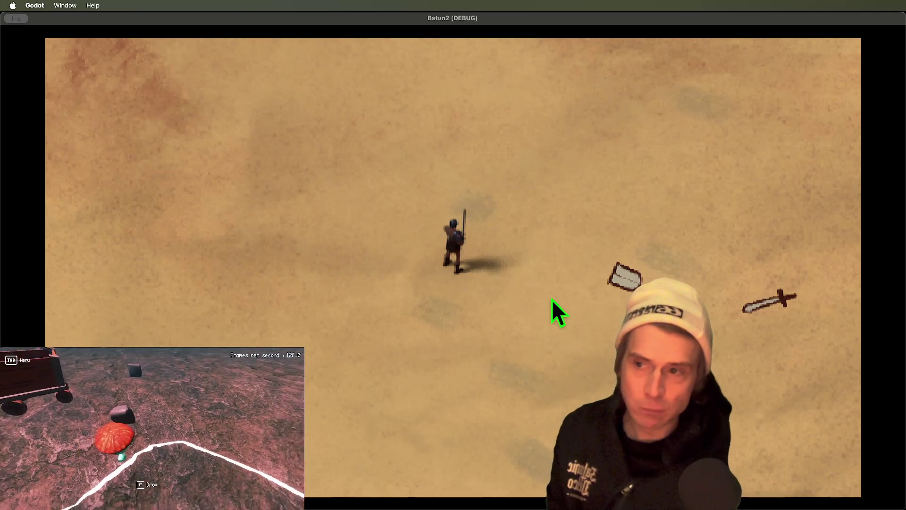
Close the game, set the window mode back to Windowed, and relaunch.
key("super+period")
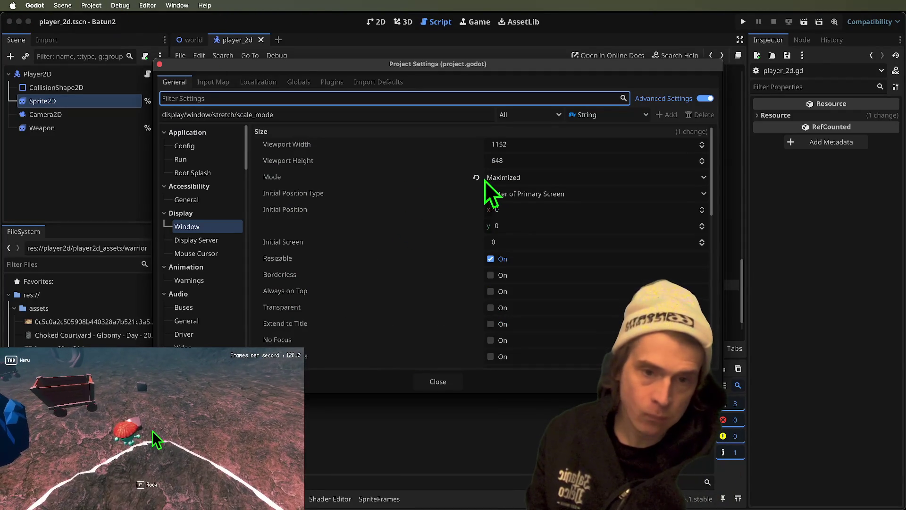
left_click(476, 177)
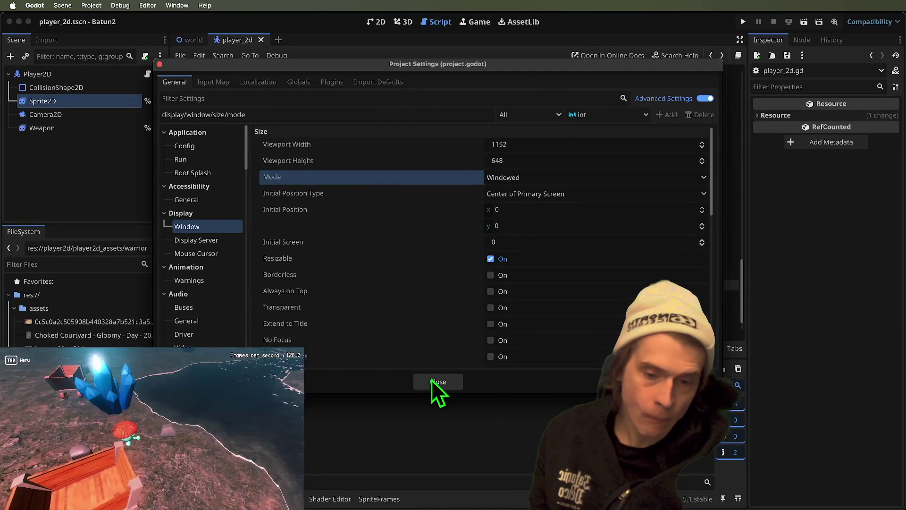
left_click(431, 381)
key("super+b")
Walk the player north, west, east and south around the desert, then quit.
key("w")
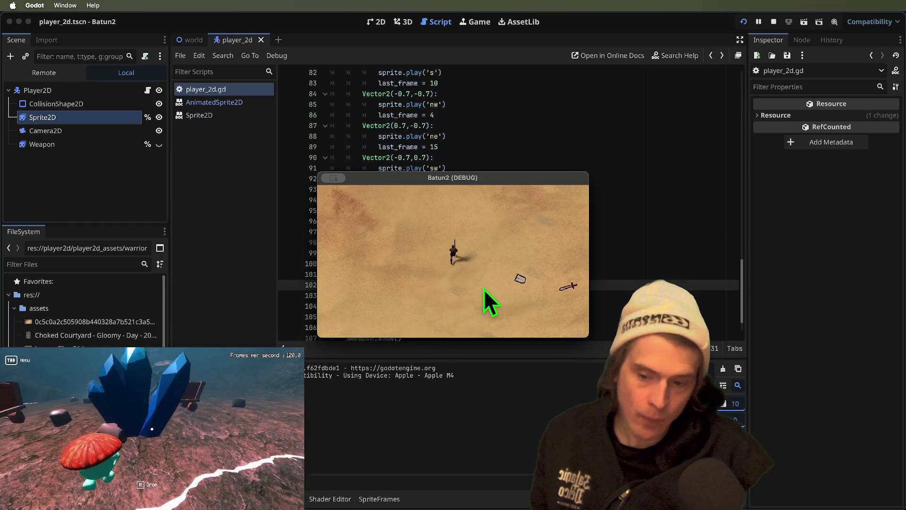
key("a")
key("a")
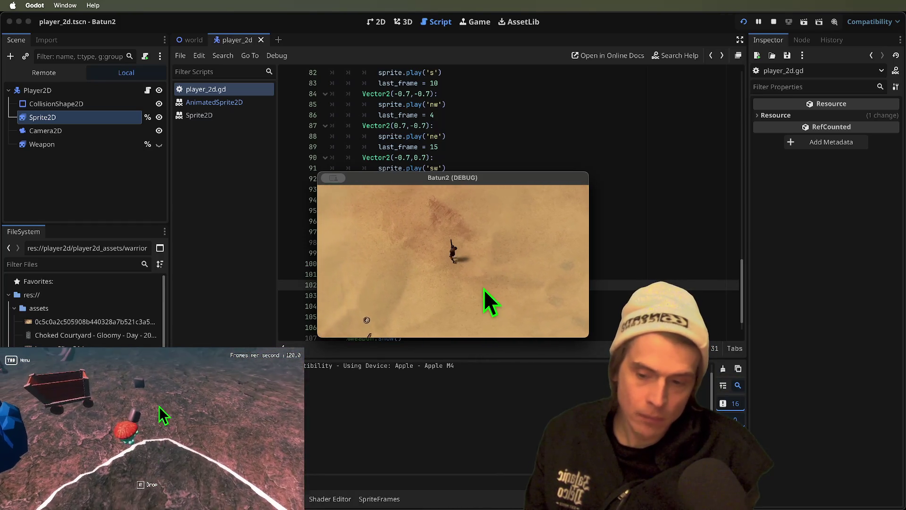
key("w")
key("d")
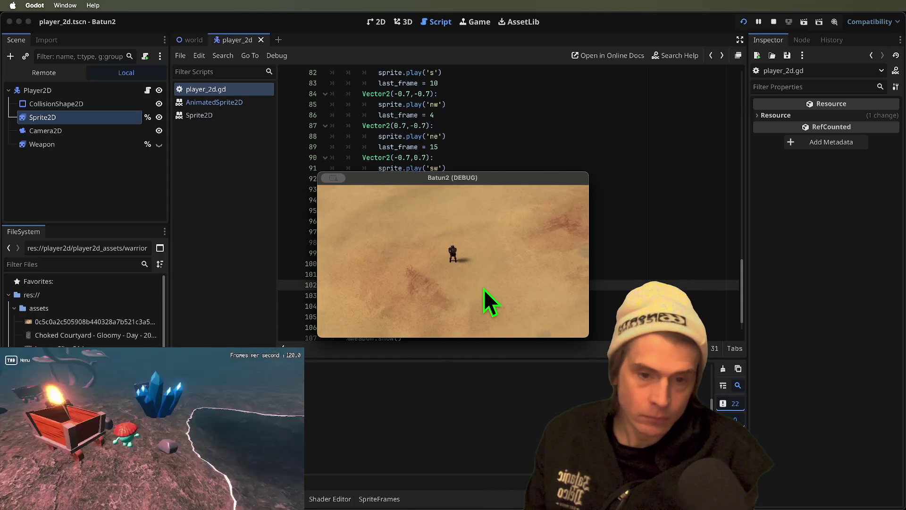
key("s")
key("a")
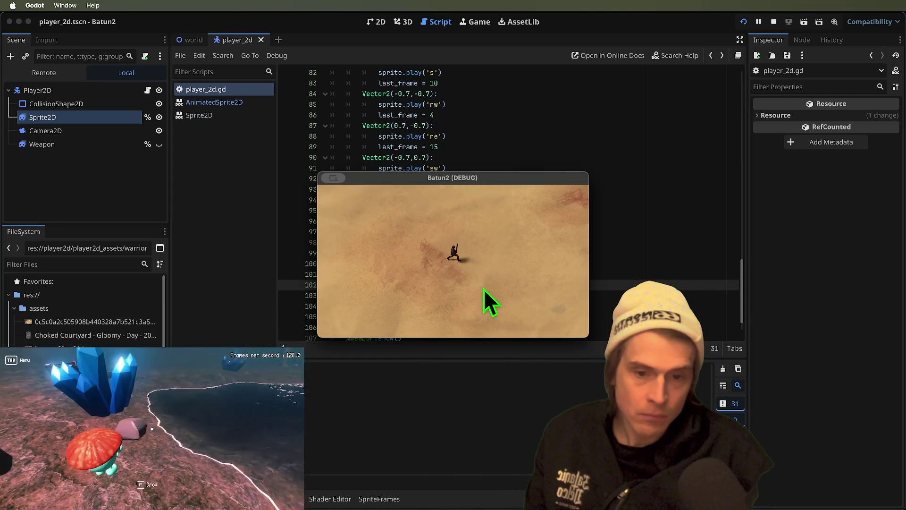
key("d")
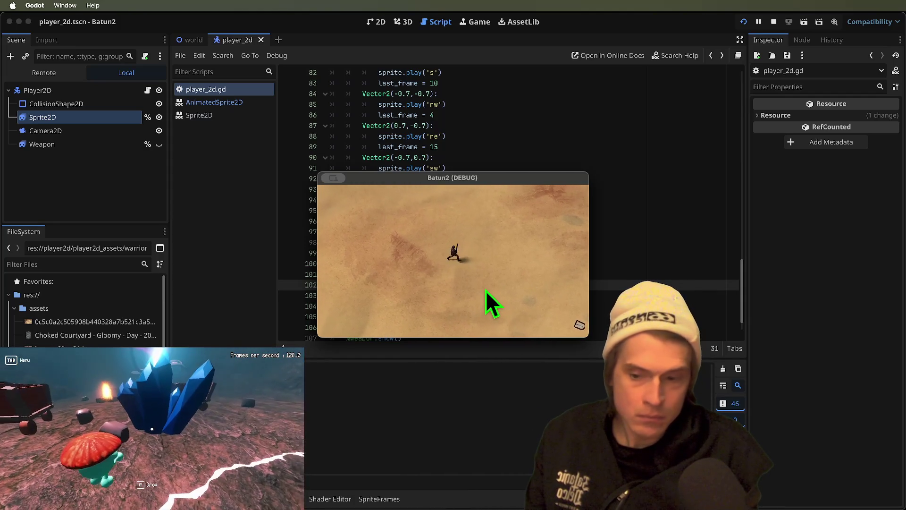
key("a")
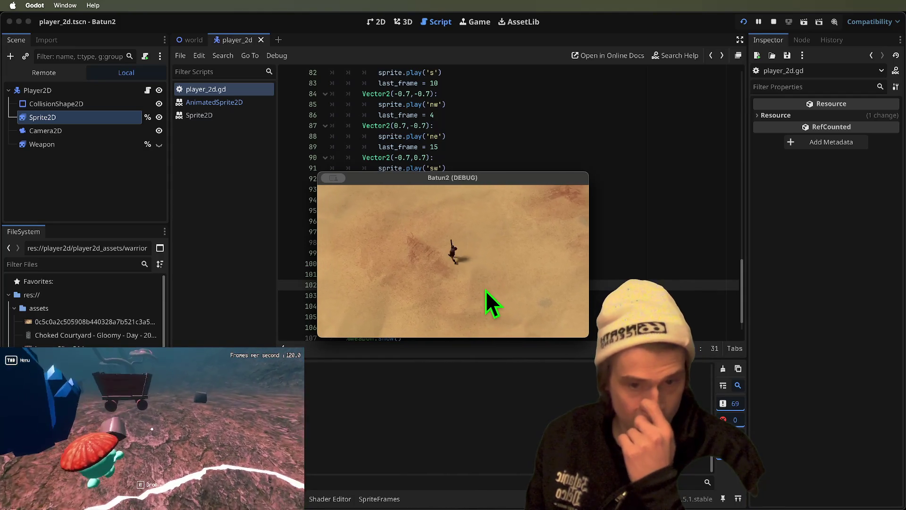
key("super+q")
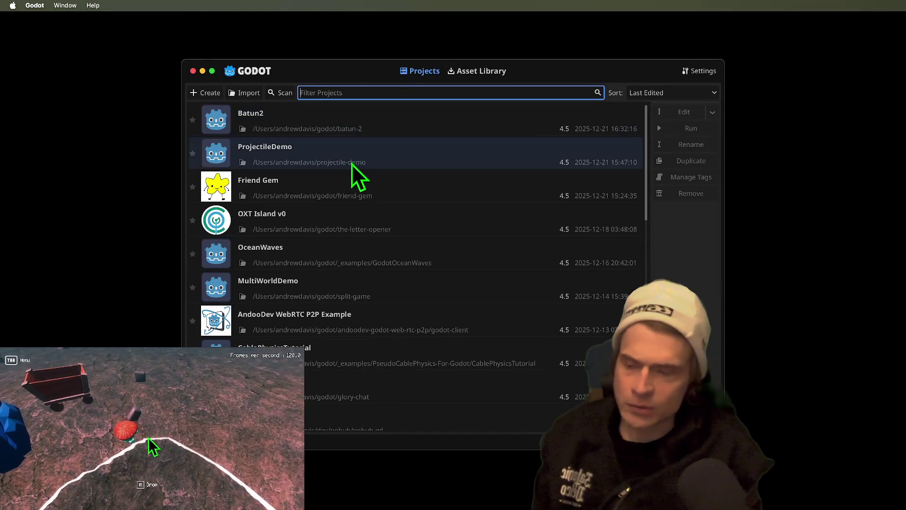
Open Friend Gem, set Display > Window Mode to Maximized, save, and run it.
double_click(366, 181)
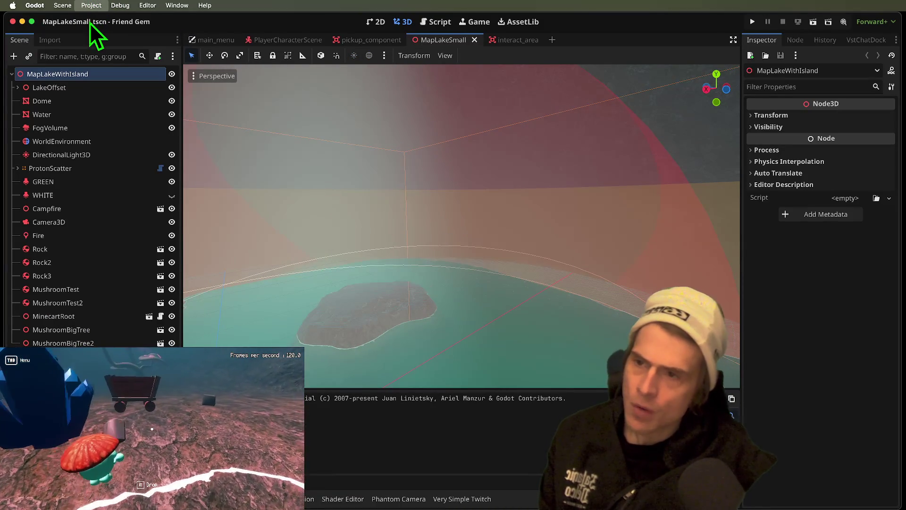
key("ctrl+alt+p")
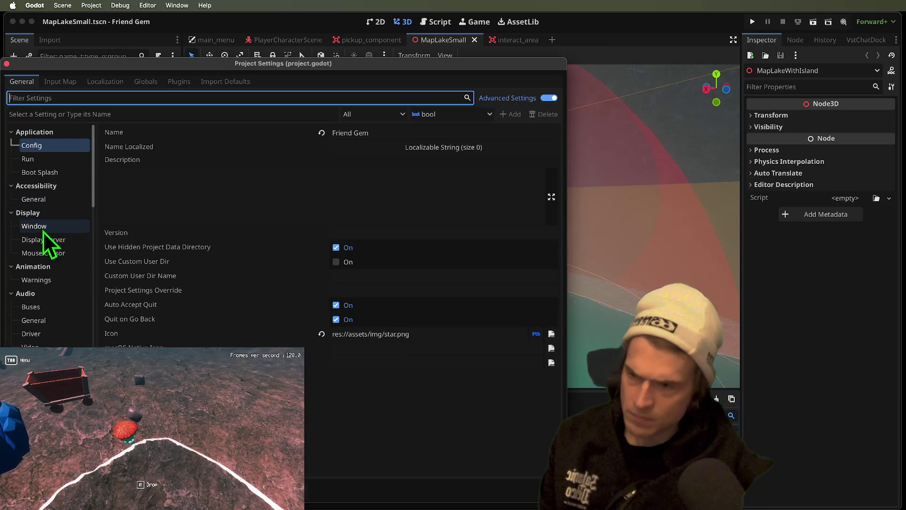
left_click(37, 227)
left_click(401, 177)
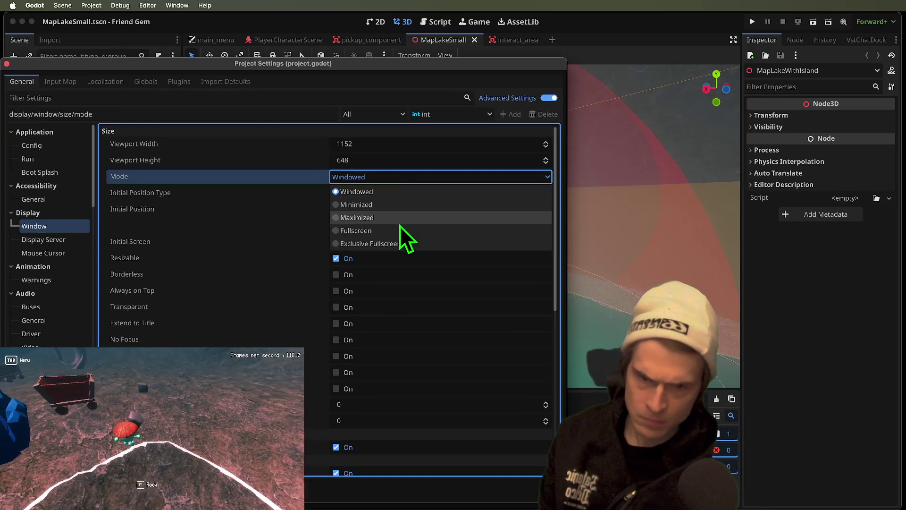
left_click(400, 221)
key("Escape")
key("ctrl+s")
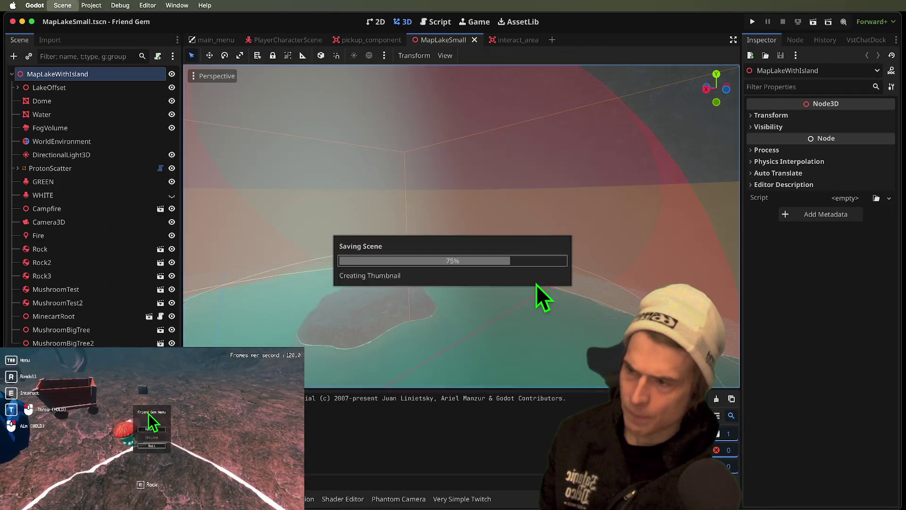
key("super+b")
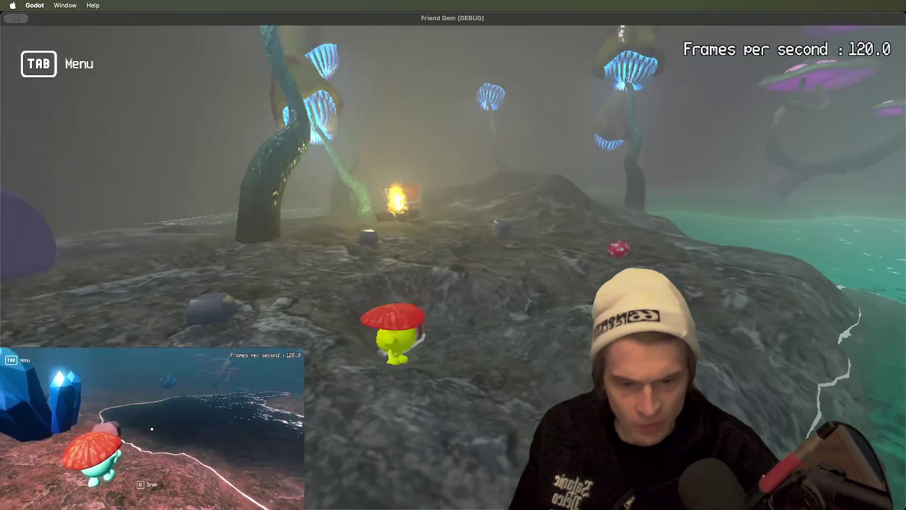
Pick up the mushroom creature, drop the rock, then grab items by the water, including MushroomTest.
key("e")
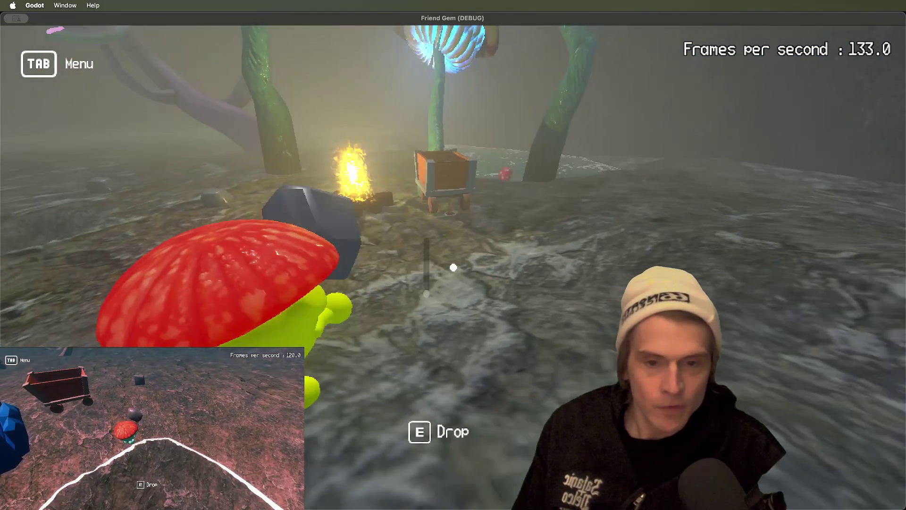
key("e")
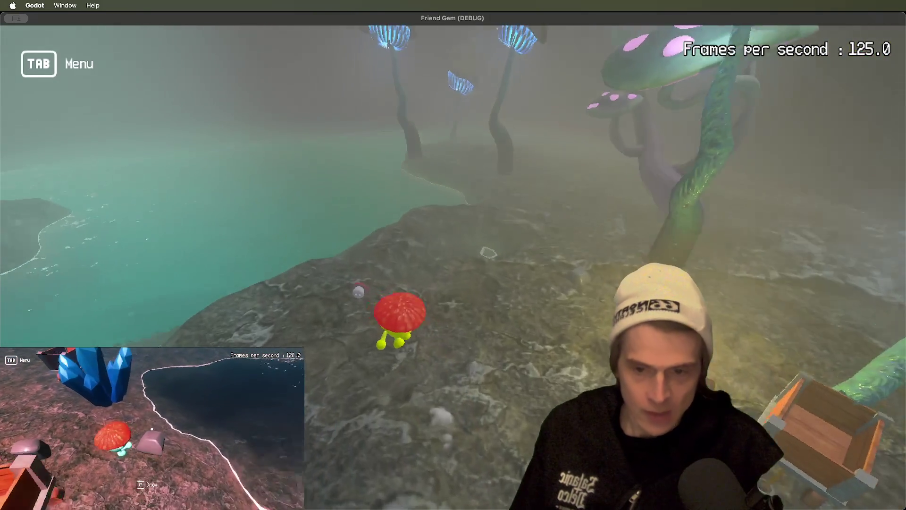
key("e")
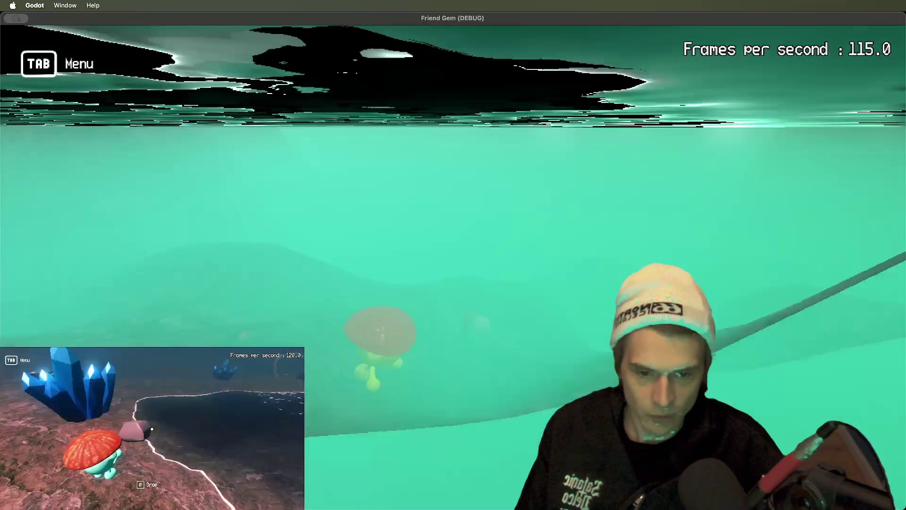
key("e")
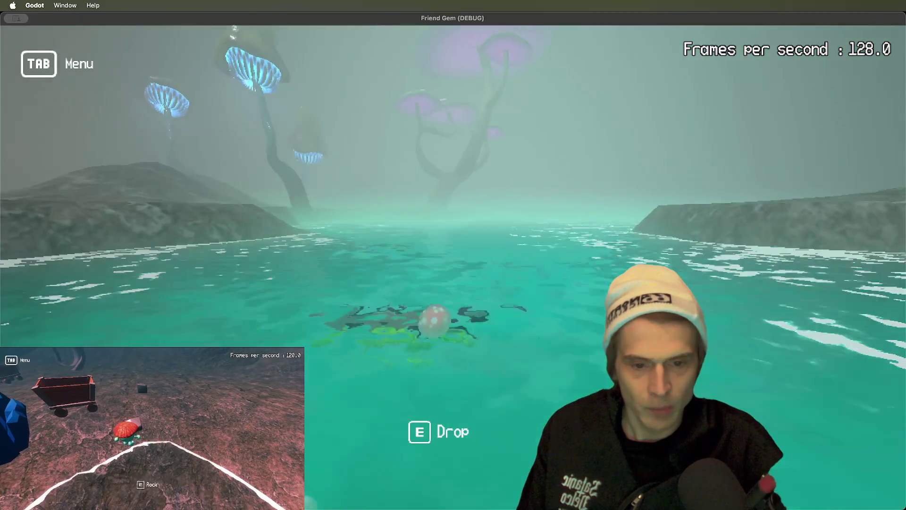
Get out of the water and throw the mushroom friend, then the rock, along the aim arc.
key("Tab")
left_click(152, 431)
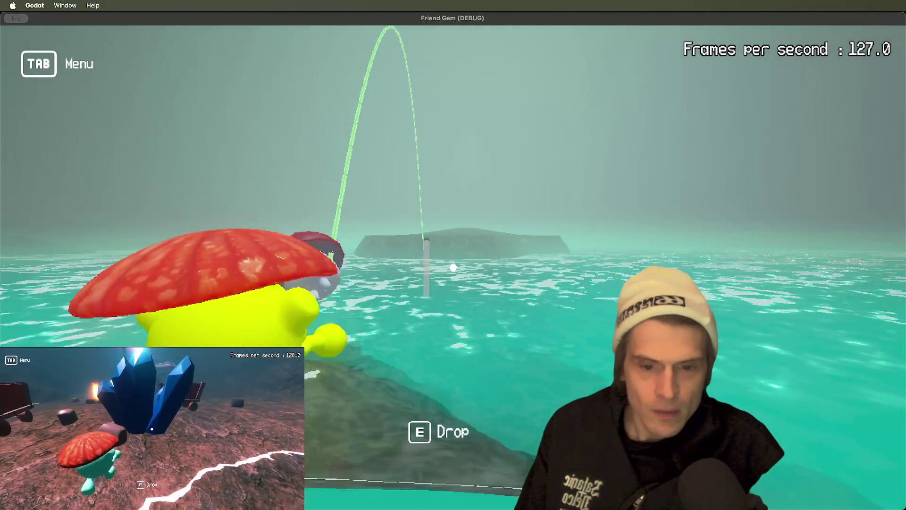
left_click(453, 268)
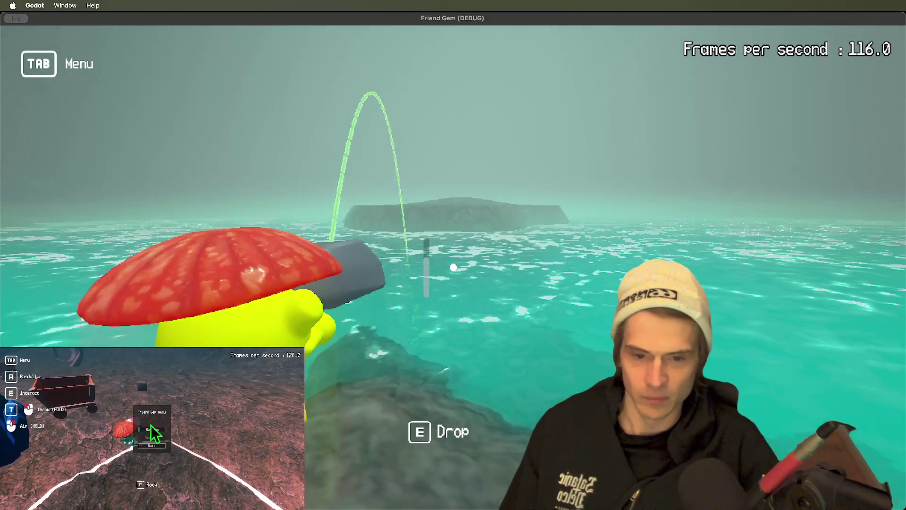
left_click(453, 267)
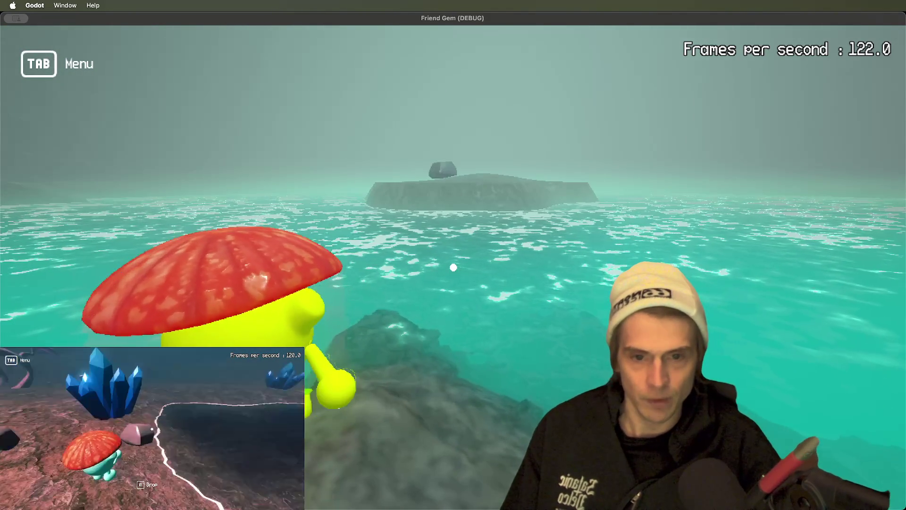
Walk forward, then quit the game to return to the MapLakeSmall editor view.
scroll(453, 267, "down", 5)
scroll(453, 267, "up", 5)
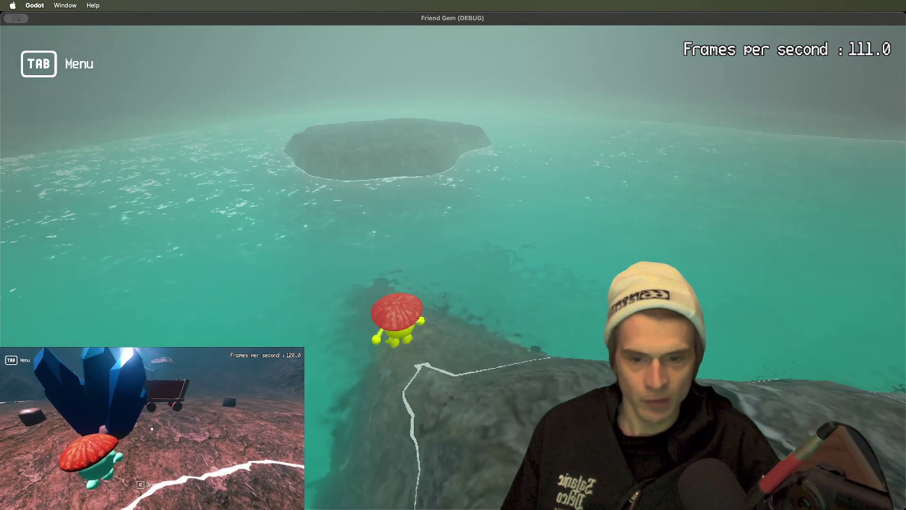
key("w")
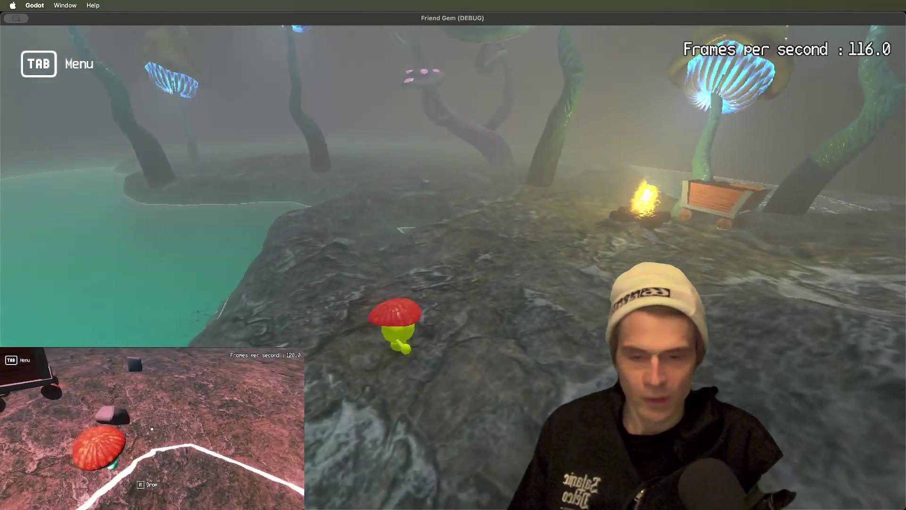
key("super+Tab")
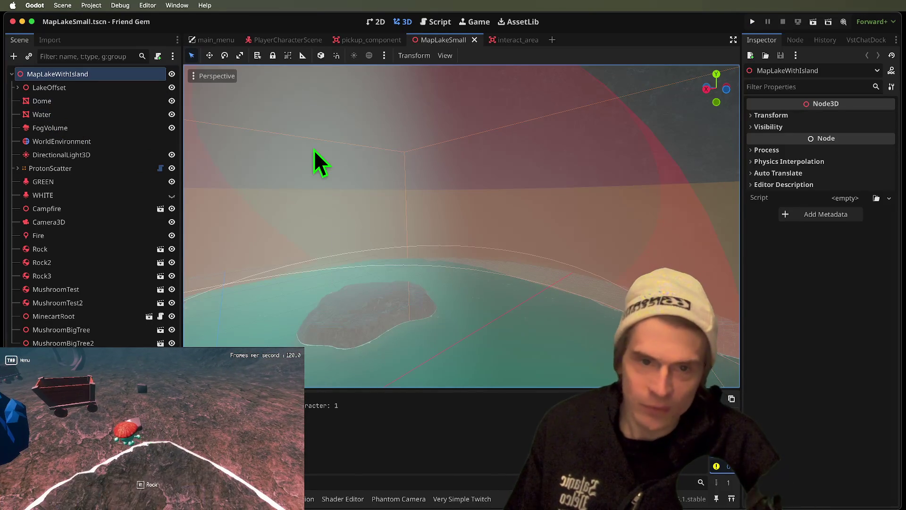
Cycle through the open scenes and open the pickup_component script.
key("ctrl+shift+Tab")
key("ctrl+shift+Tab")
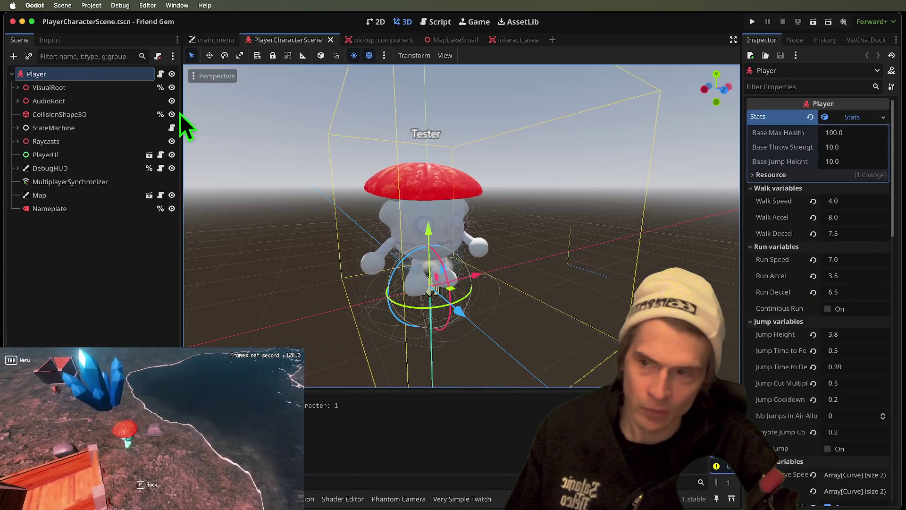
key("ctrl+shift+Tab")
key("ctrl+Tab")
key("ctrl+Tab")
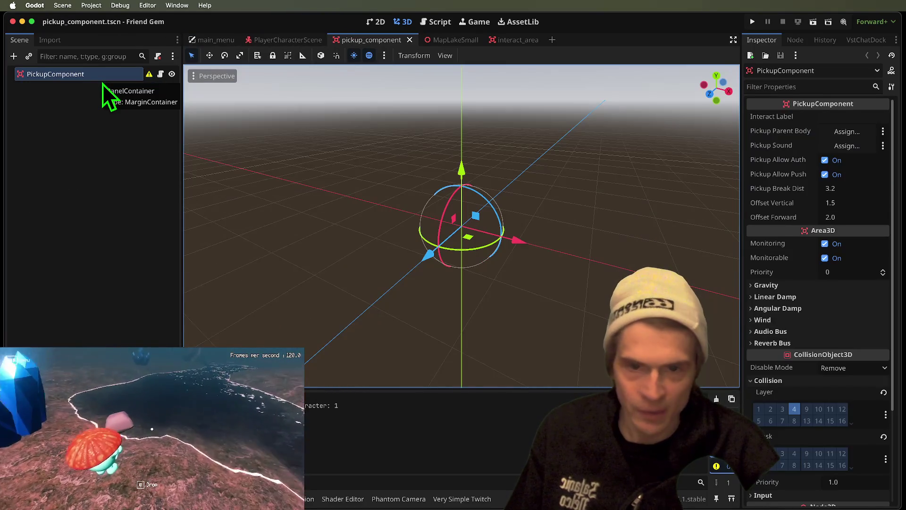
key("ctrl+shift+Tab")
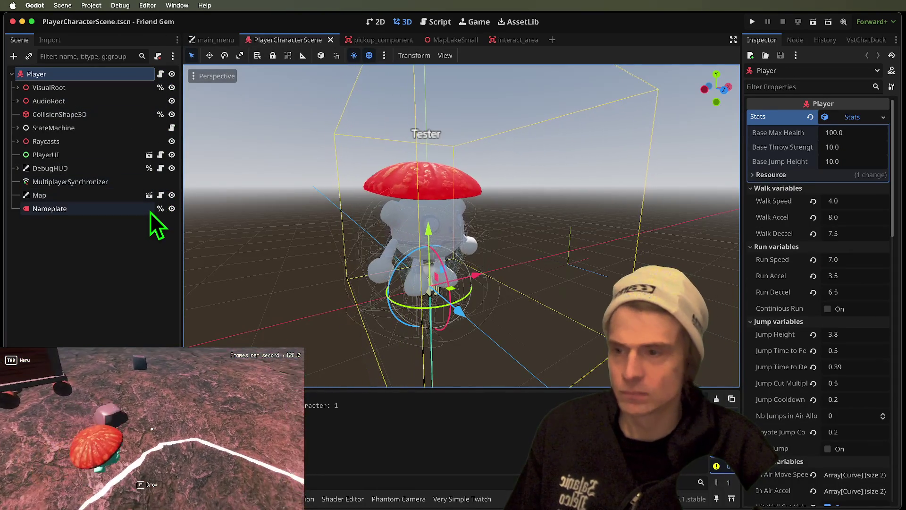
key("ctrl+Tab")
key("ctrl+Tab")
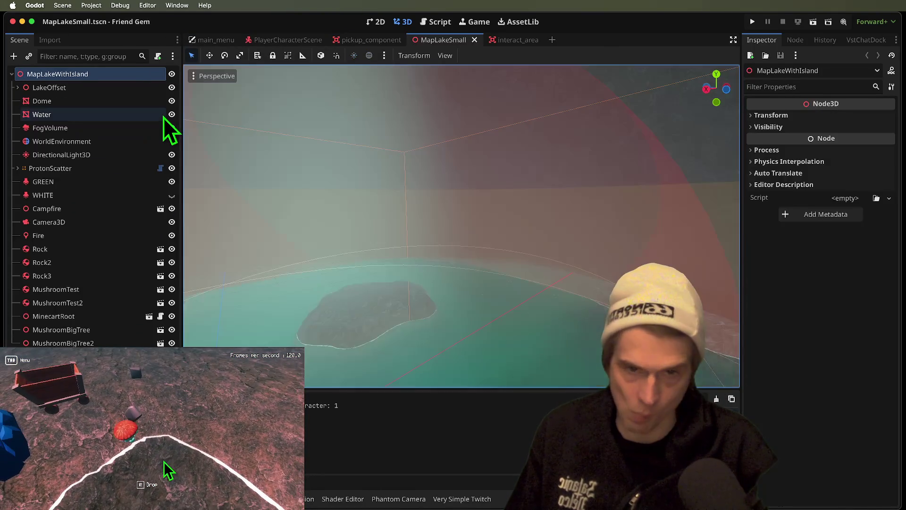
key("ctrl+shift+Tab")
left_click(162, 78)
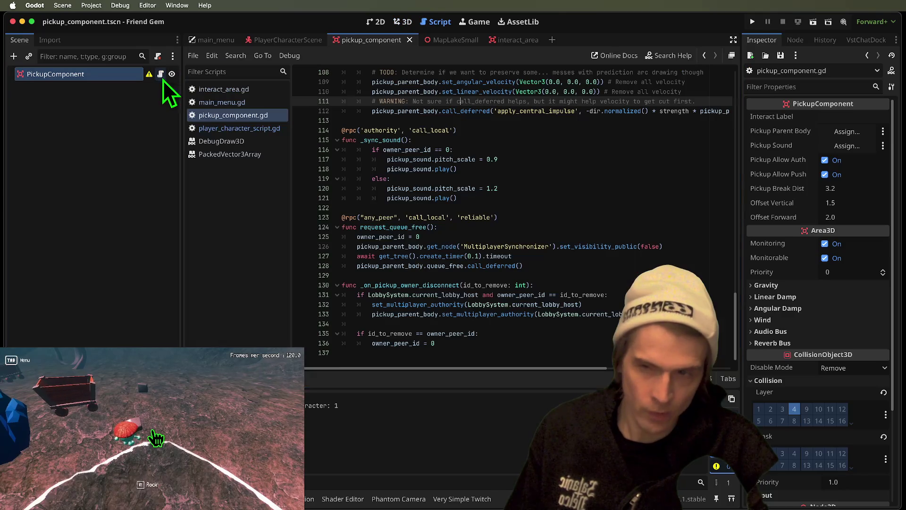
Open interact_area.gd, find the _process throw code, and jump to draw_aim's definition at line 53.
left_click(523, 42)
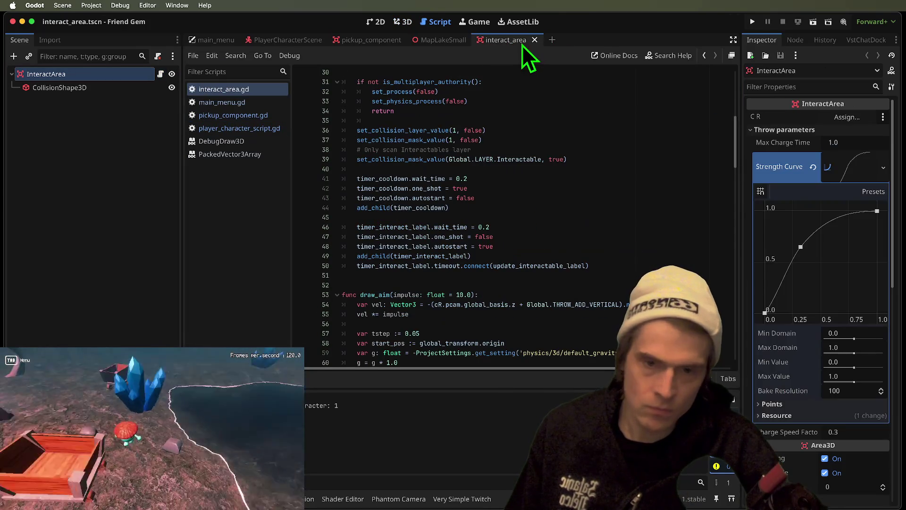
scroll(551, 211, "up", 10)
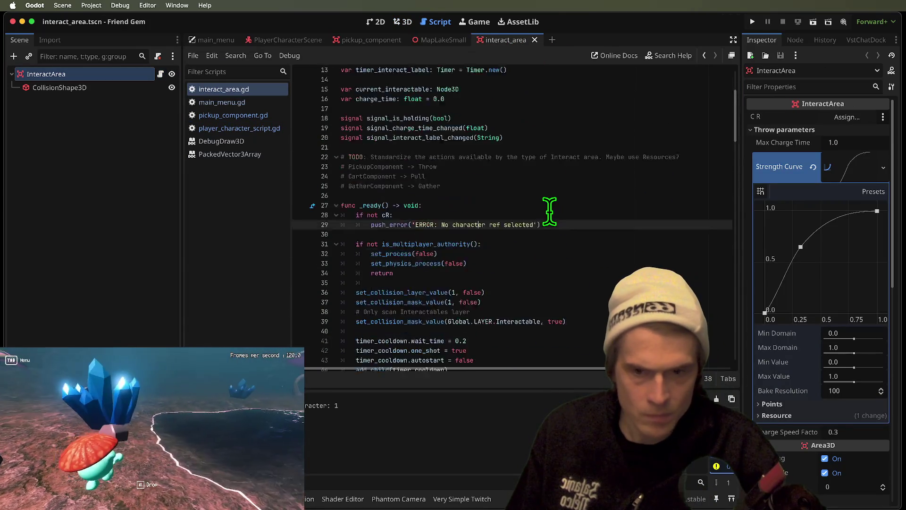
scroll(548, 212, "down", 5)
scroll(547, 211, "down", 20)
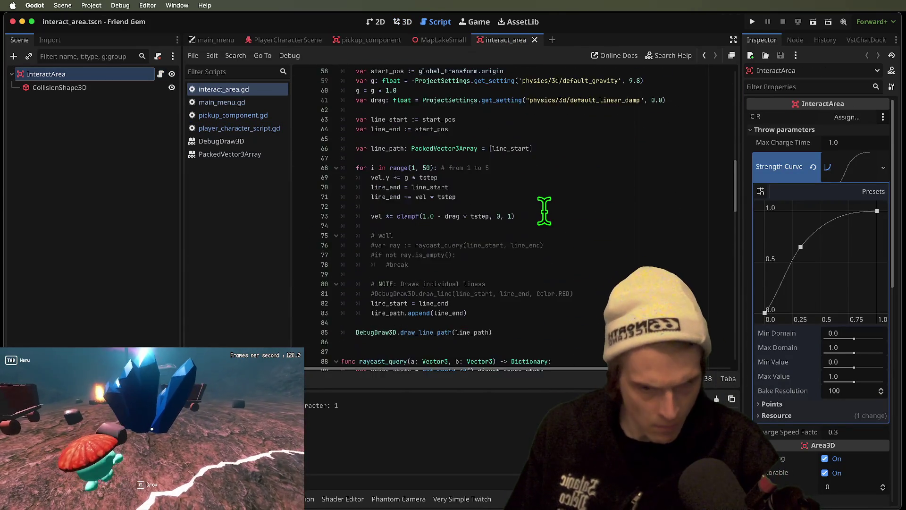
scroll(542, 208, "down", 5)
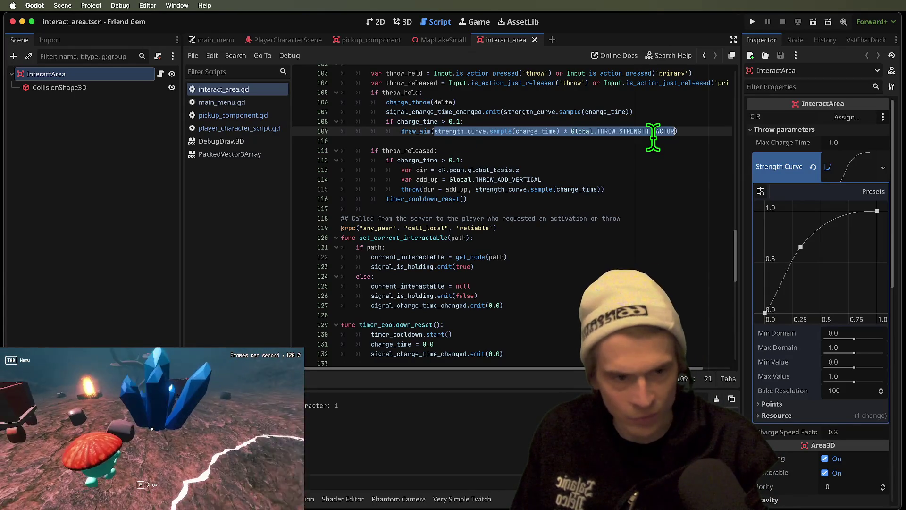
scroll(682, 137, "up", 2)
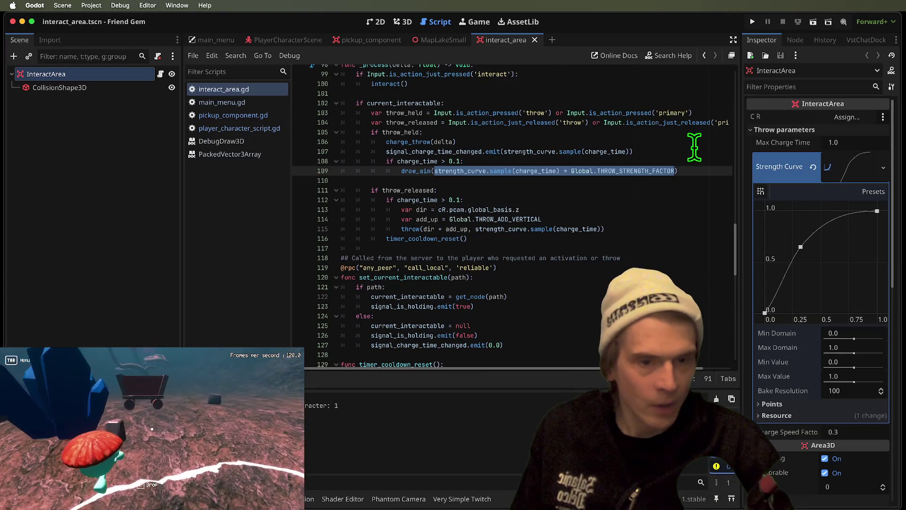
left_click(423, 171, "ctrl")
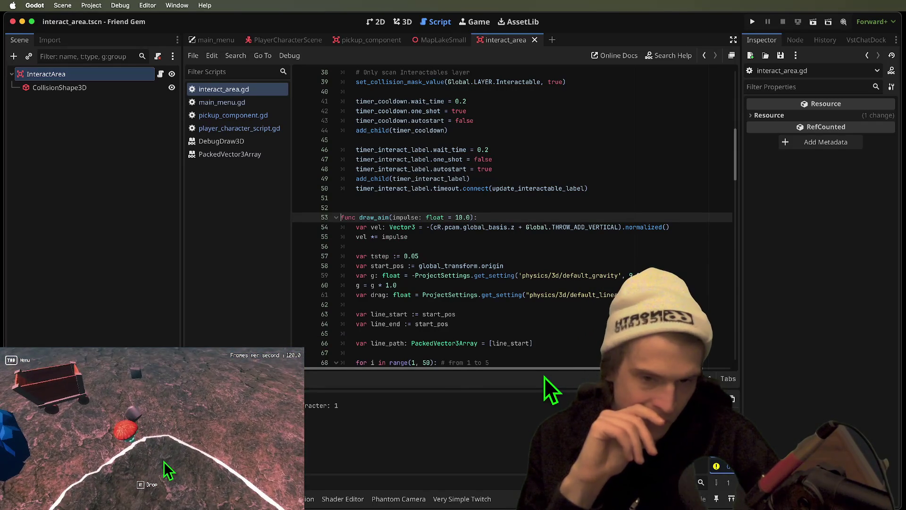
In pickup_component.gd, locate the request_throw function and its throw code.
left_click(263, 116)
scroll(608, 231, "up", 5)
scroll(442, 266, "down", 5)
scroll(684, 253, "up", 10)
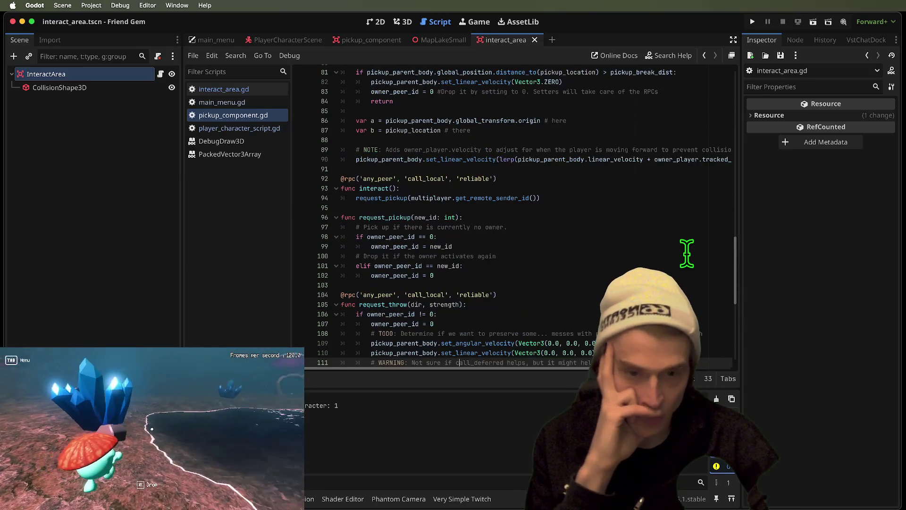
scroll(618, 266, "up", 8)
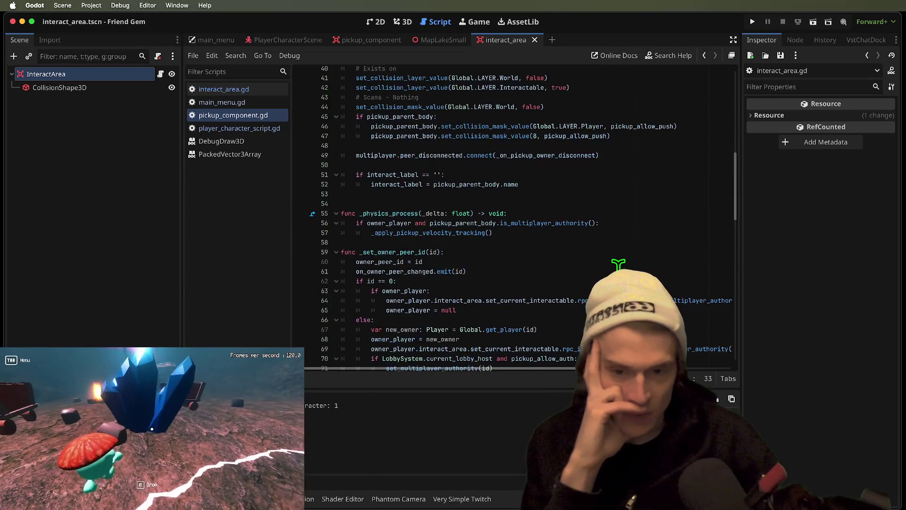
scroll(514, 258, "down", 6)
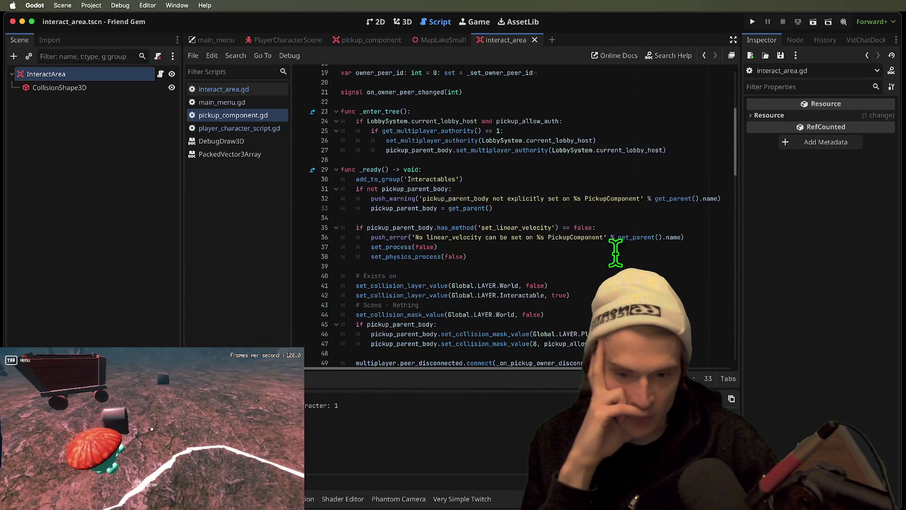
scroll(621, 253, "down", 4)
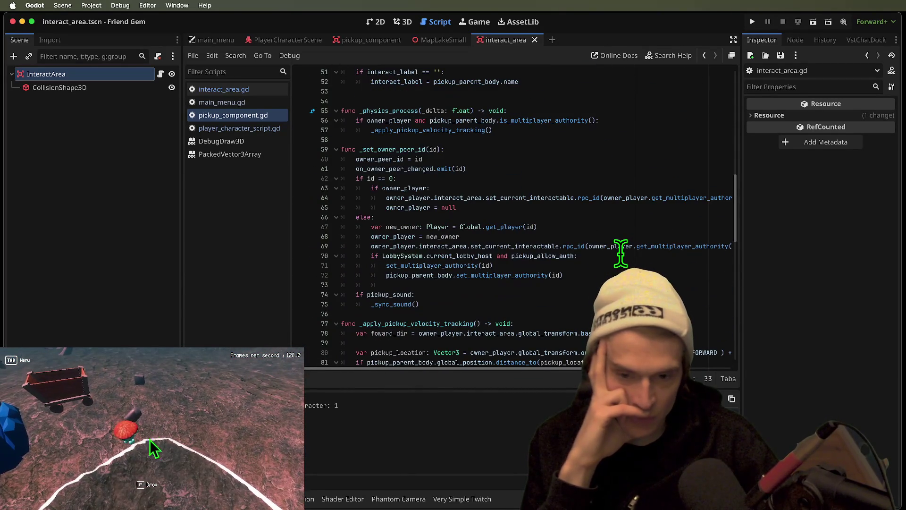
scroll(621, 250, "down", 7)
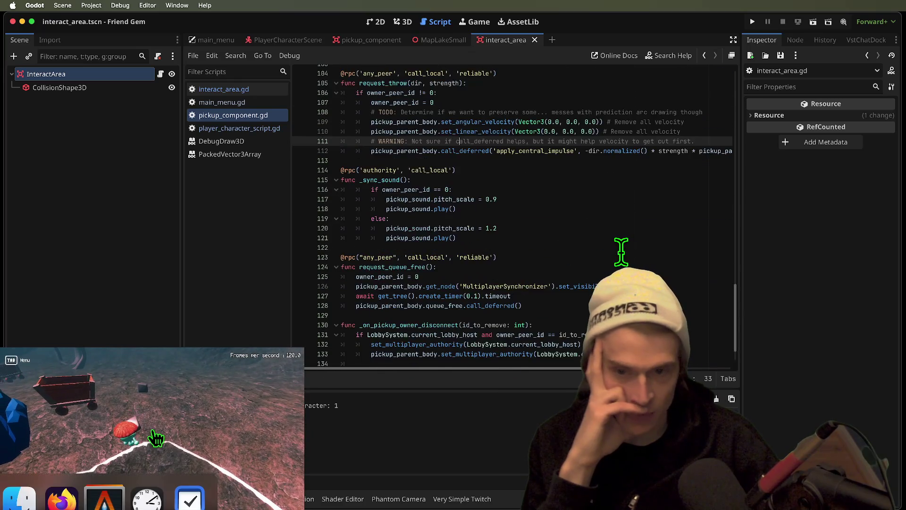
double_click(385, 173)
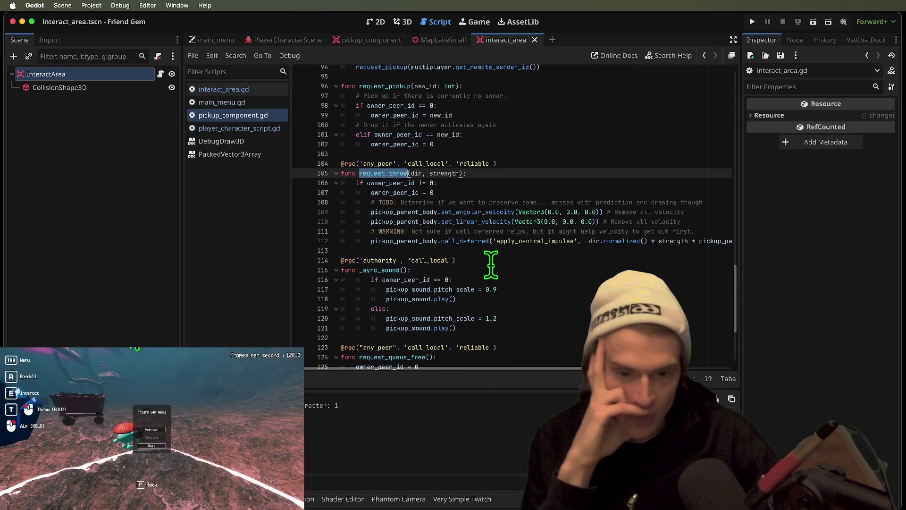
scroll(568, 370, "right", 1)
left_click_drag(568, 370, 706, 373)
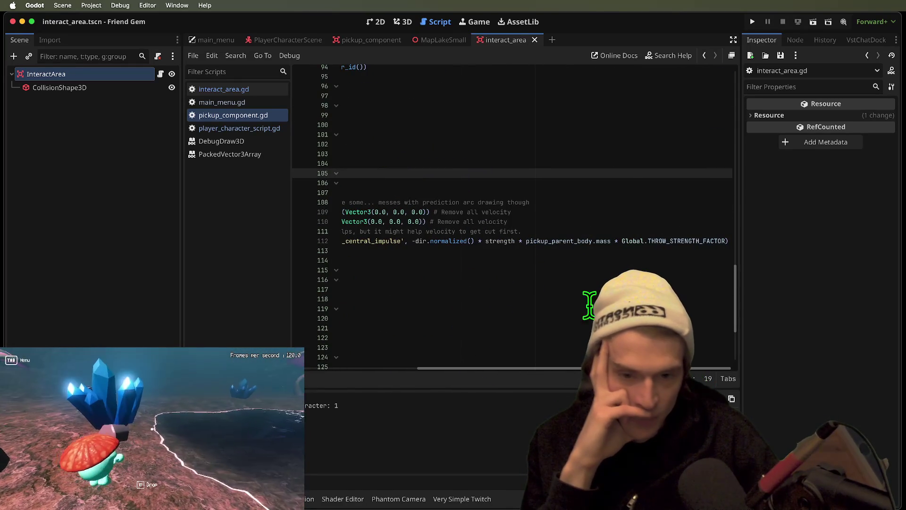
Examine line 112's impulse: dir normalized, times the mass and THROW_STRENGTH_FACTOR multiplier.
double_click(420, 241)
mouse_move(428, 242)
left_mouse_down()
mouse_move(506, 239)
mouse_move(441, 242)
left_mouse_up()
double_click(438, 242)
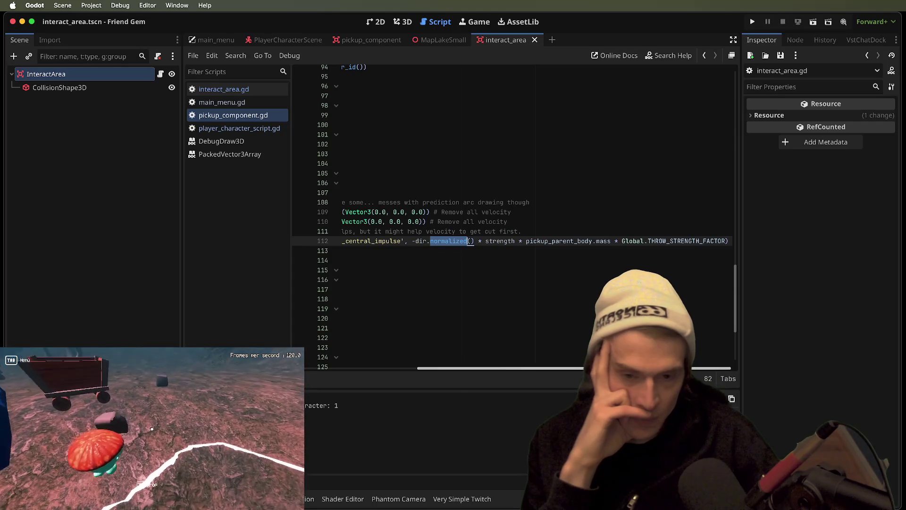
scroll(438, 370, "left", 5)
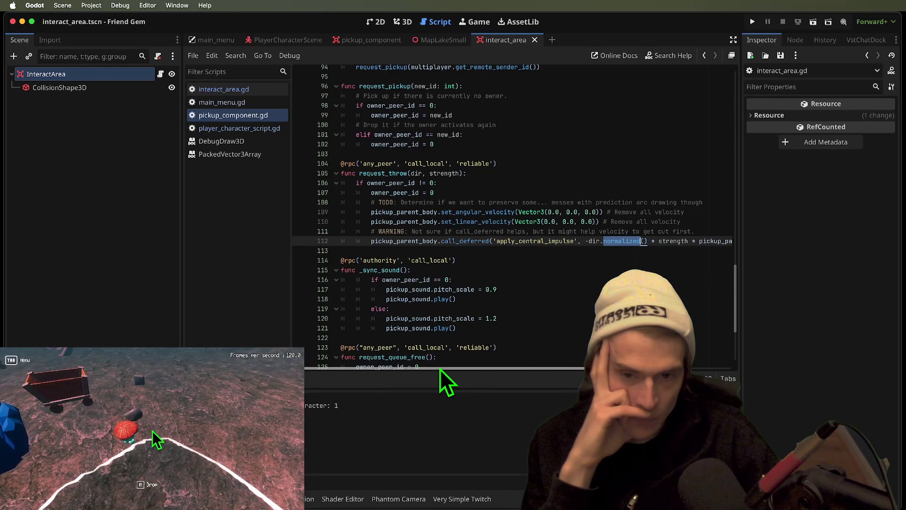
left_click_drag(440, 369, 843, 367)
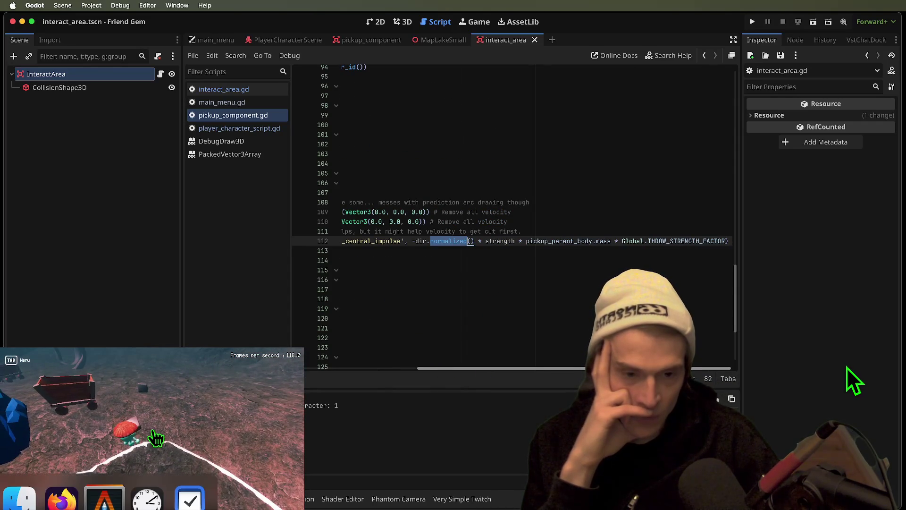
scroll(514, 217, "left", 10)
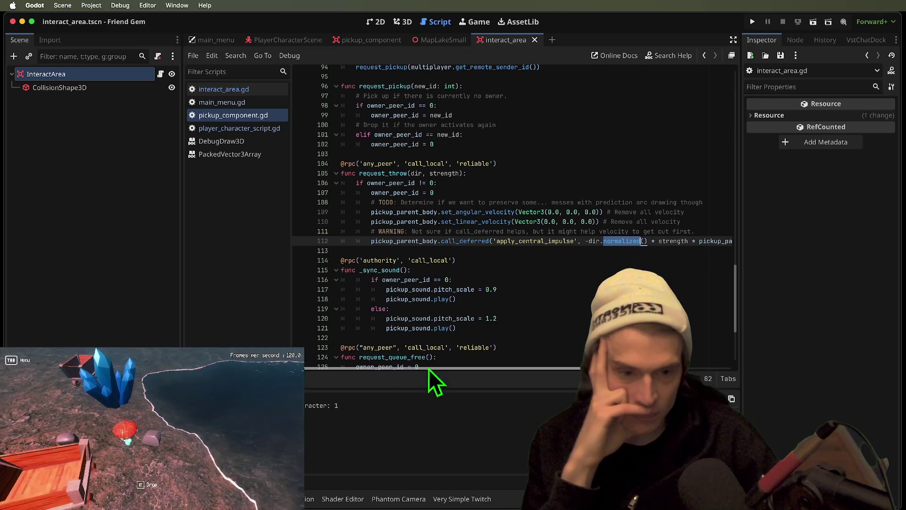
scroll(479, 372, "right", 2)
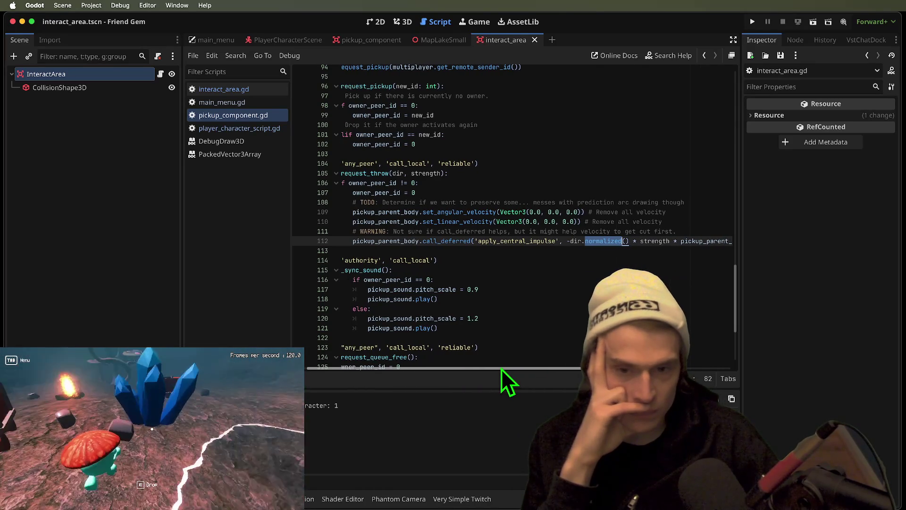
left_click_drag(500, 368, 692, 367)
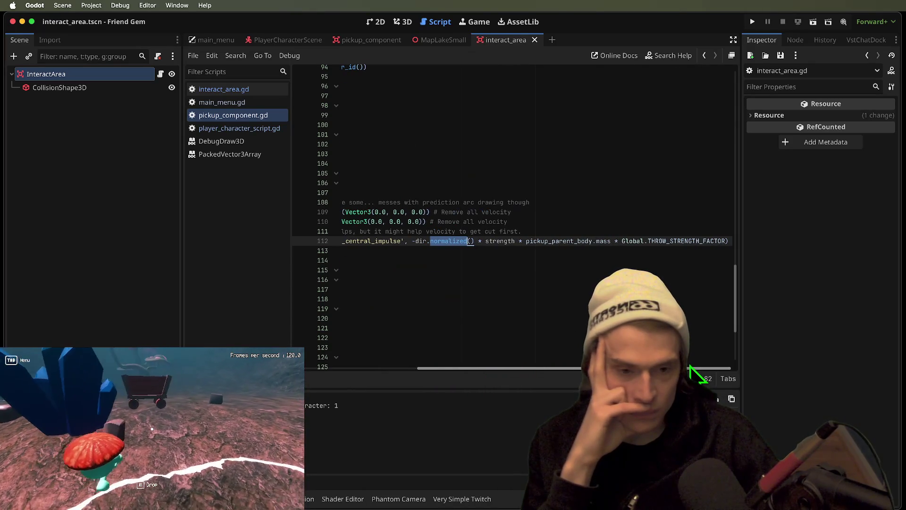
double_click(694, 241)
left_click_drag(693, 241, 528, 243)
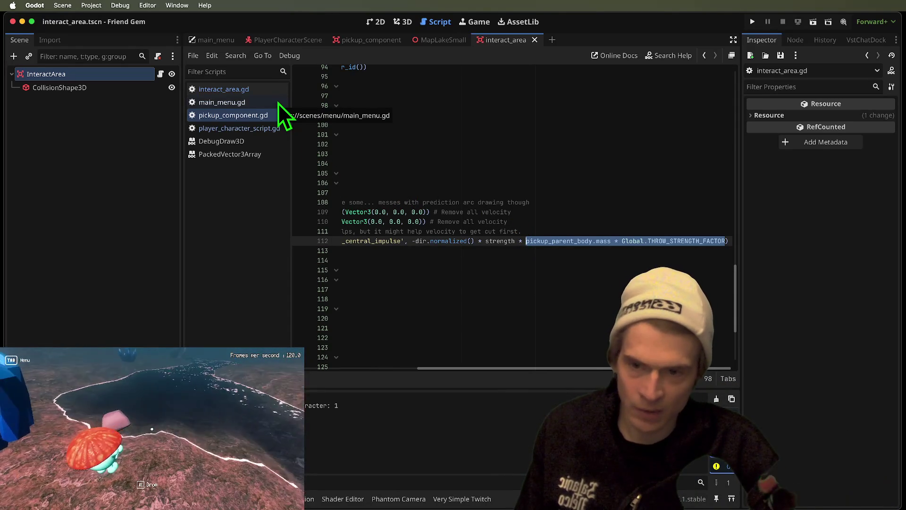
Back in interact_area.gd, keep draw_aim's vel starting from impulse on line 55, undoing a trial 1000.
left_click(263, 95)
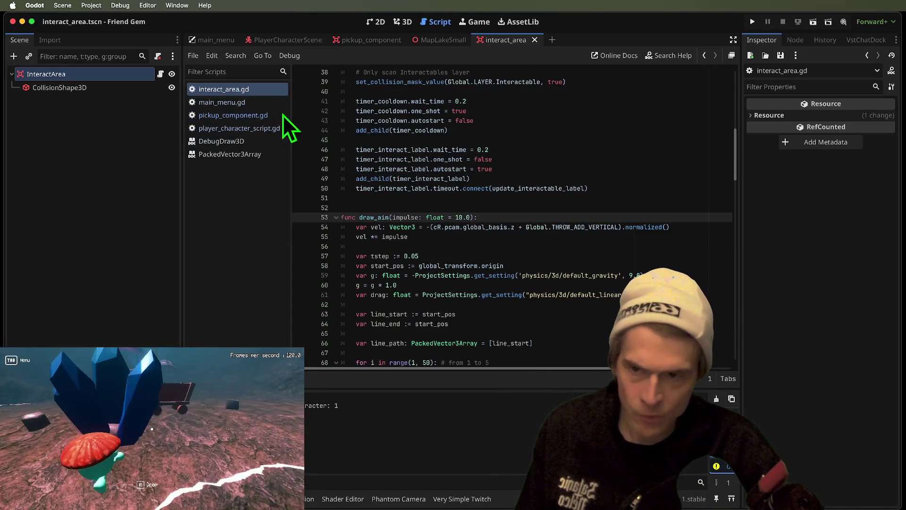
scroll(651, 257, "down", 1)
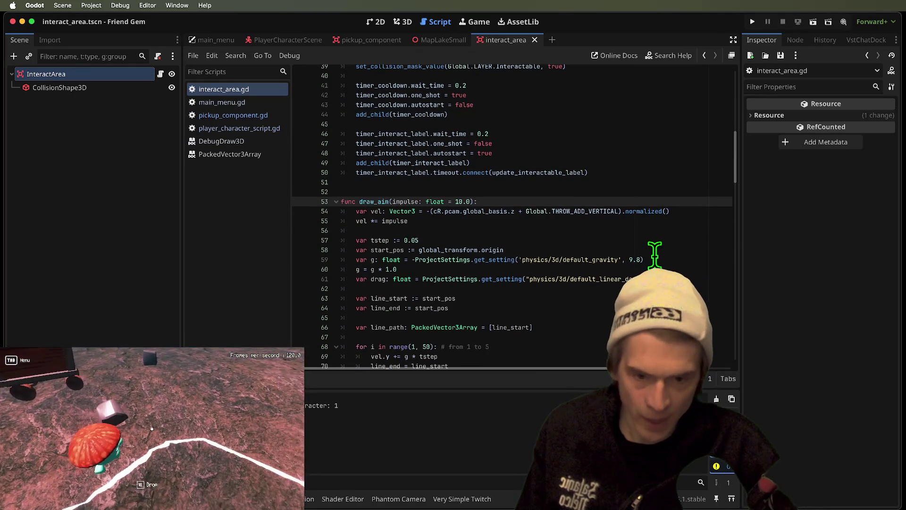
scroll(542, 226, "down", 1)
double_click(373, 202)
scroll(519, 203, "down", 3)
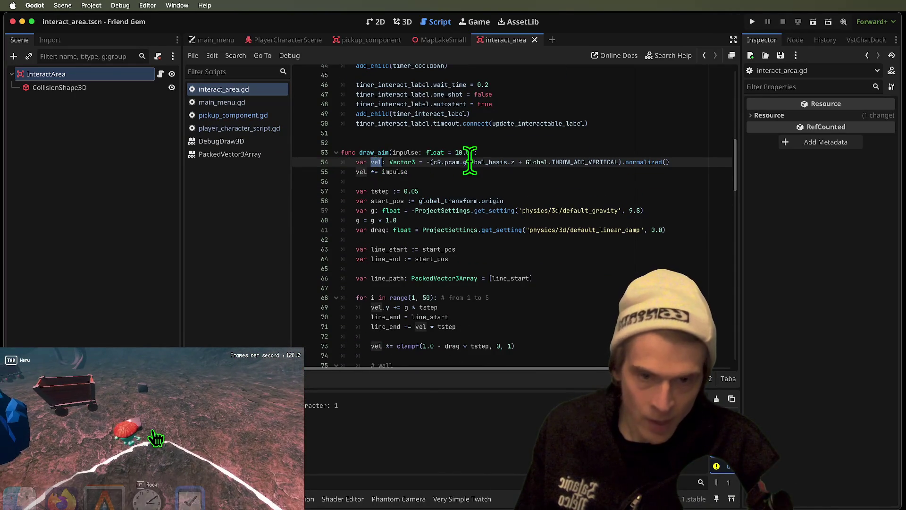
double_click(394, 172)
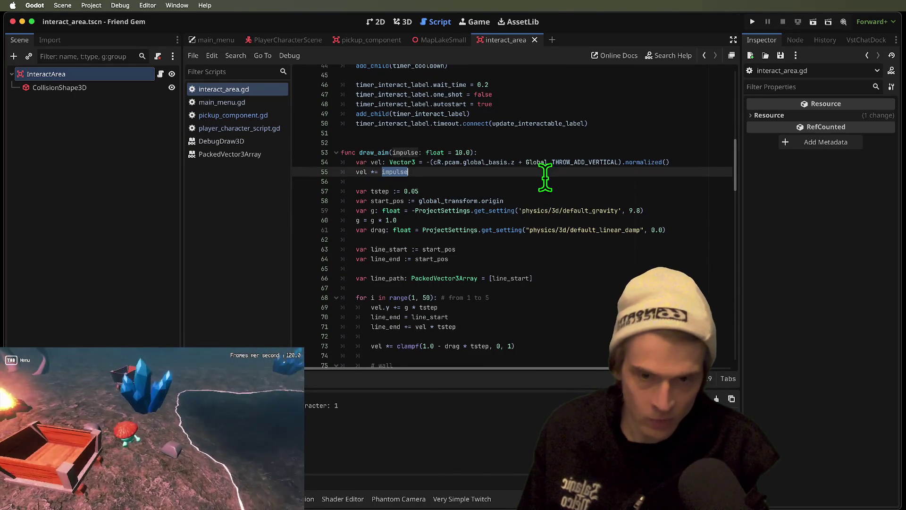
type("1000")
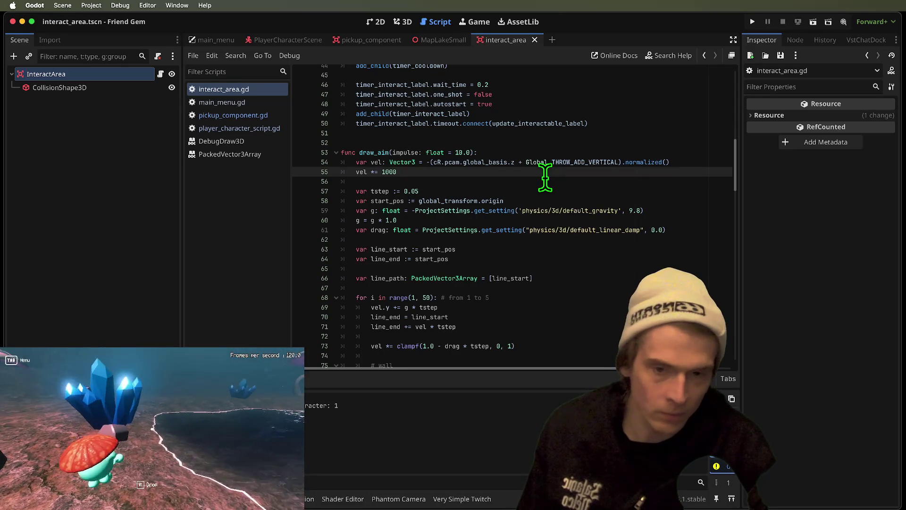
key("super+z")
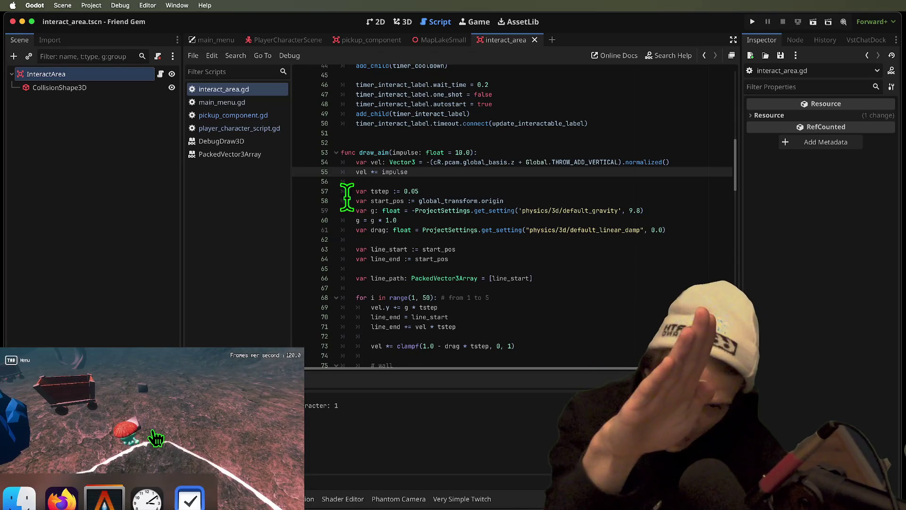
Review the gravity setup, change the arc loop range to 75 steps, and run the game.
scroll(408, 160, "down", 4)
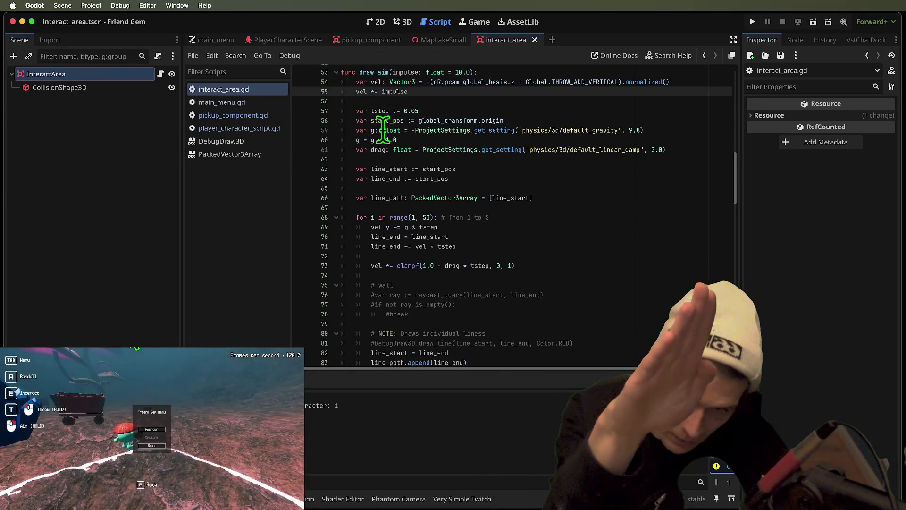
left_click(373, 113)
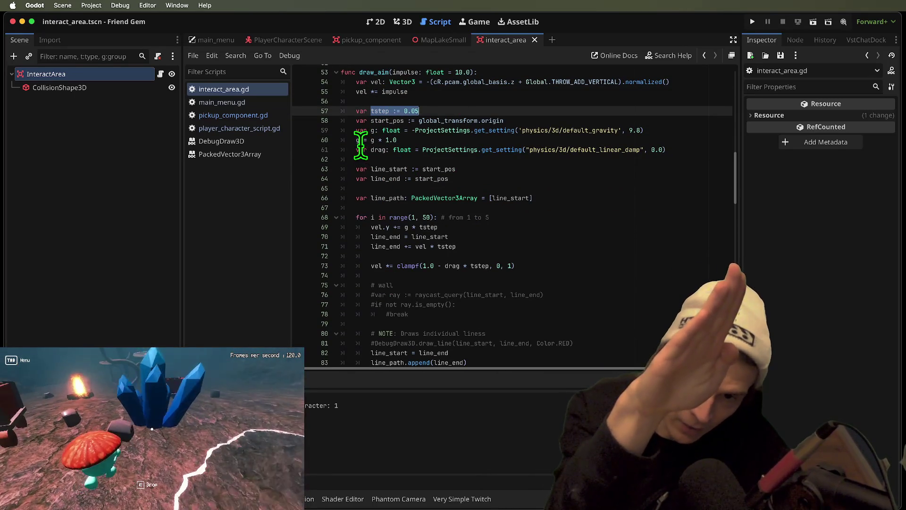
mouse_move(355, 130)
left_mouse_down()
mouse_move(552, 128)
mouse_move(680, 140)
mouse_move(344, 158)
mouse_move(323, 145)
left_mouse_up()
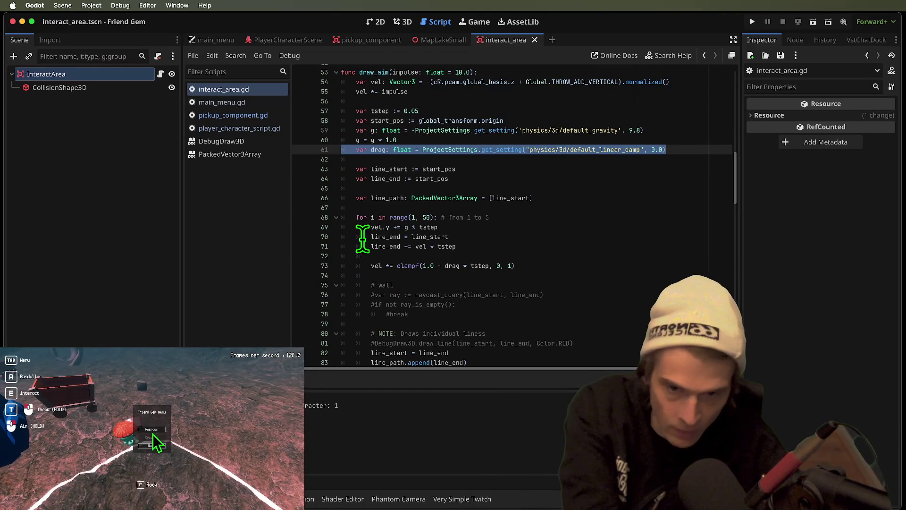
scroll(367, 255, "down", 1)
mouse_move(354, 213)
left_mouse_down()
mouse_move(599, 252)
mouse_move(602, 344)
left_mouse_up()
left_click(602, 344)
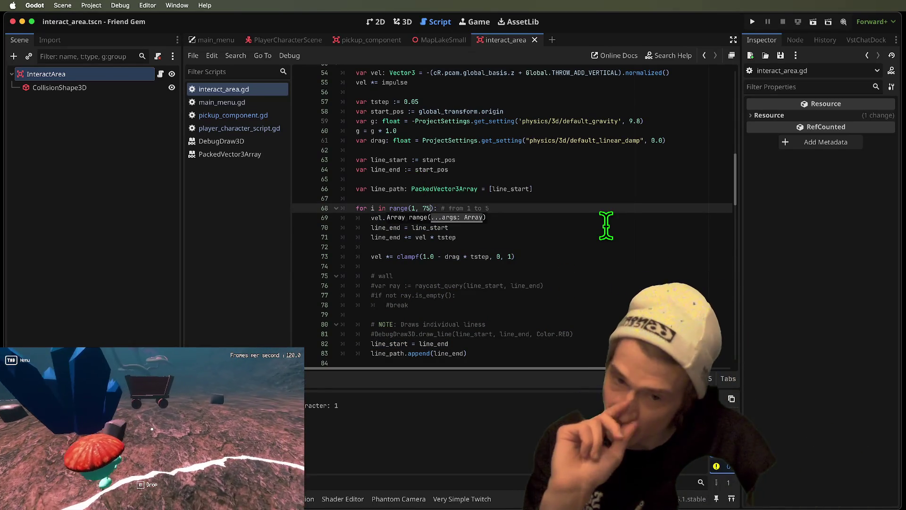
left_click(606, 226)
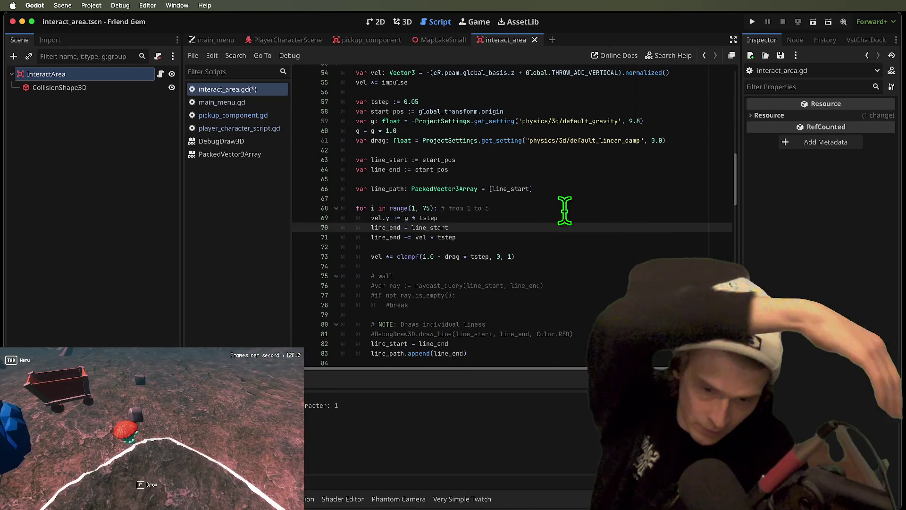
scroll(552, 281, "down", 1)
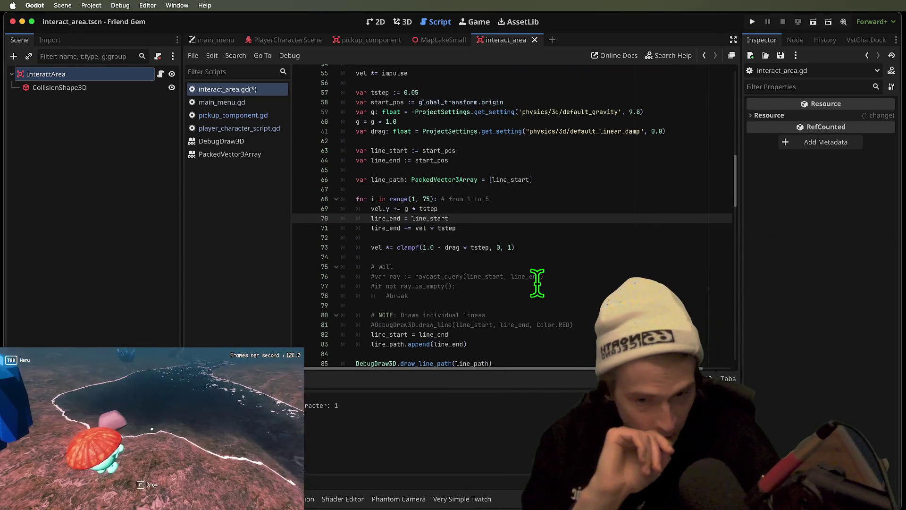
scroll(538, 283, "down", 1)
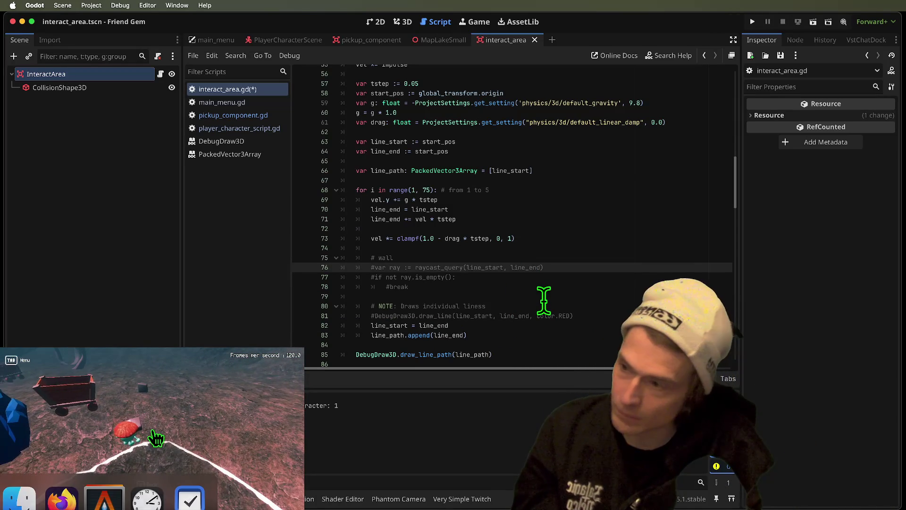
key("super+b")
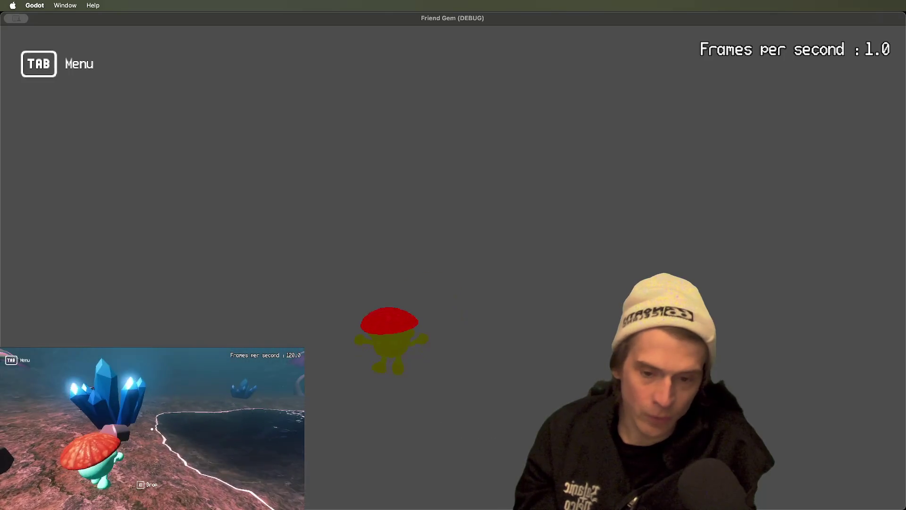
Pick up, drop and throw a rock, grab the blue box near the campfire, then stop the game.
key("e")
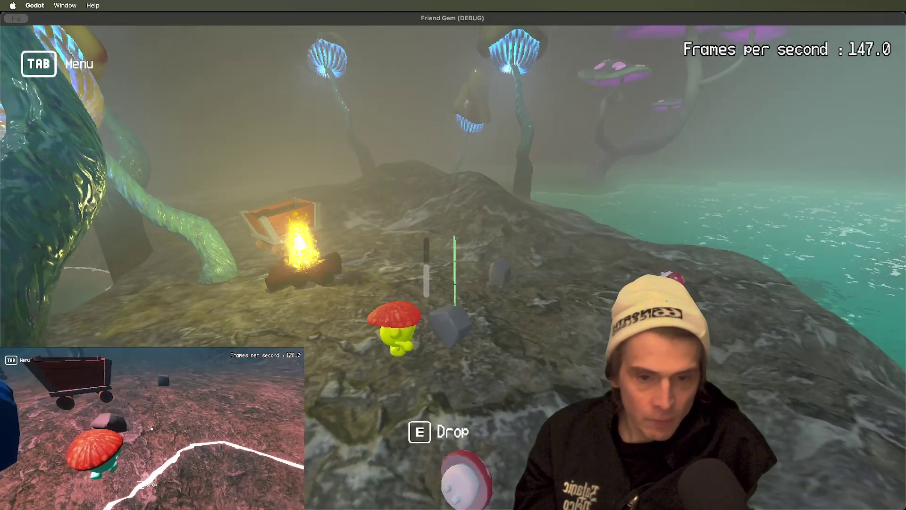
key("e")
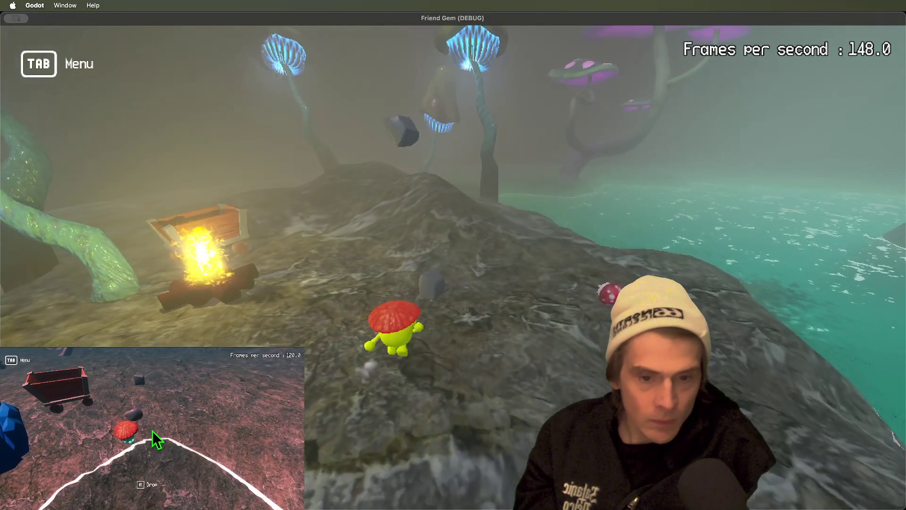
key("e")
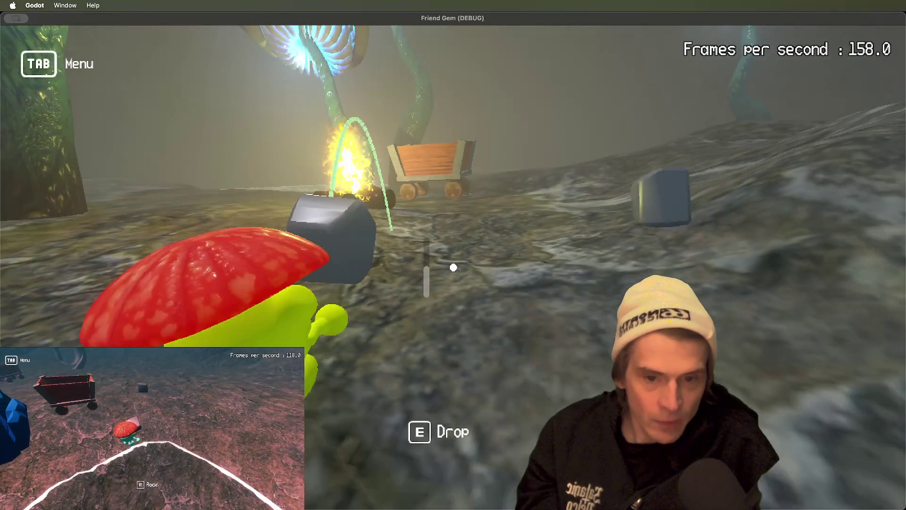
key("e")
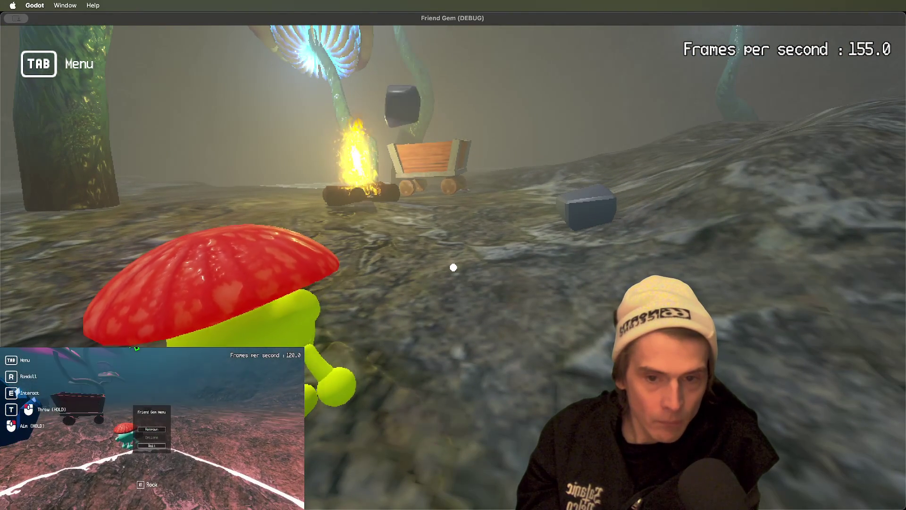
key("w")
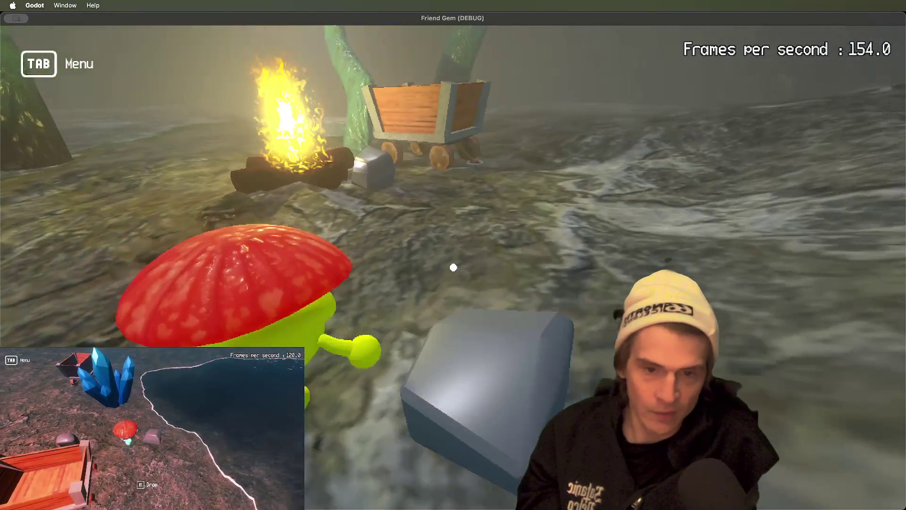
key("e")
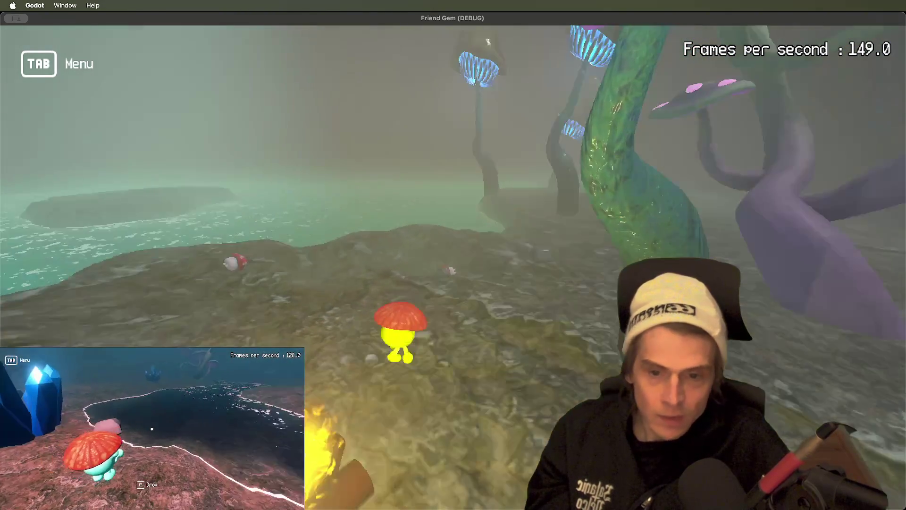
key("super+Tab")
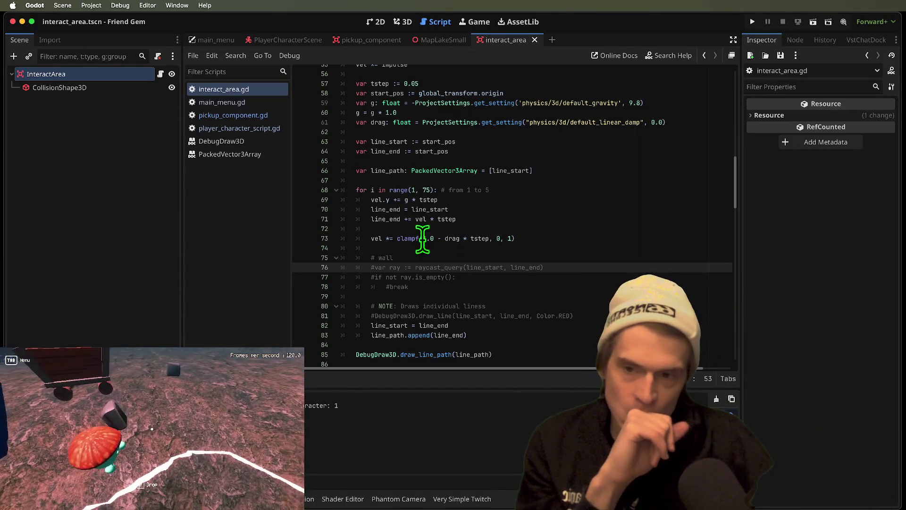
In pickup_component.gd, delete the dir-and-strength impulse expression from line 112.
left_click(228, 118)
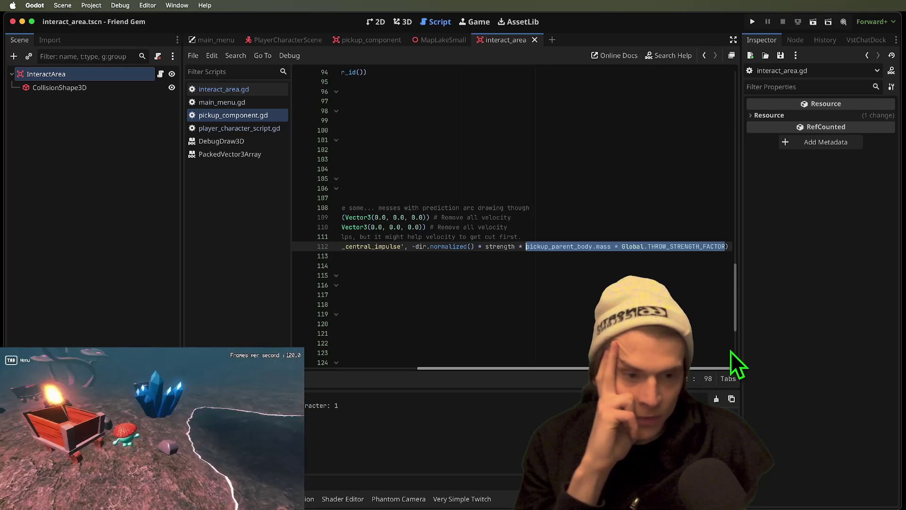
scroll(390, 337, "left", 5)
scroll(383, 337, "right", 5)
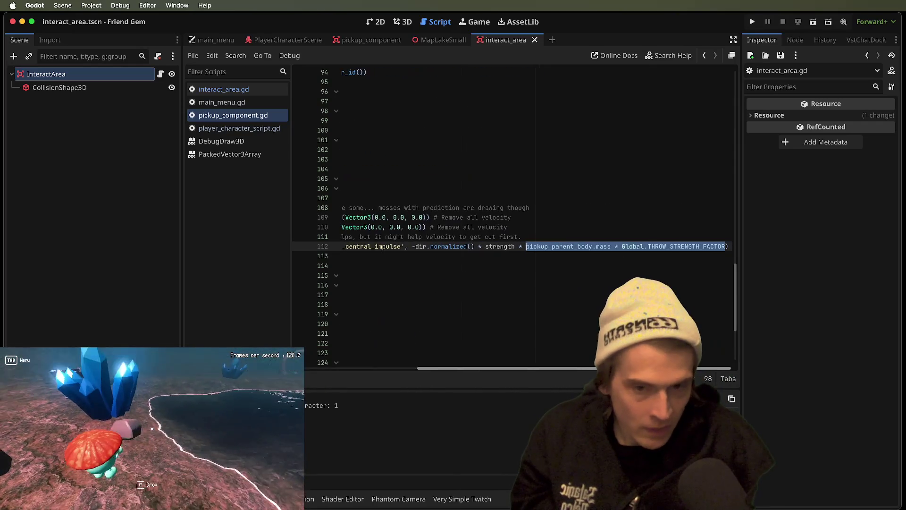
scroll(297, 333, "left", 5)
scroll(297, 334, "right", 5)
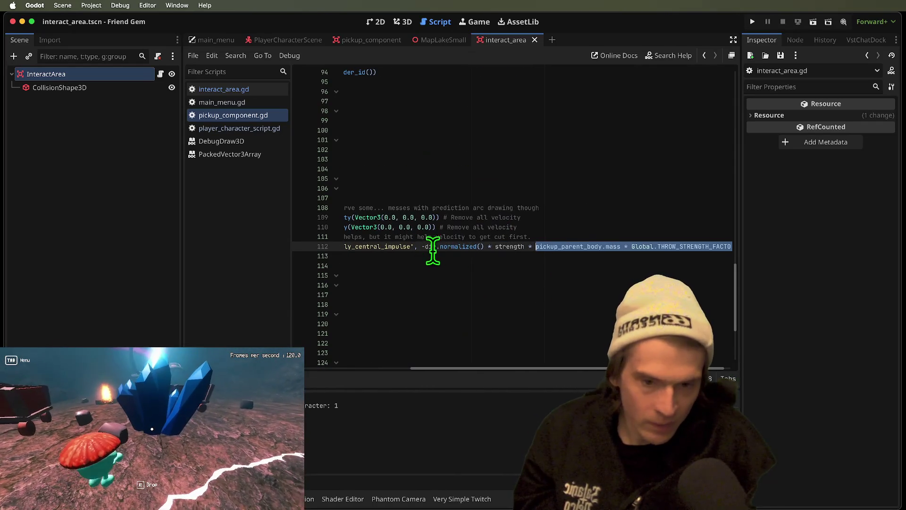
double_click(445, 247)
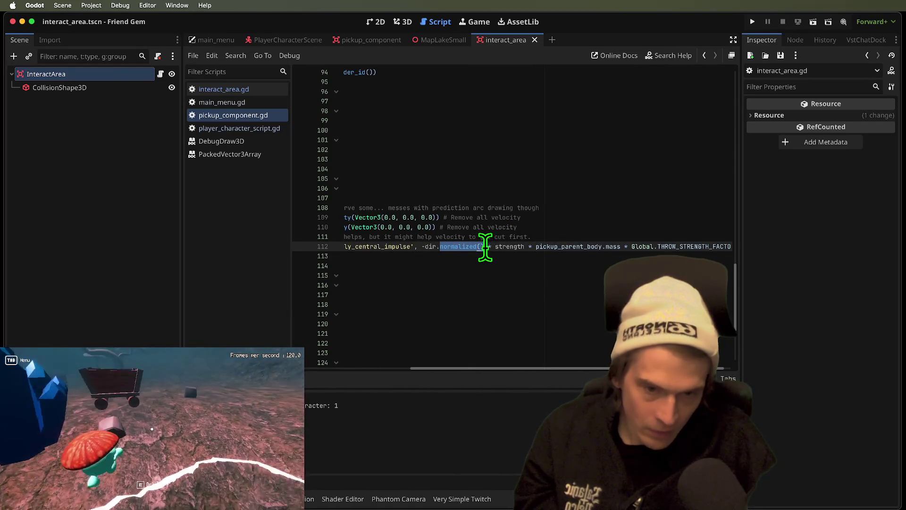
scroll(561, 369, "right", 1)
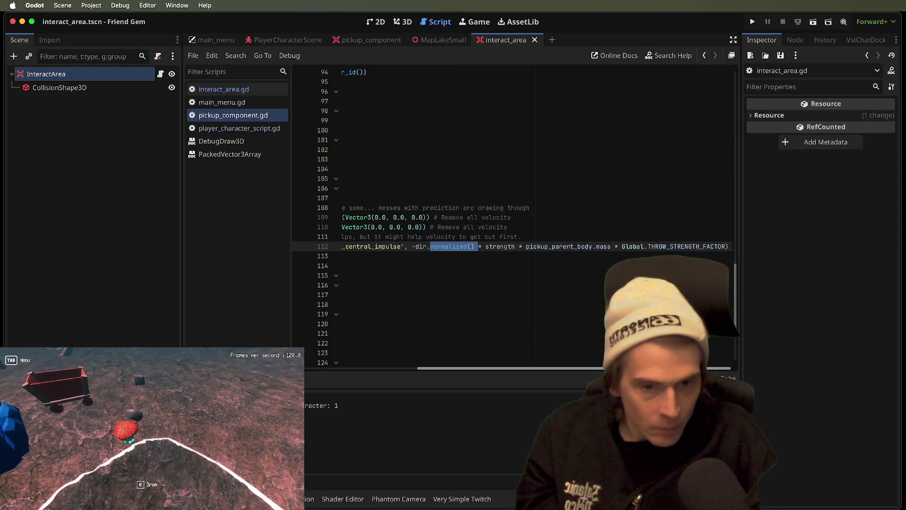
mouse_move(693, 246)
left_mouse_down()
mouse_move(95, 235)
mouse_move(433, 245)
mouse_move(570, 236)
mouse_move(585, 246)
left_mouse_up()
key("BackSpace")
Make request_throw take impulse and pass it to call_deferred('apply_central_impulse'), then save.
left_click_drag(460, 179, 412, 179)
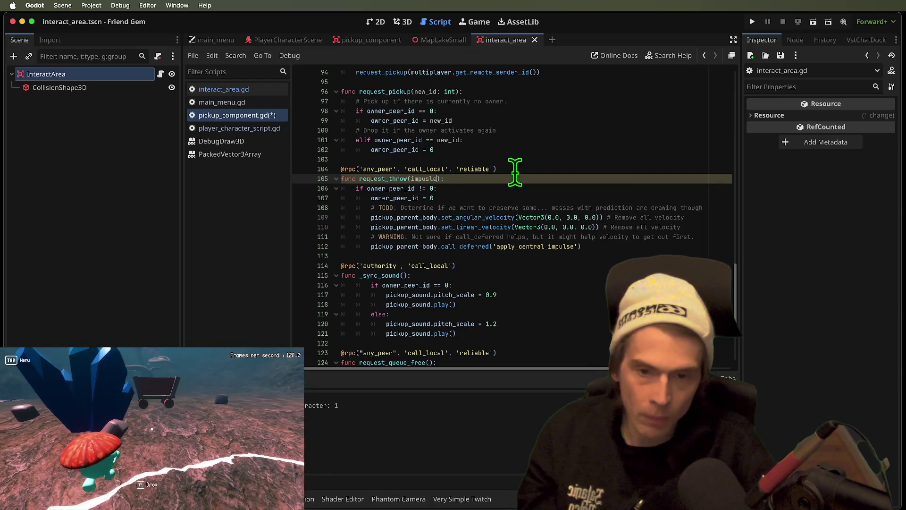
double_click(371, 179)
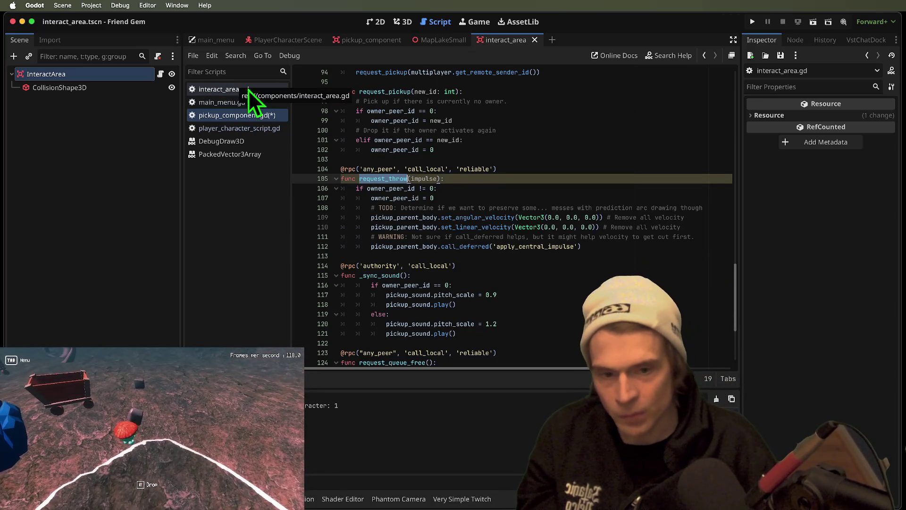
left_click_drag(712, 255, 399, 228)
left_click(688, 262)
left_click(703, 246)
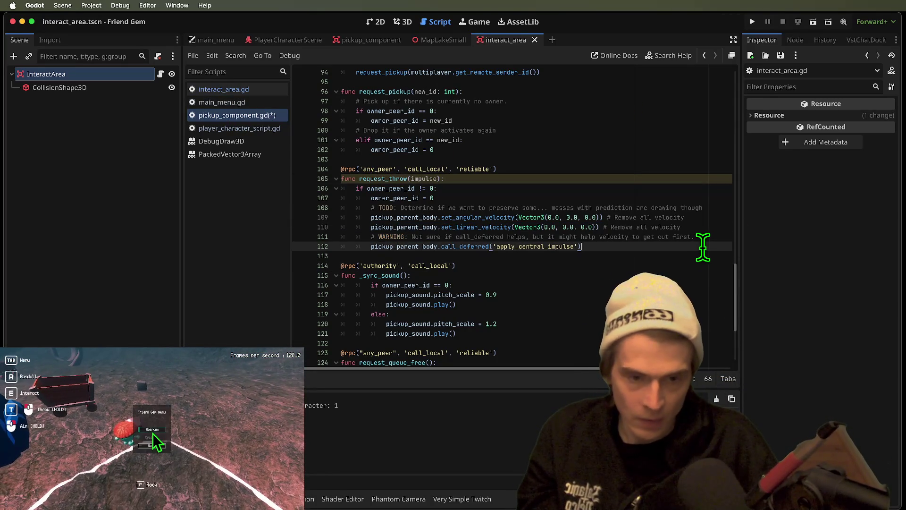
type(", impuls")
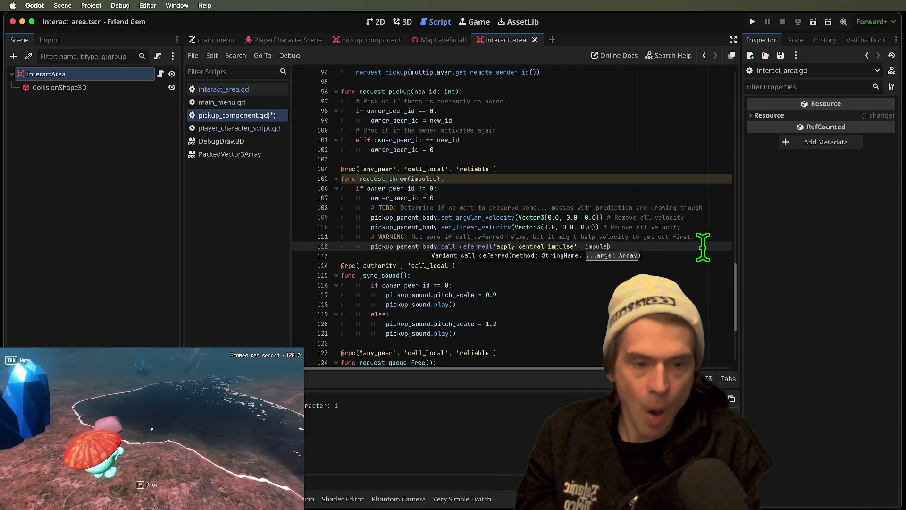
type("e")
key("super+s")
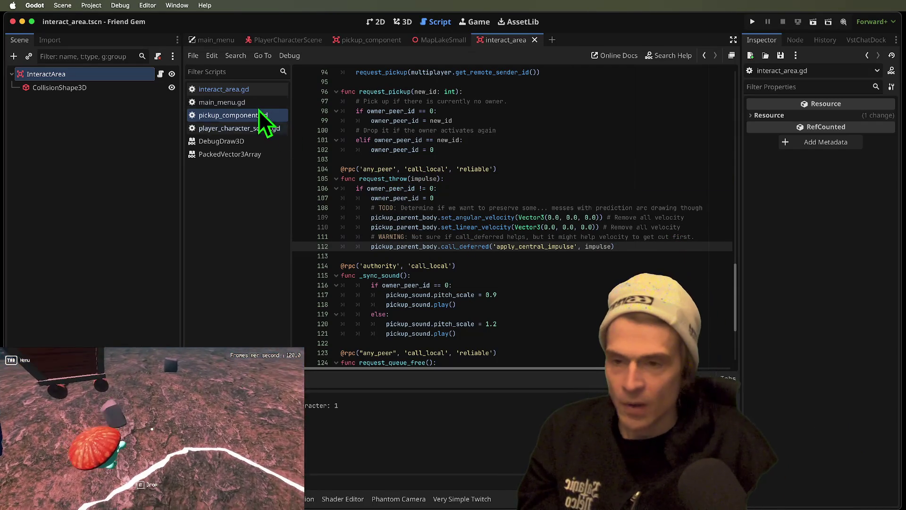
Return to interact_area.gd and start a text search in it.
left_click(236, 89)
left_click(630, 266)
key("super+f")
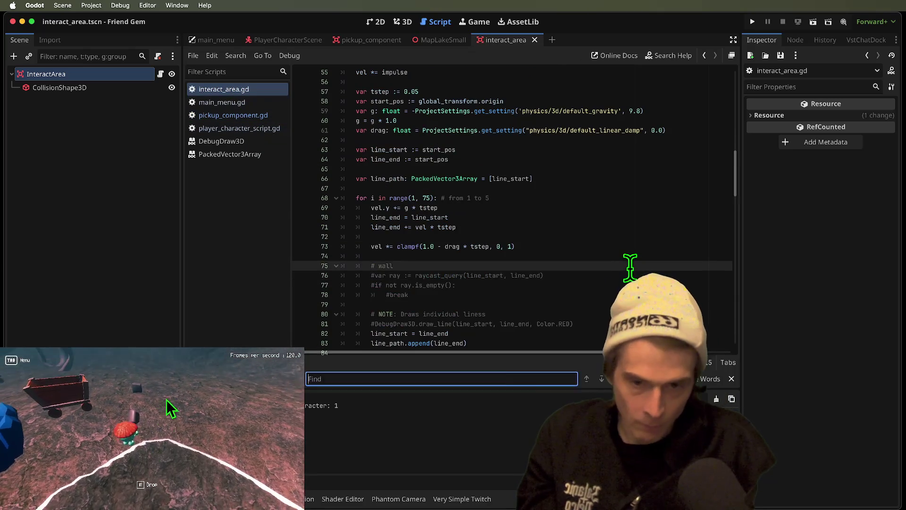
Find the request_throw call on line 173 and select its throw arguments.
type("requ")
key("Escape")
key("super+f")
key("Return")
key("Escape")
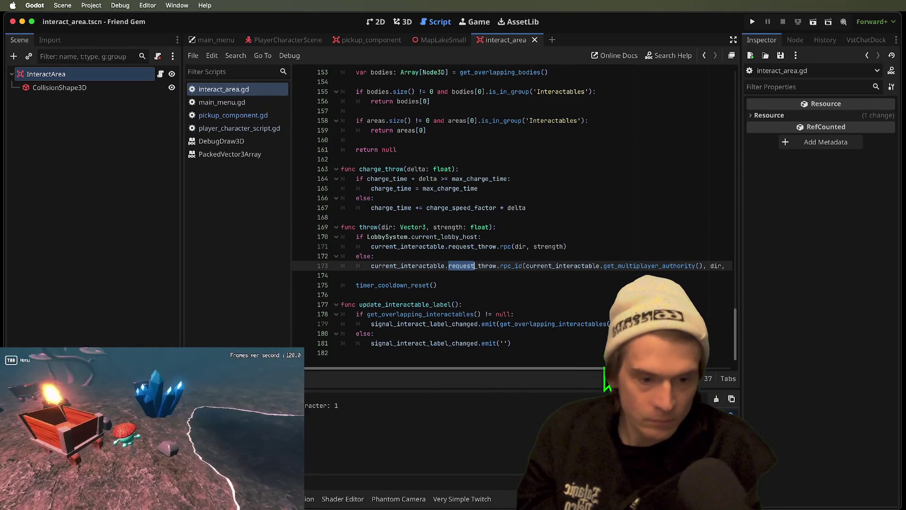
scroll(602, 364, "right", 3)
left_click_drag(527, 266, 806, 262)
left_click_drag(742, 266, 100, 243)
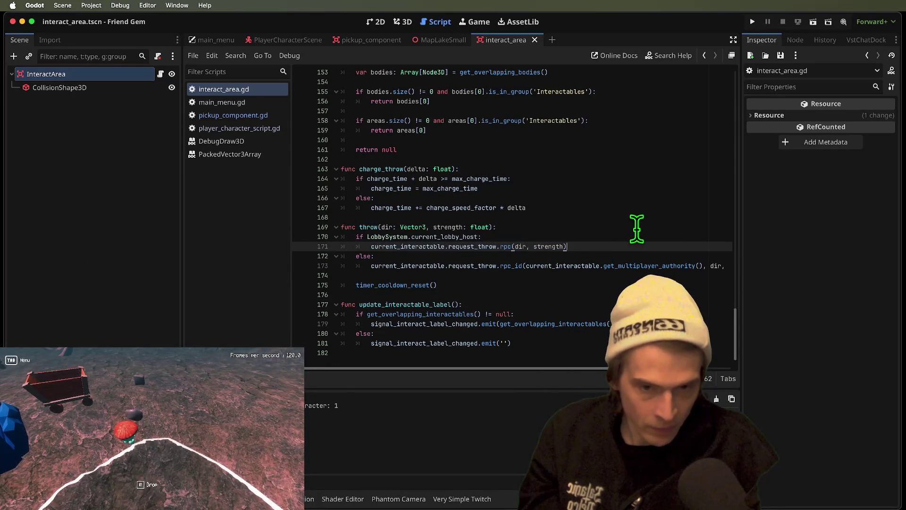
Add a var impulse line inside throw() using the pasted expression and current_interactable.pickup.
left_click(635, 229)
key("Return")
type("r impulse =")
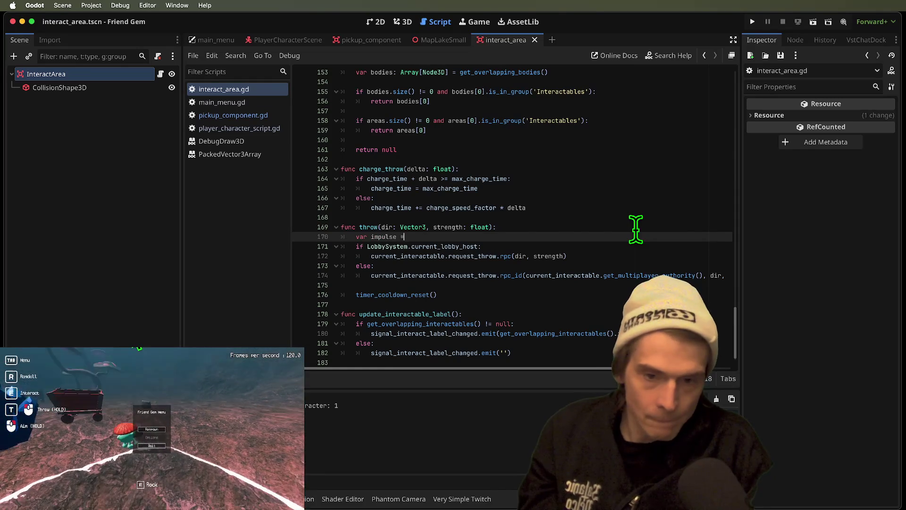
type("= -dir.normalized() * strength * pickup_parent_body.mass * Global.THROW_STRENGTH_FACTOR")
double_click(392, 237)
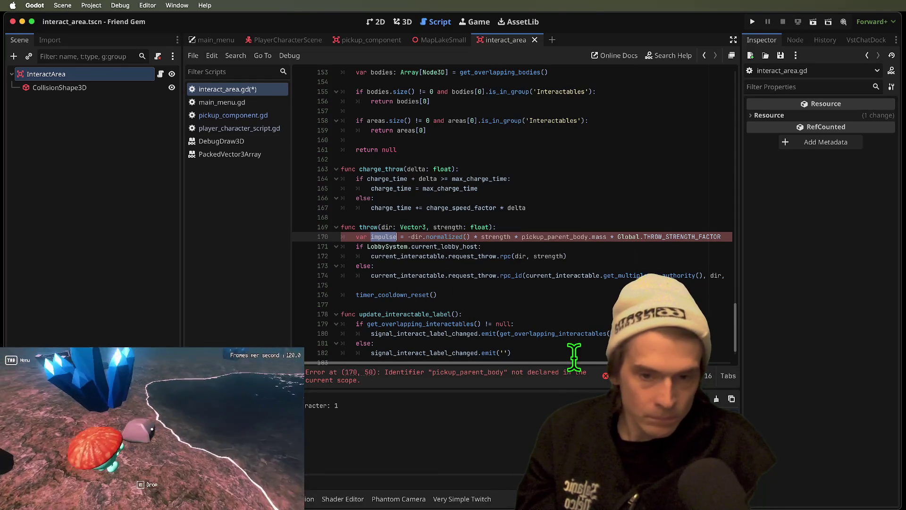
left_click_drag(545, 256, 512, 256)
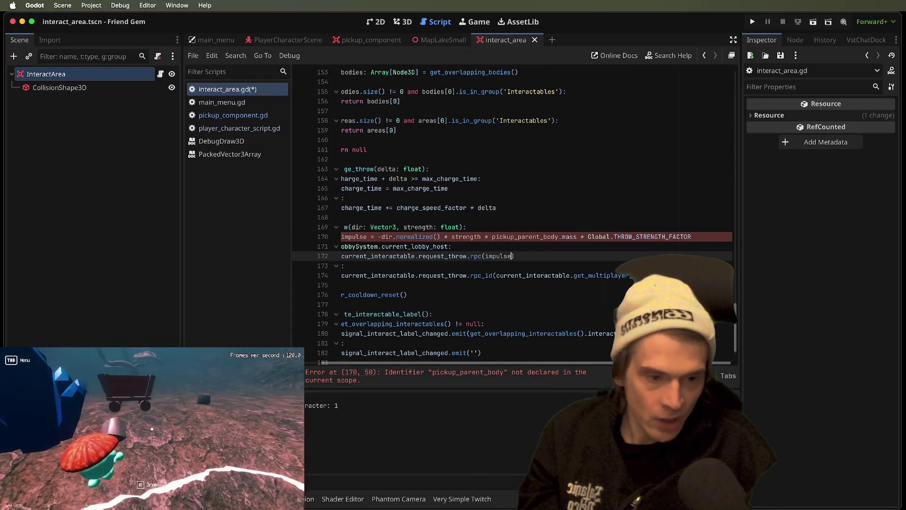
key("Down")
key("Down")
key("Down")
key("Up")
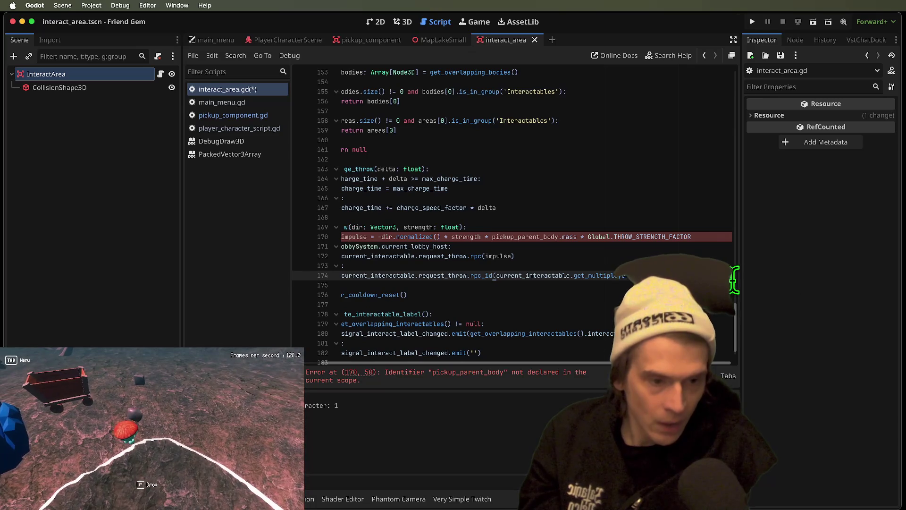
key("Up")
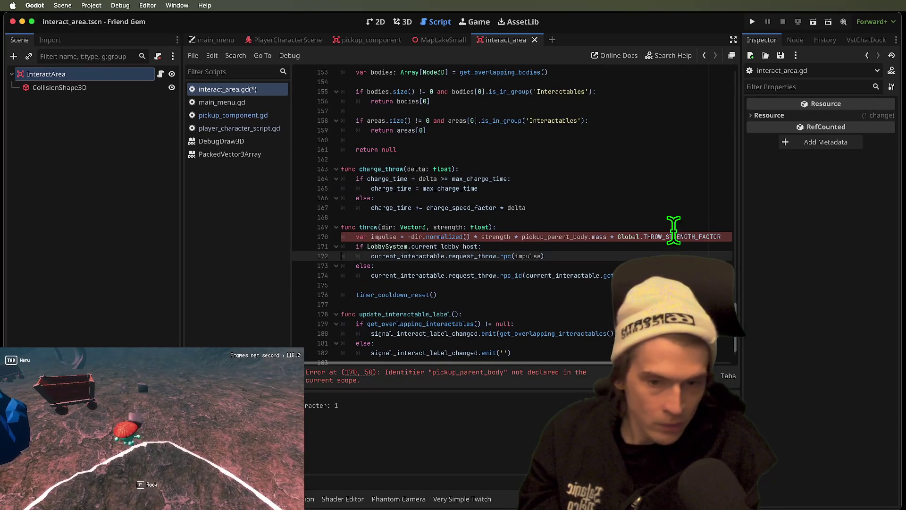
left_click(480, 375)
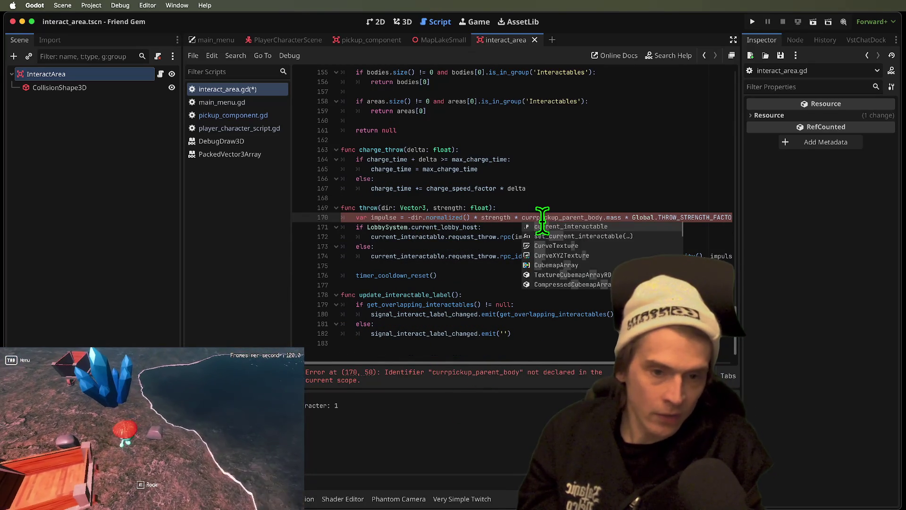
key("Tab")
type(".picku")
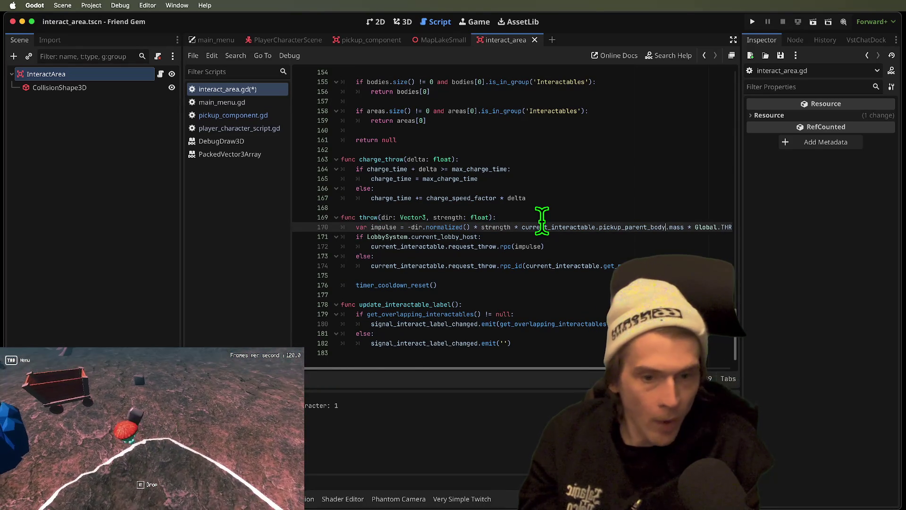
Replace throw's dir and strength parameters with impulse, cut the impulse calculation out, and save.
left_click_drag(407, 227, 794, 226)
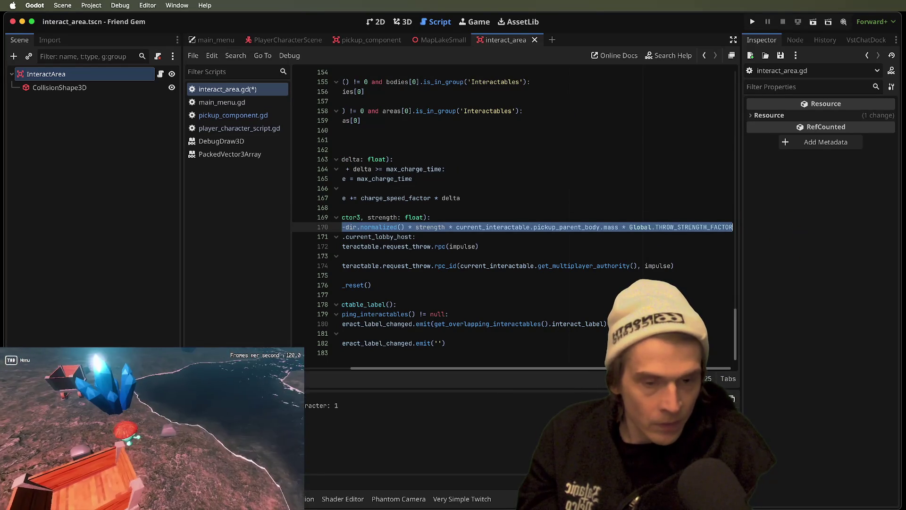
scroll(513, 218, "left", 3)
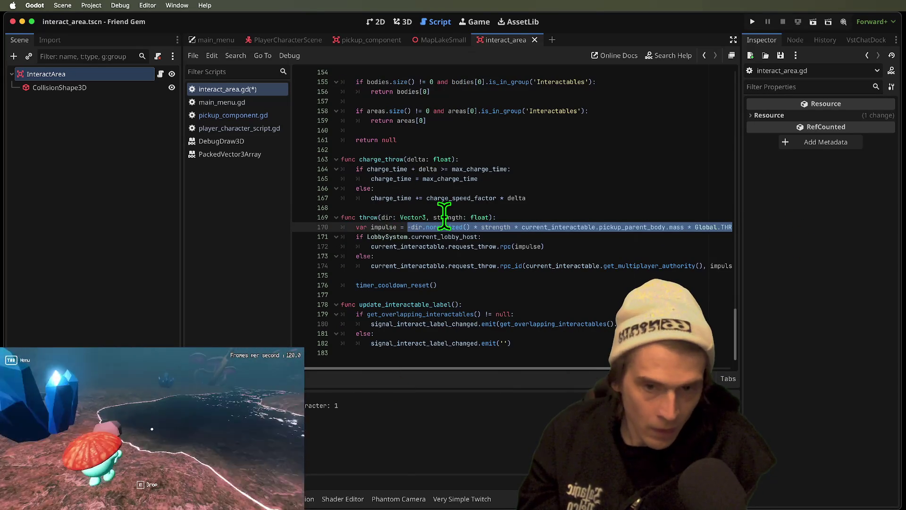
double_click(444, 217)
left_click_drag(383, 217, 485, 217)
type("impulse")
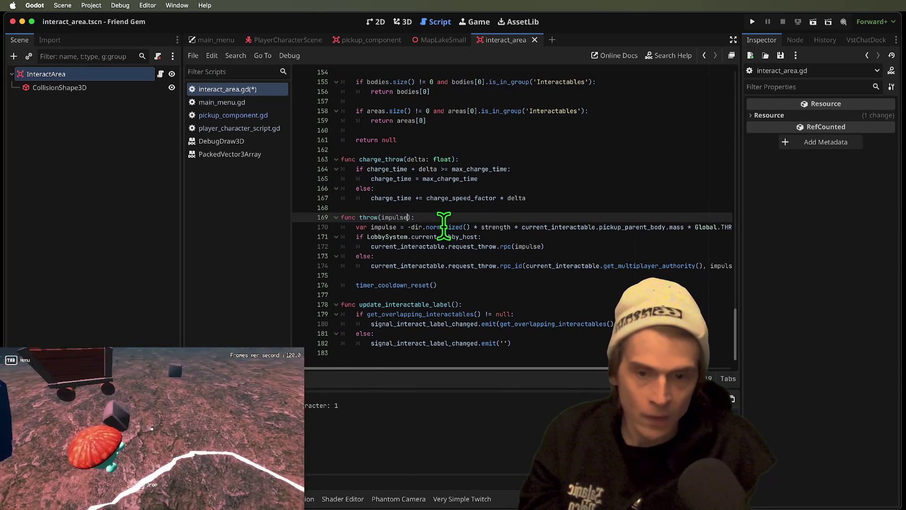
triple_click(443, 227)
key("ctrl+c")
key("BackSpace")
key("ctrl+s")
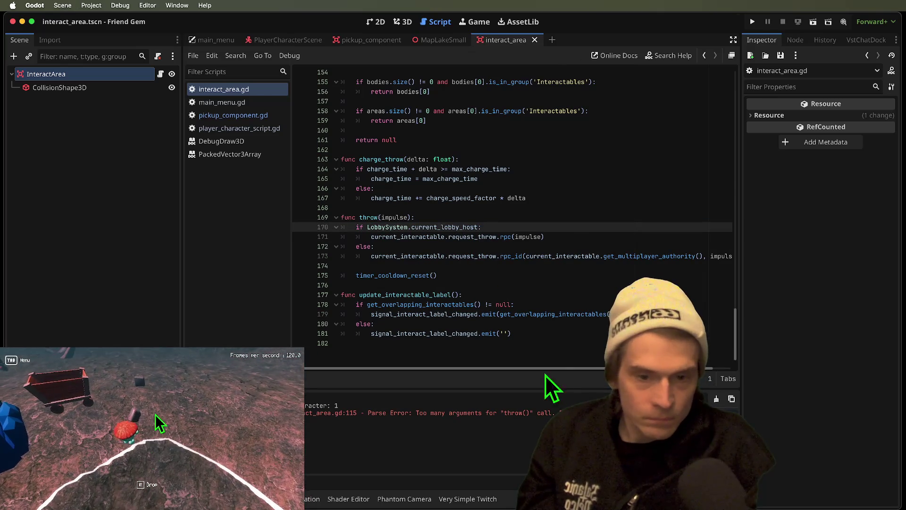
Paste the impulse calculation above the throw call in the release block, indented, with no blank lines.
left_click(568, 380)
key("Down")
key("Down")
key("Up")
key("Up")
key("Up")
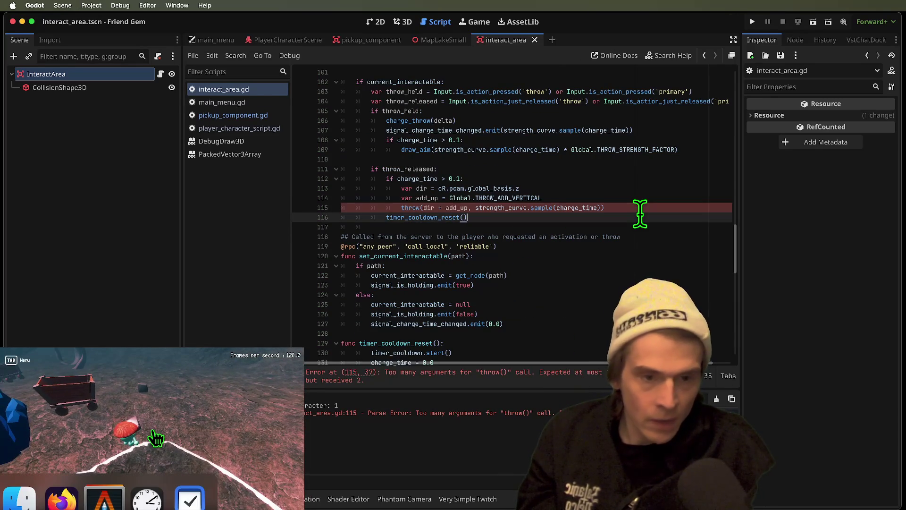
key("End")
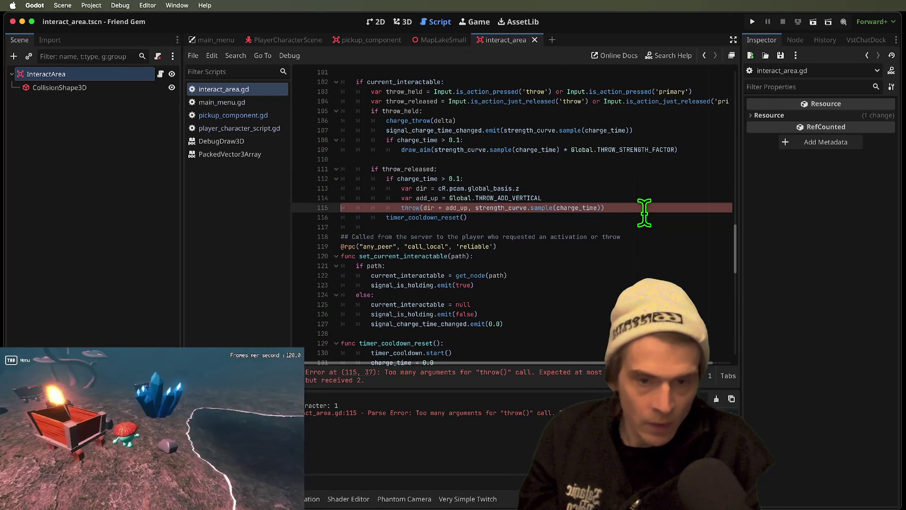
key("Return")
key("ctrl+v")
key("Up")
key("Home")
key("Tab")
key("Tab")
key("Tab")
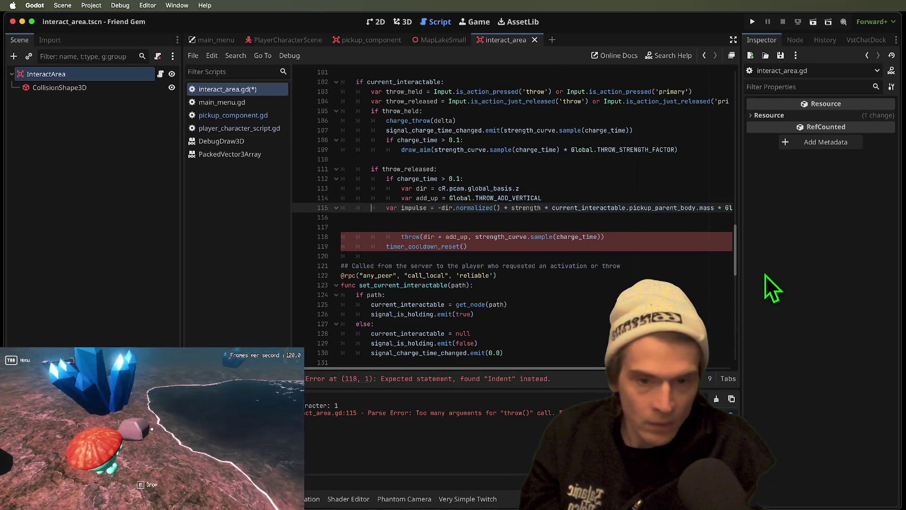
key("End")
key("Delete")
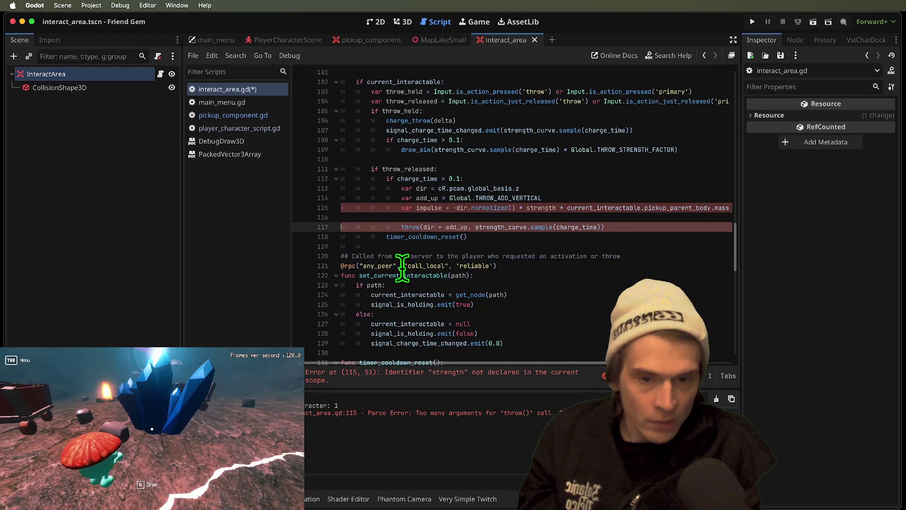
key("Delete")
Negate the impulse, add Global.THROW_ADD_VERTICAL to the dir line, and remove add_up entirely.
left_click(449, 208)
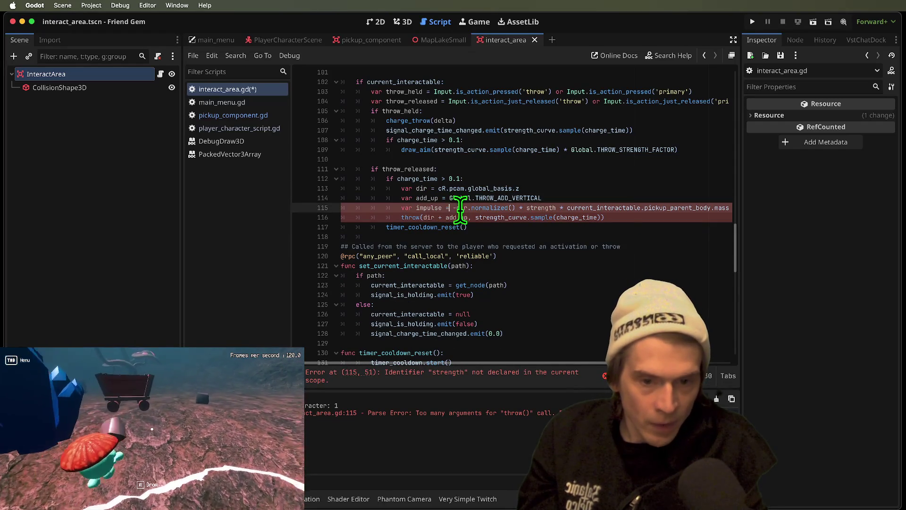
type("-")
left_click_drag(468, 217, 402, 217)
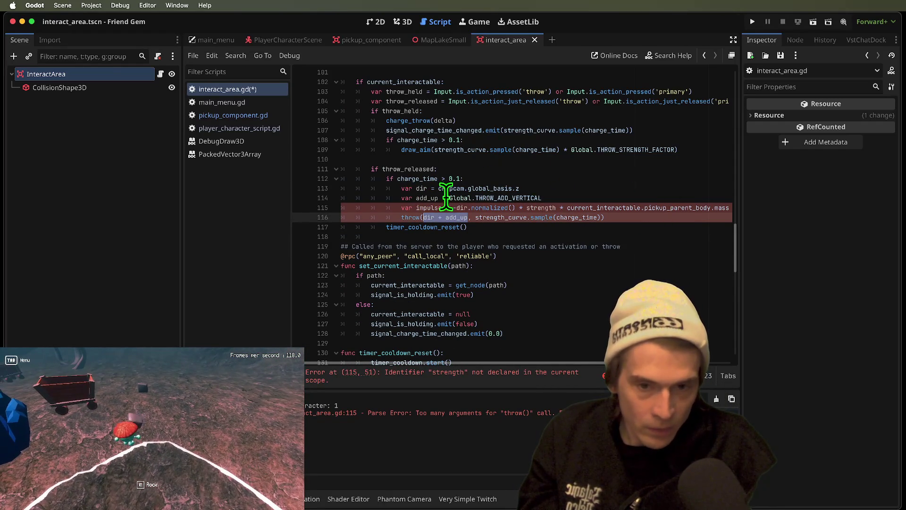
left_click_drag(449, 198, 543, 198)
key("BackSpace")
left_click(594, 189)
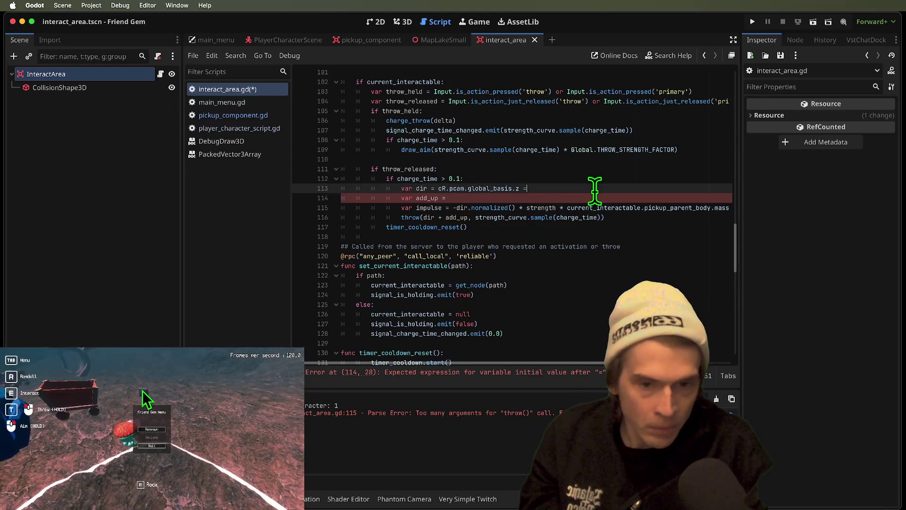
type("Global.THROW_ADD_VERTICAL")
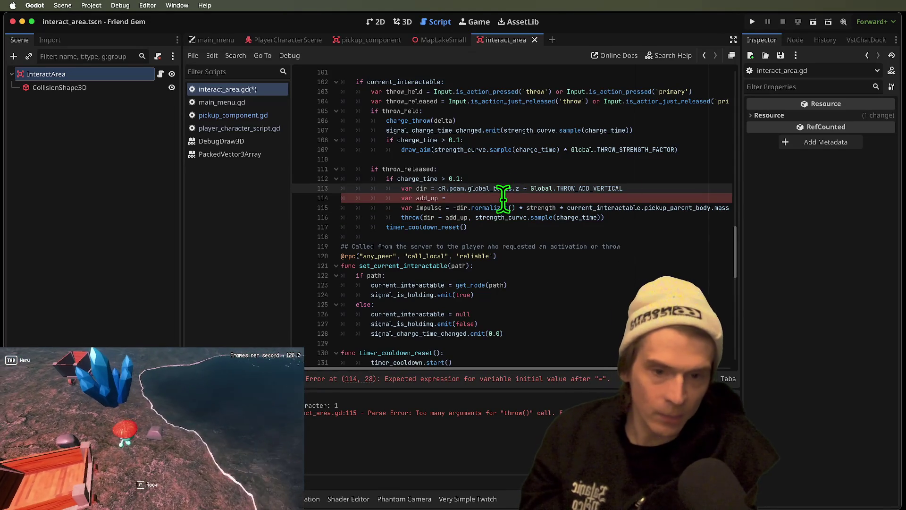
left_click(500, 198)
key("ctrl+shift+k")
double_click(421, 188)
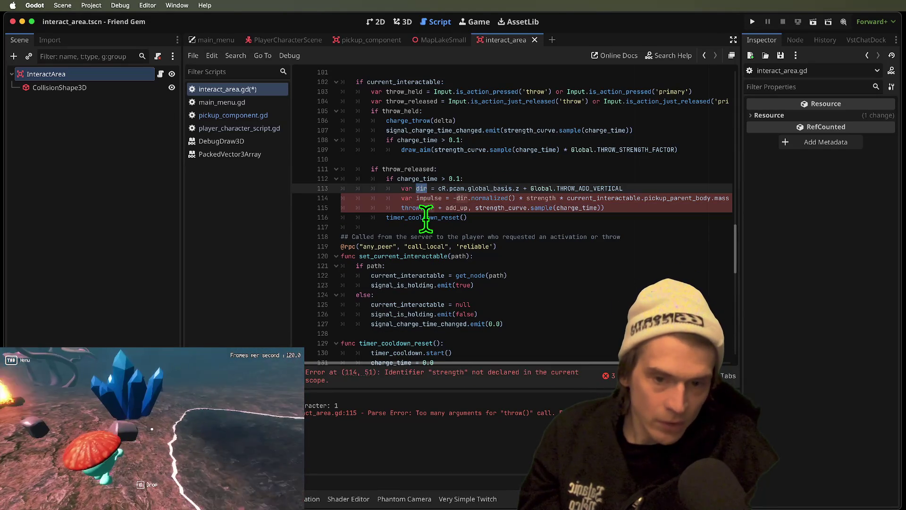
left_click_drag(474, 208, 447, 208)
key("BackSpace")
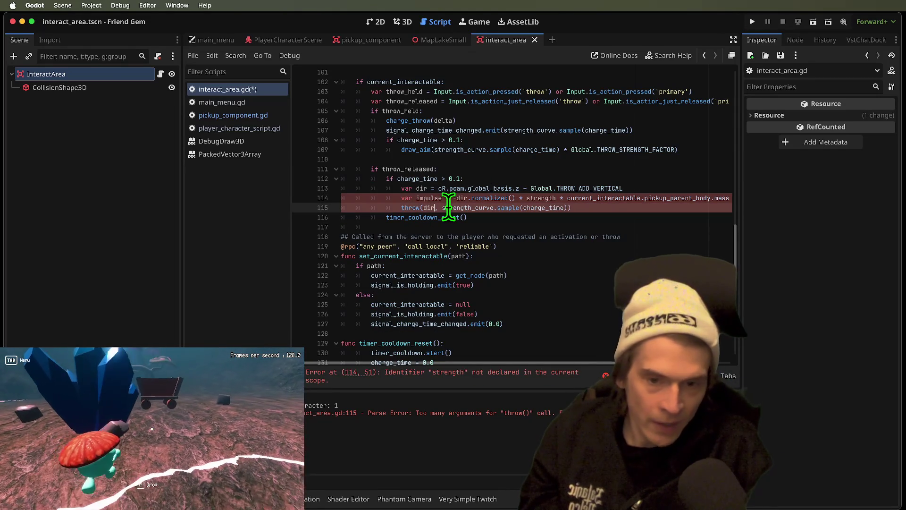
key("Delete")
type("+")
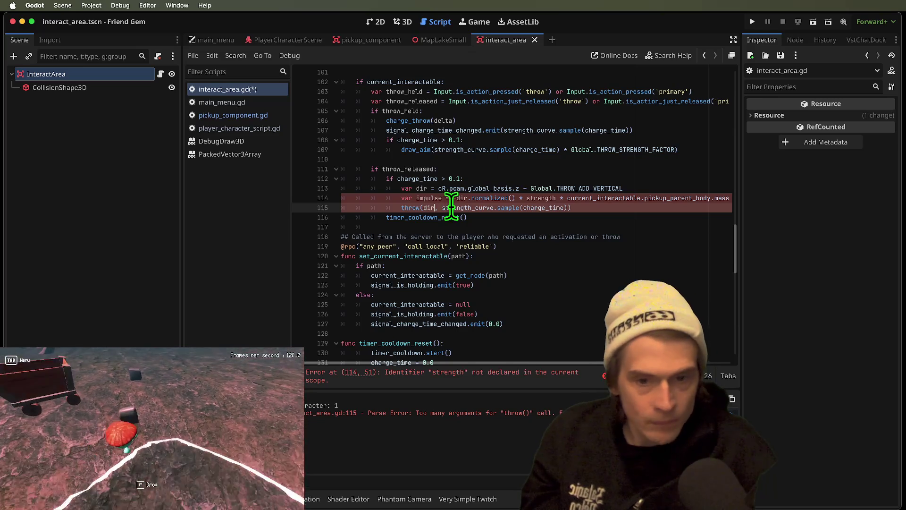
Move strength_curve.sample(charge_time) into the impulse formula, pass impulse to throw, and run.
double_click(460, 198)
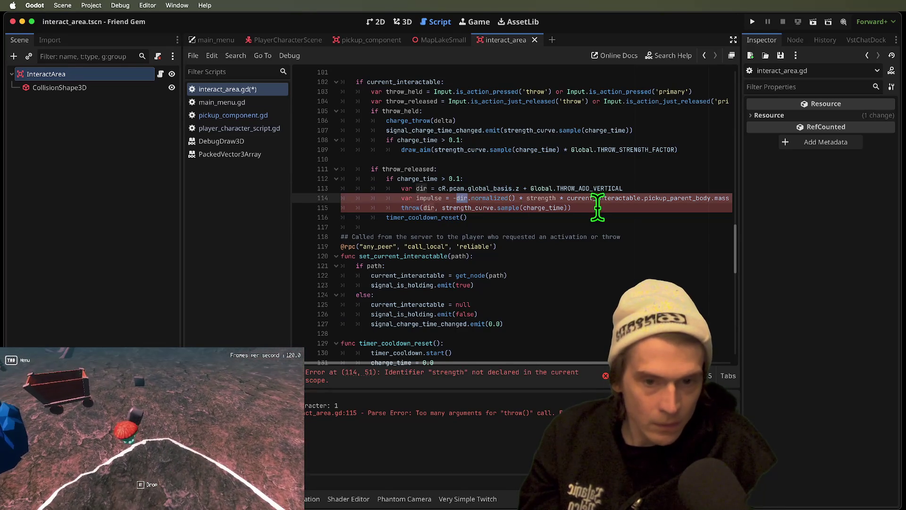
double_click(427, 206)
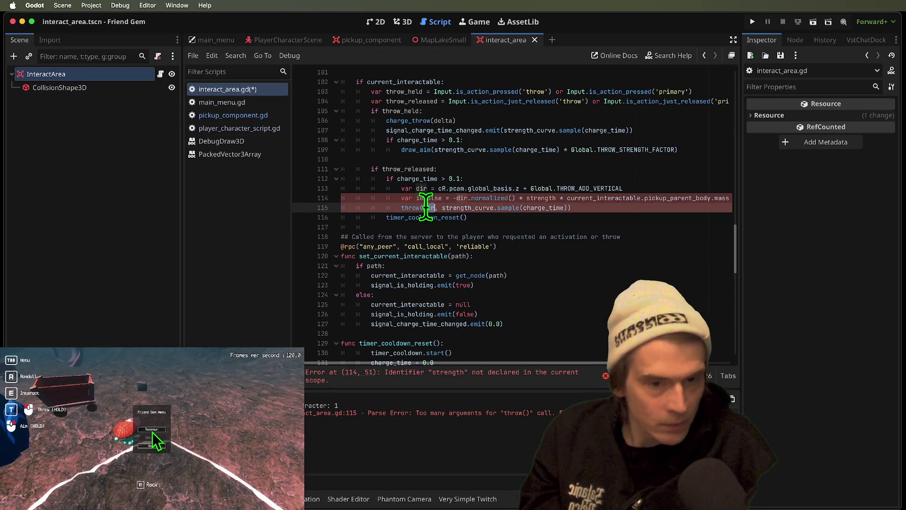
double_click(540, 199)
left_click_drag(443, 208, 564, 208)
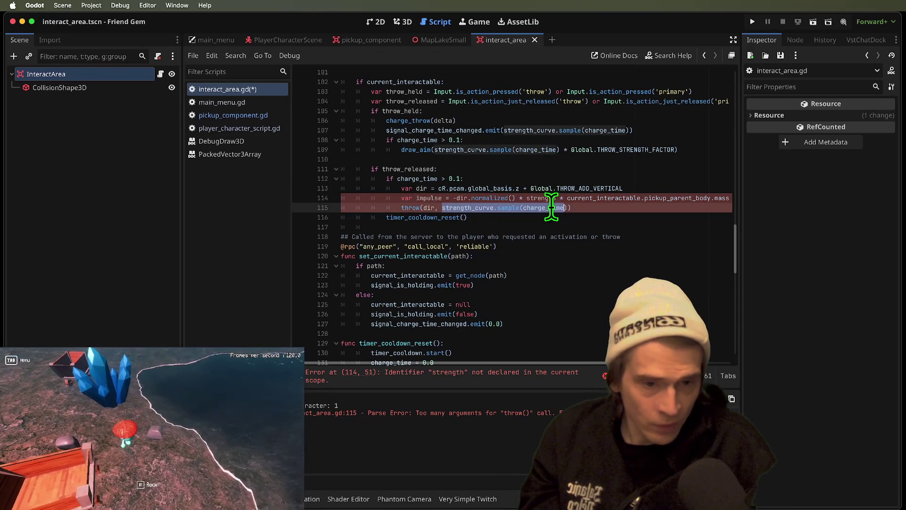
key("ctrl+x")
double_click(537, 198)
key("ctrl+v")
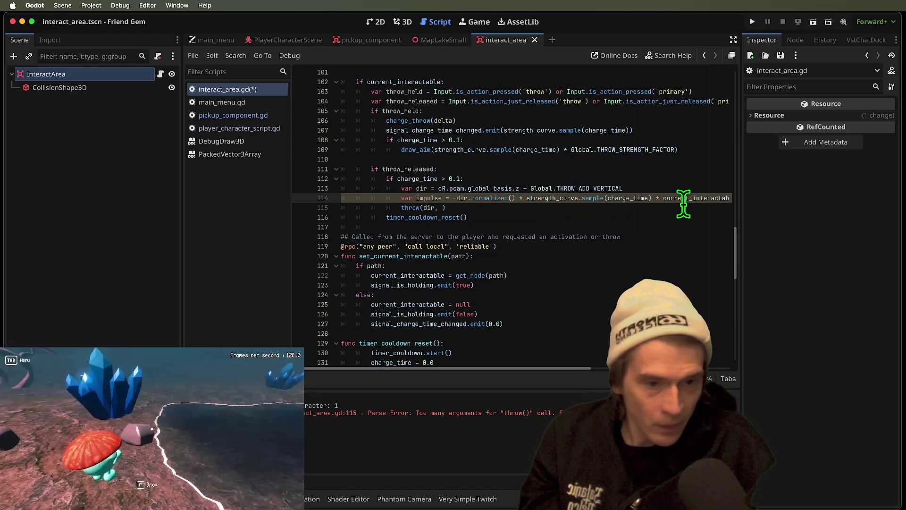
key("Down")
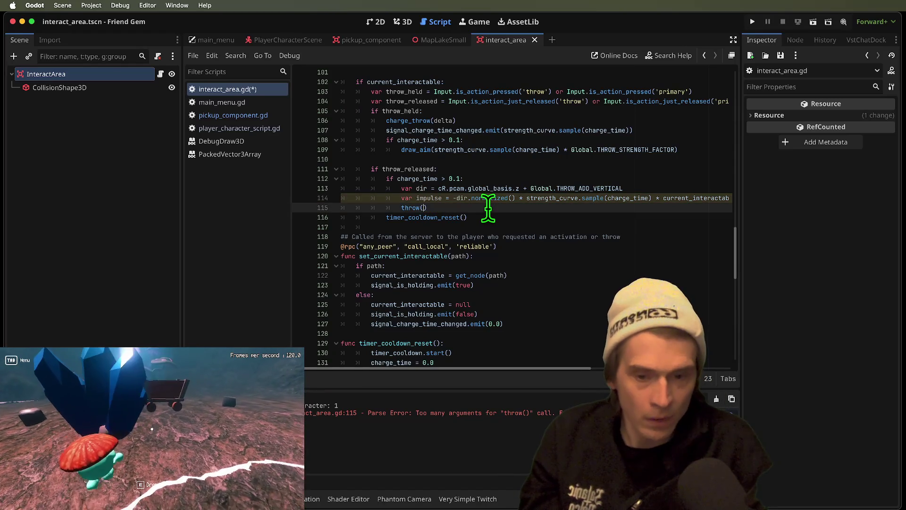
type("impulse")
left_click(600, 217)
mouse_move(554, 369)
left_mouse_down()
mouse_move(860, 367)
mouse_move(580, 368)
left_mouse_up()
left_click(629, 208)
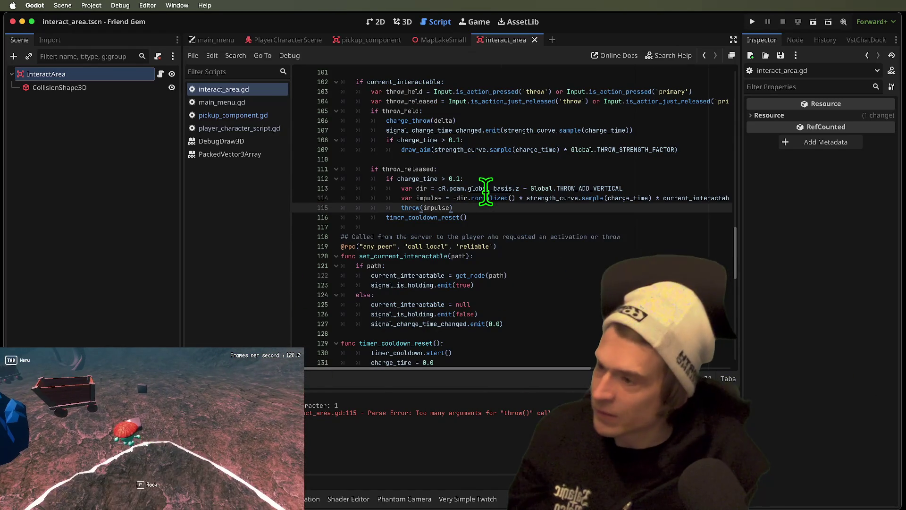
key("super+b")
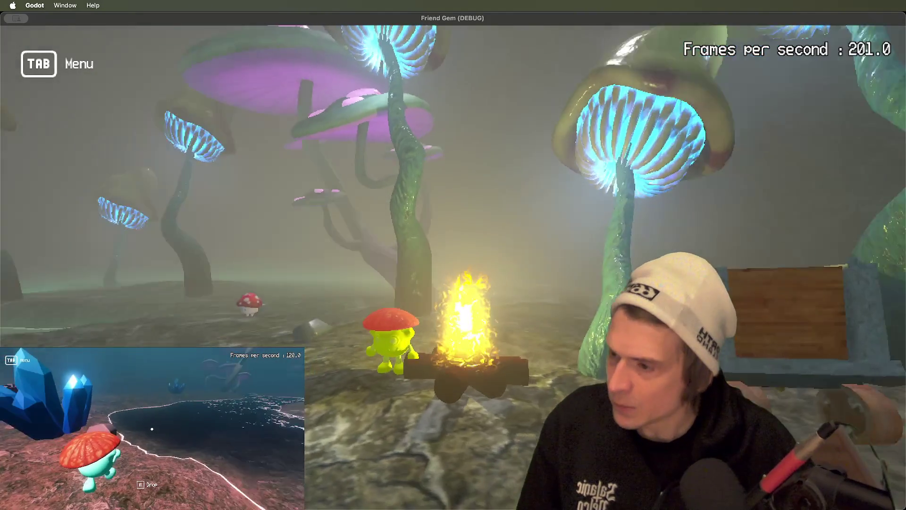
Playtest throwing a block, a mushroom and a rock, then return to interact_area.gd.
key("w")
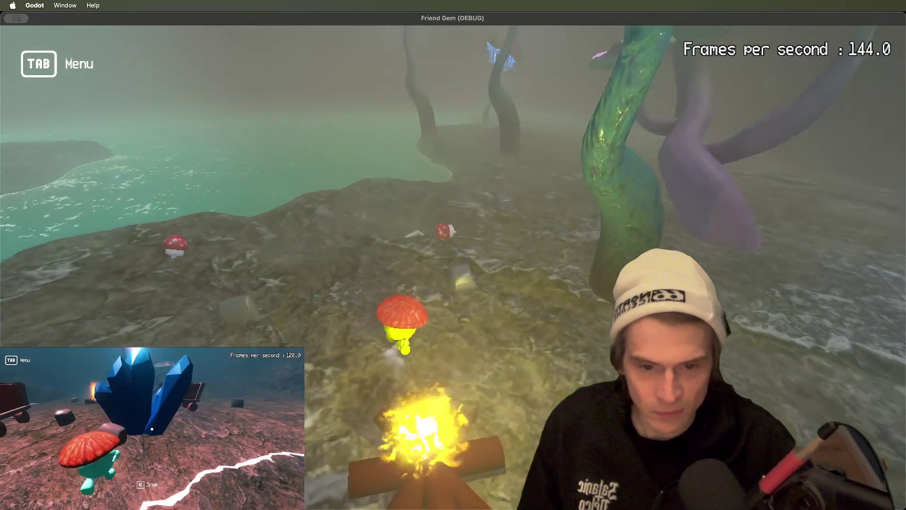
key("e")
key("w")
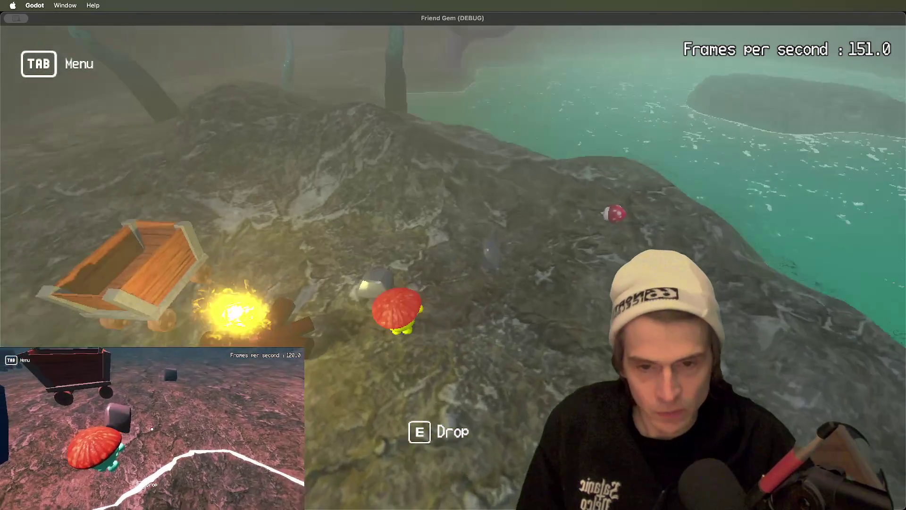
key("w")
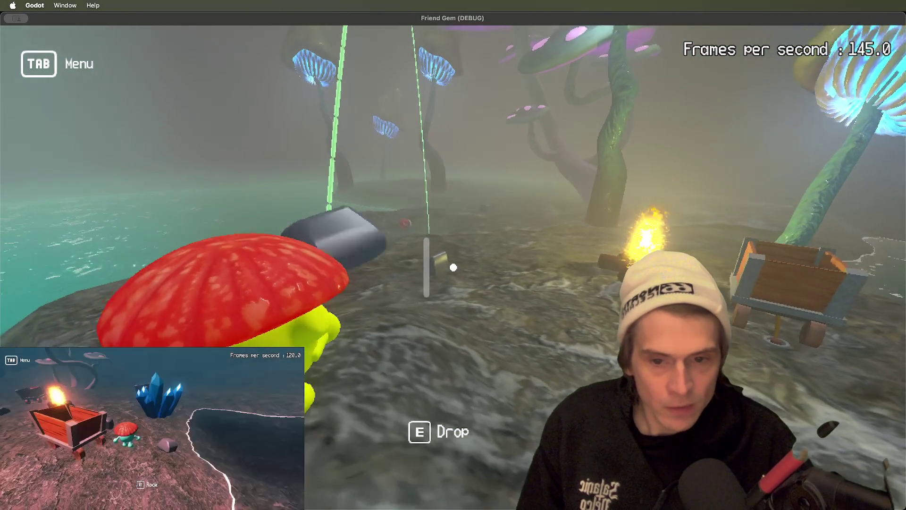
key("t")
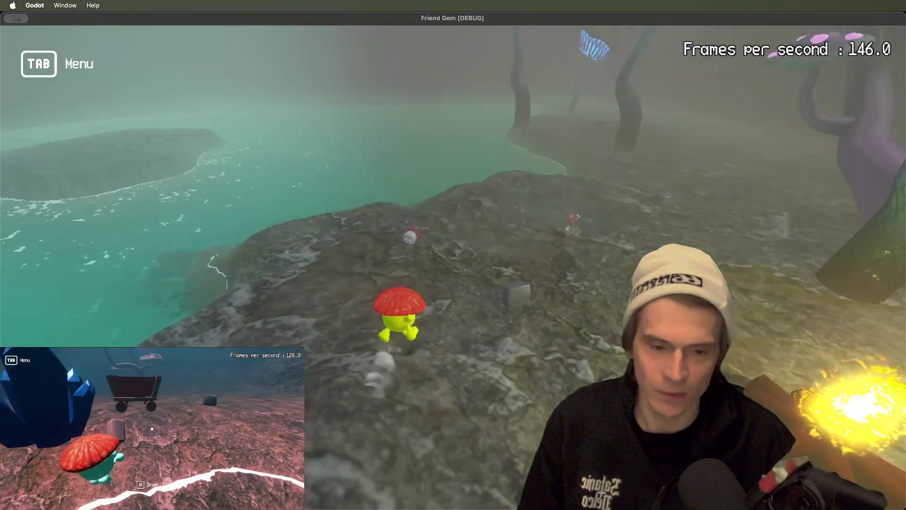
key("e")
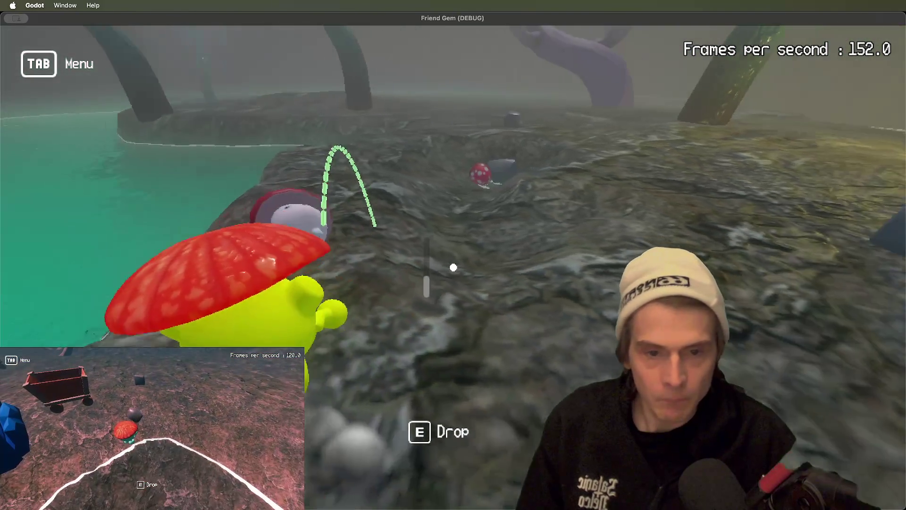
key("e")
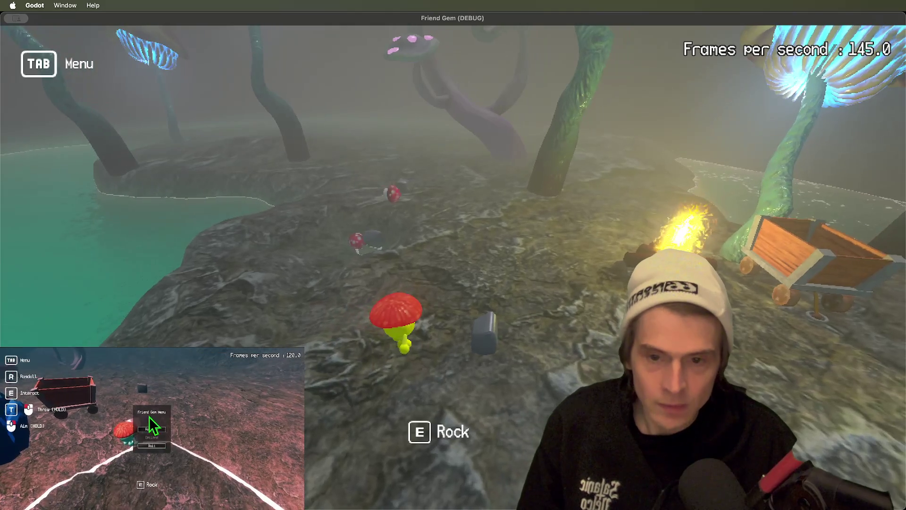
key("e")
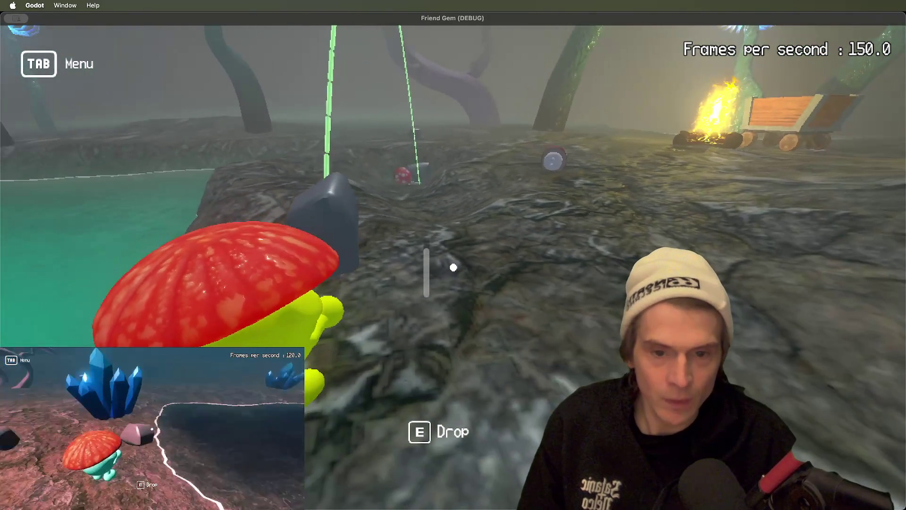
left_click(453, 267)
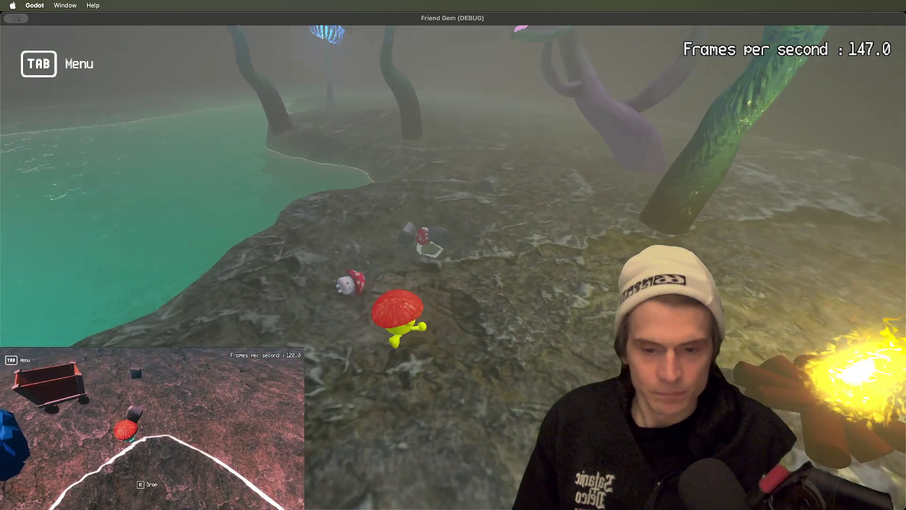
key("super+Tab")
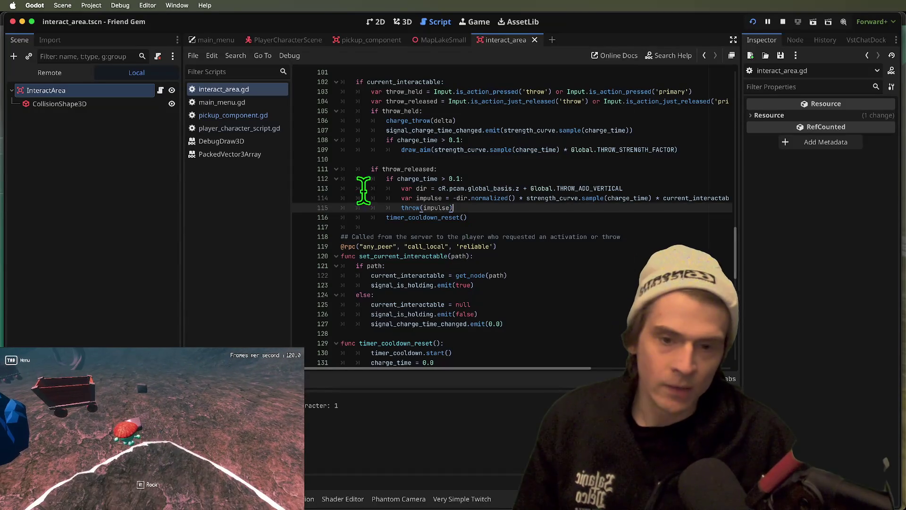
Copy the dir and impulse lines and clear the argument of the draw_aim call on line 109.
scroll(453, 184, "up", 2)
double_click(407, 161)
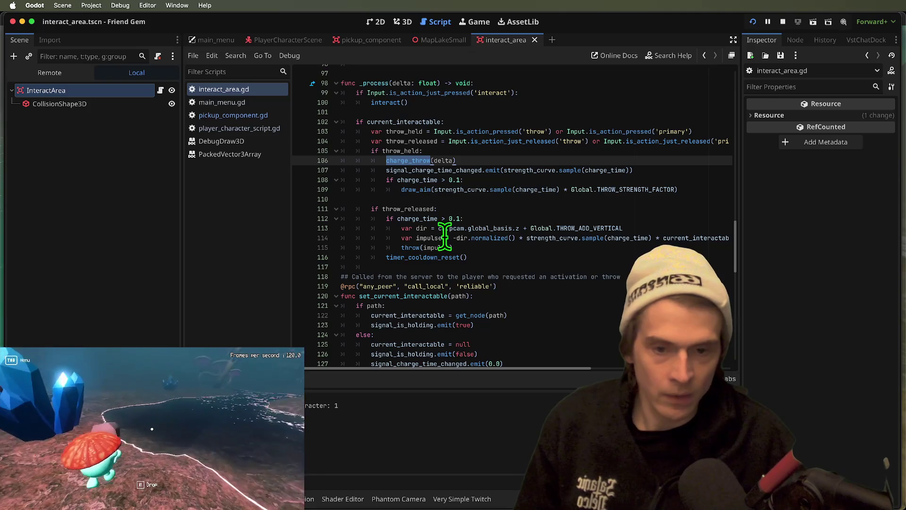
left_click_drag(423, 231, 423, 228)
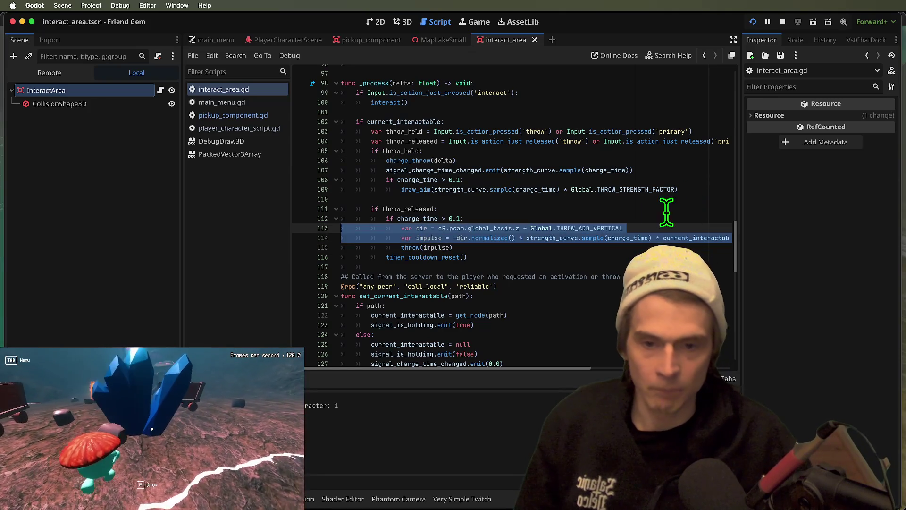
left_click(652, 189)
left_click_drag(676, 189, 435, 190)
key("BackSpace")
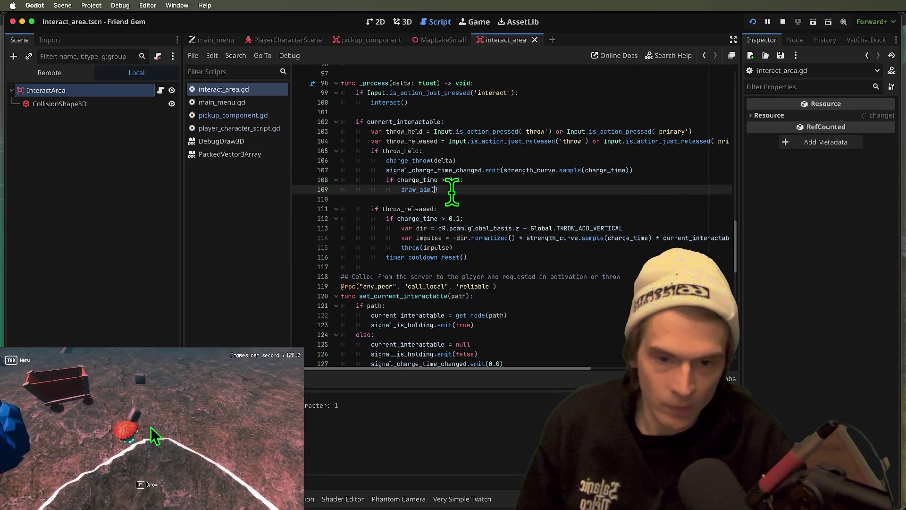
left_click(418, 191, "super")
triple_click(656, 227)
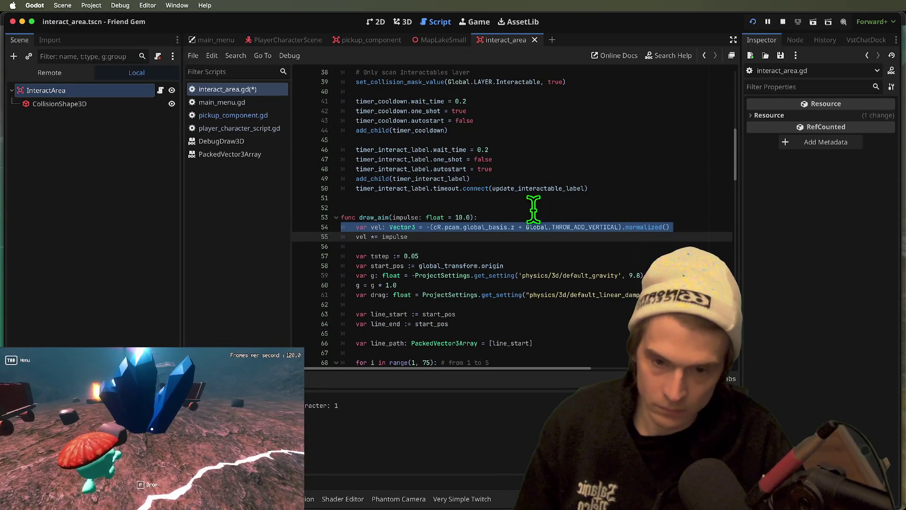
key("BackSpace")
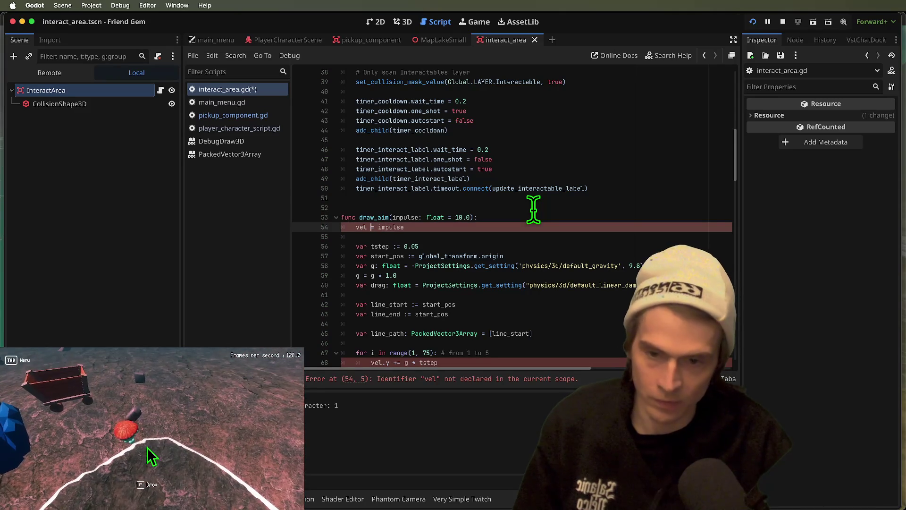
key("ctrl+z")
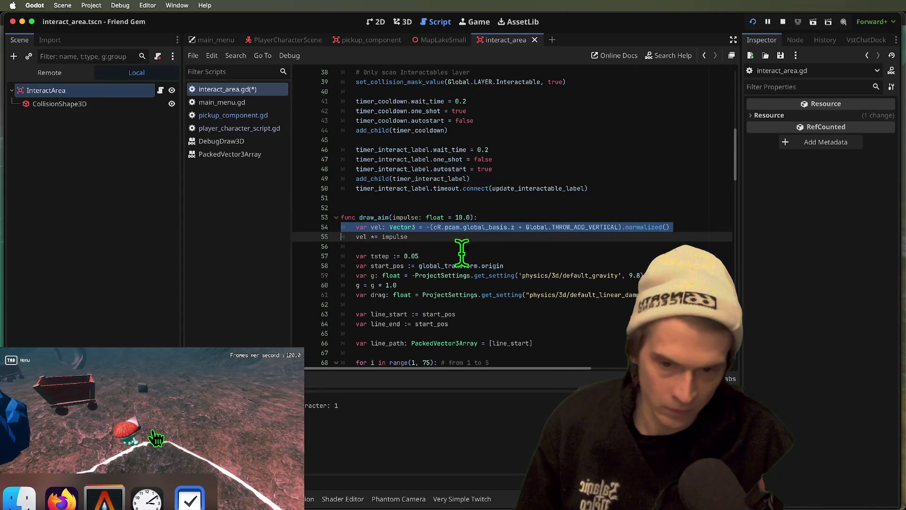
left_click(488, 237)
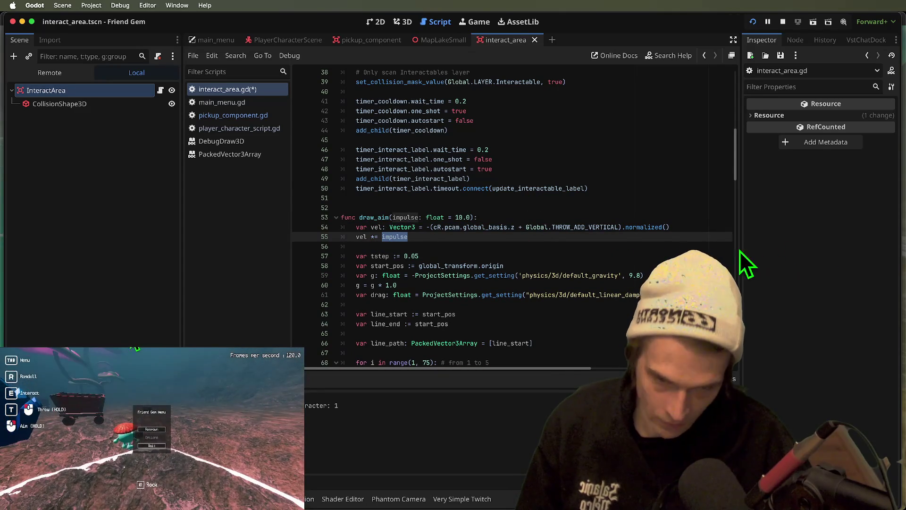
Paste the dir and impulse lines above draw_aim and pass impulse into the call.
scroll(415, 217, "down", 14)
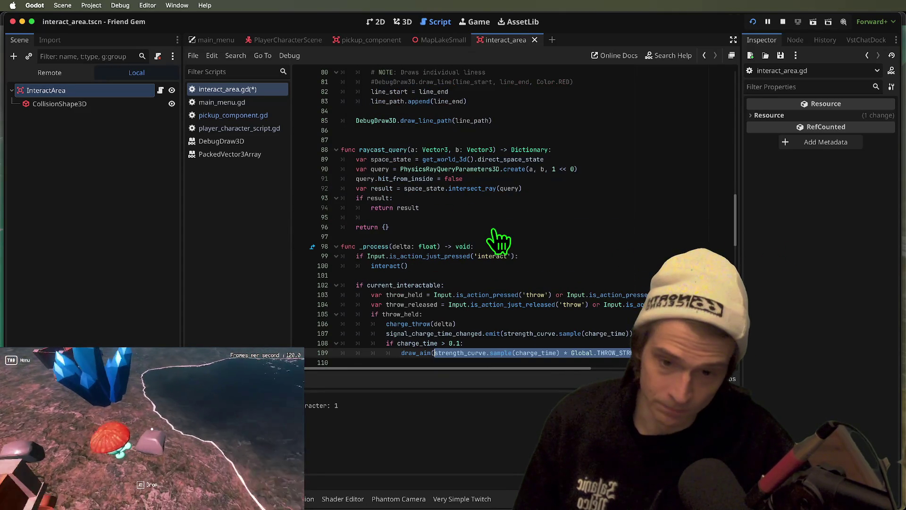
key("BackSpace")
scroll(577, 324, "down", 3)
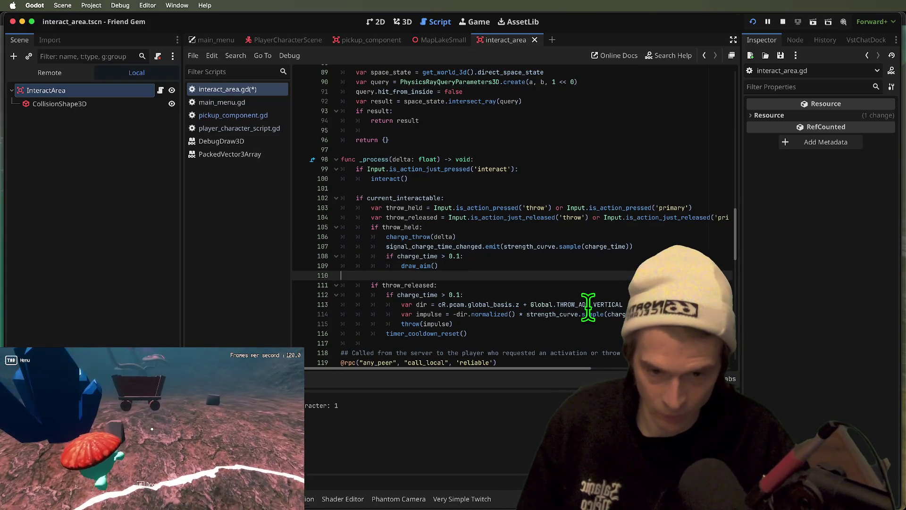
key("ctrl+v")
key("Down")
key("Down")
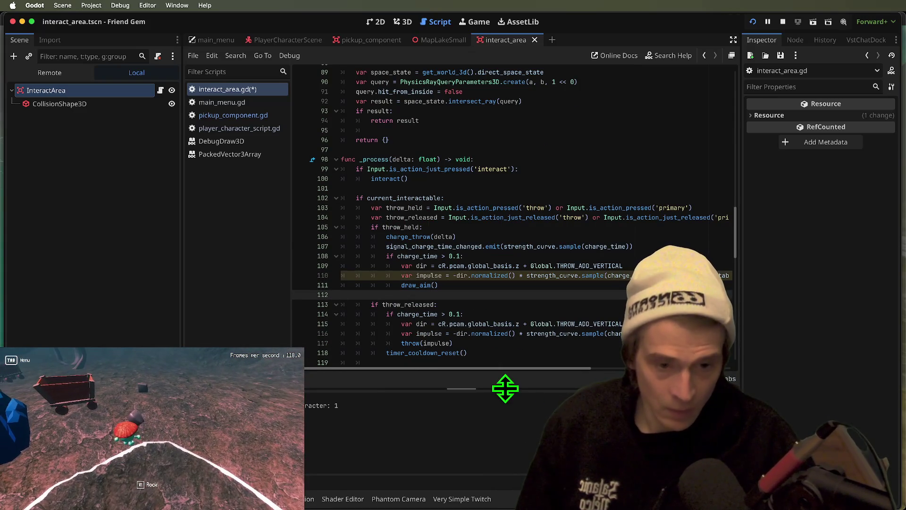
left_click_drag(570, 369, 889, 374)
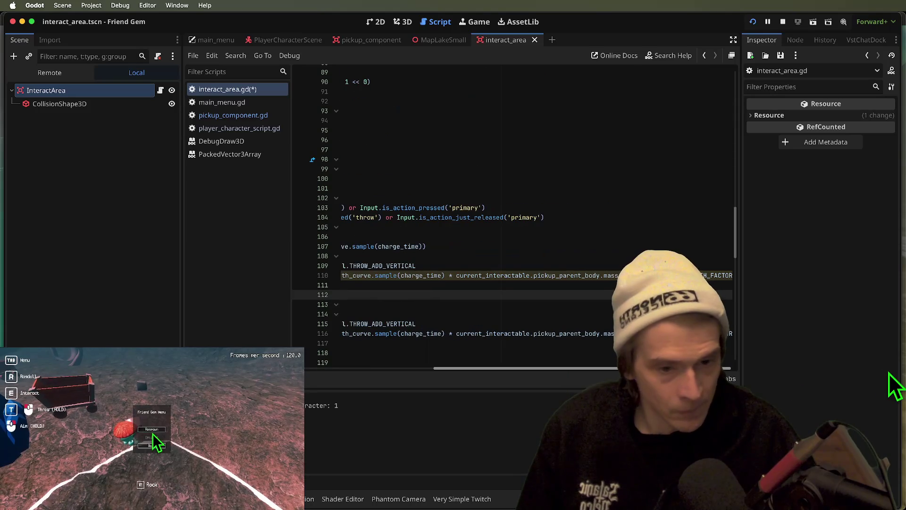
left_click(410, 295)
left_click(429, 285)
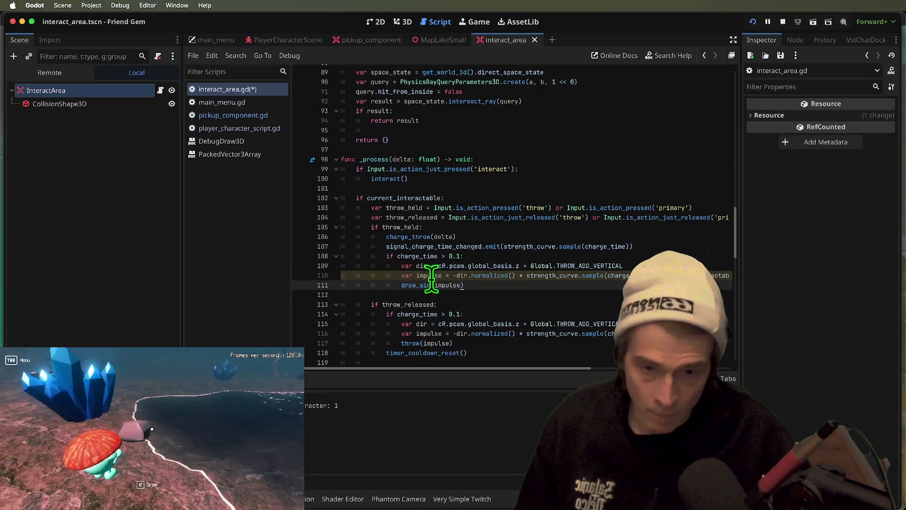
left_click(408, 287, "ctrl")
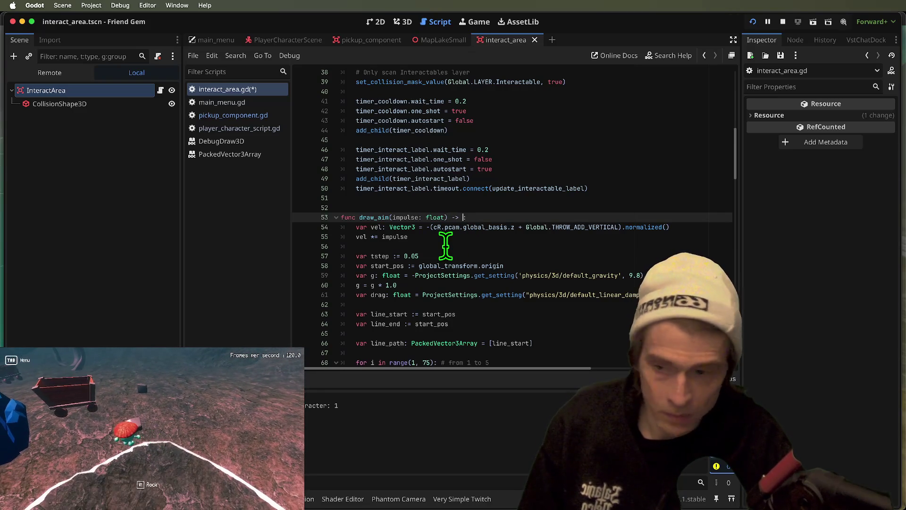
Give draw_aim a '-> void:' return type and delete its 'var vel: Vector3' line.
type("id:")
left_click(530, 249)
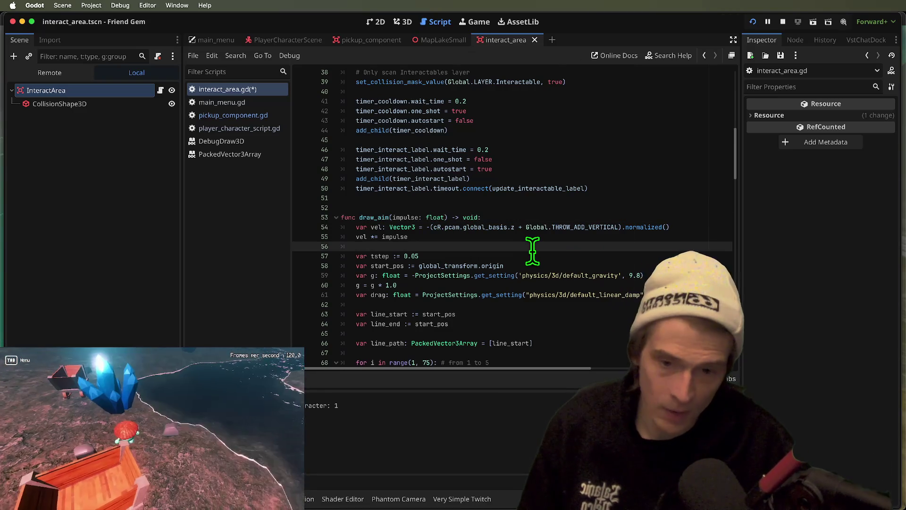
left_click(394, 217)
triple_click(396, 217)
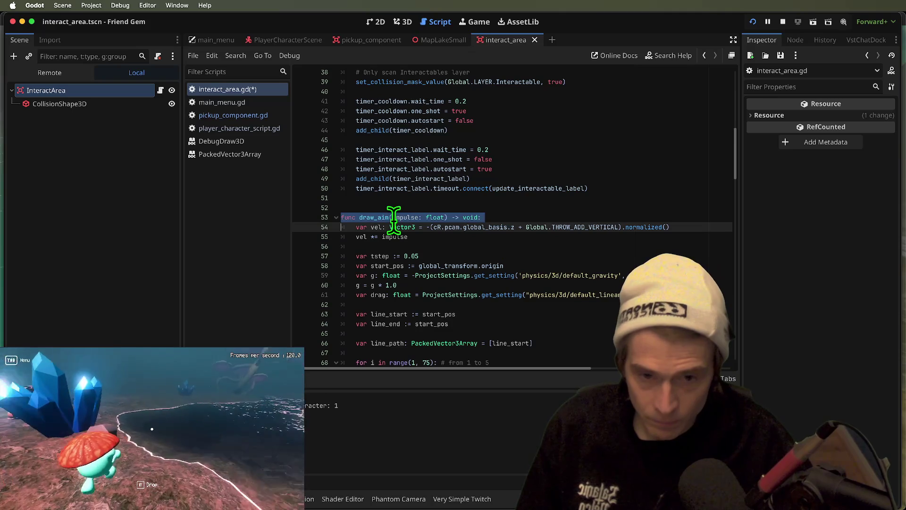
left_click(398, 217)
triple_click(392, 227)
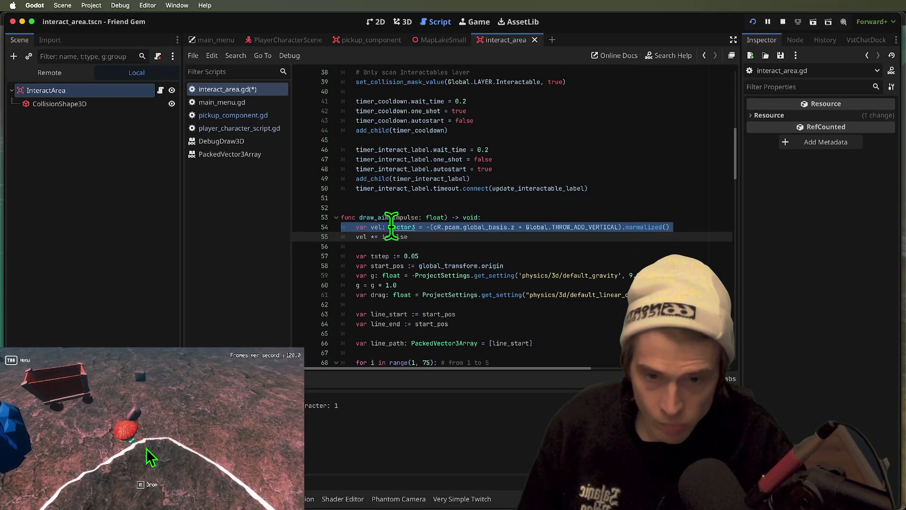
key("BackSpace")
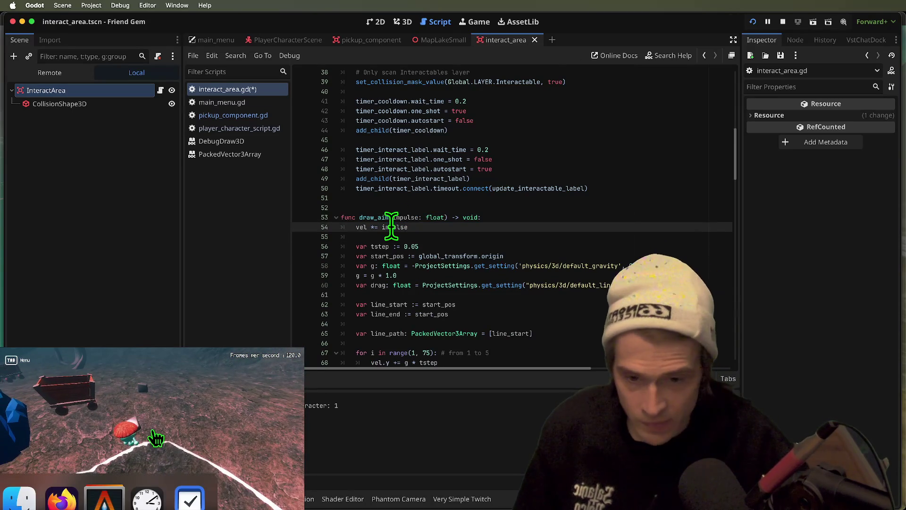
Rewrite line 54 as 'var vel = impulse' and relaunch the game.
scroll(460, 365, "down", 5)
scroll(394, 267, "up", 2)
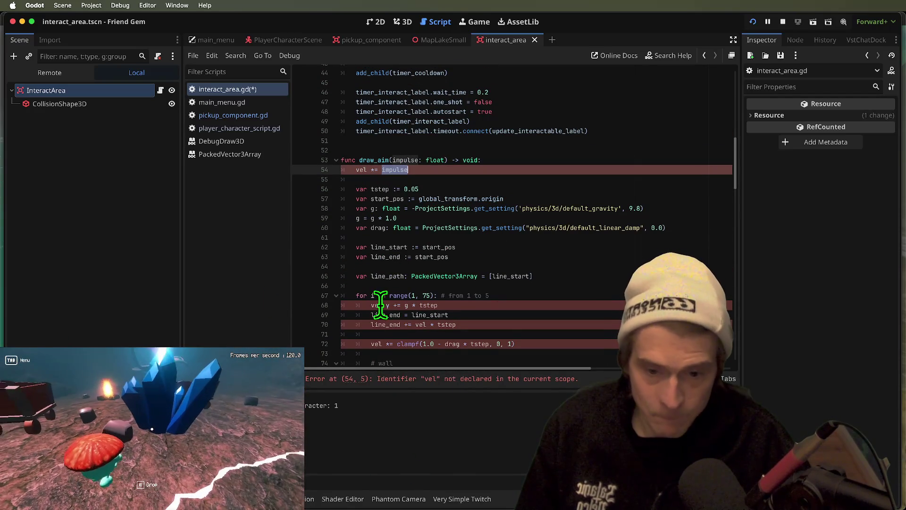
left_click(373, 306)
key("super+d")
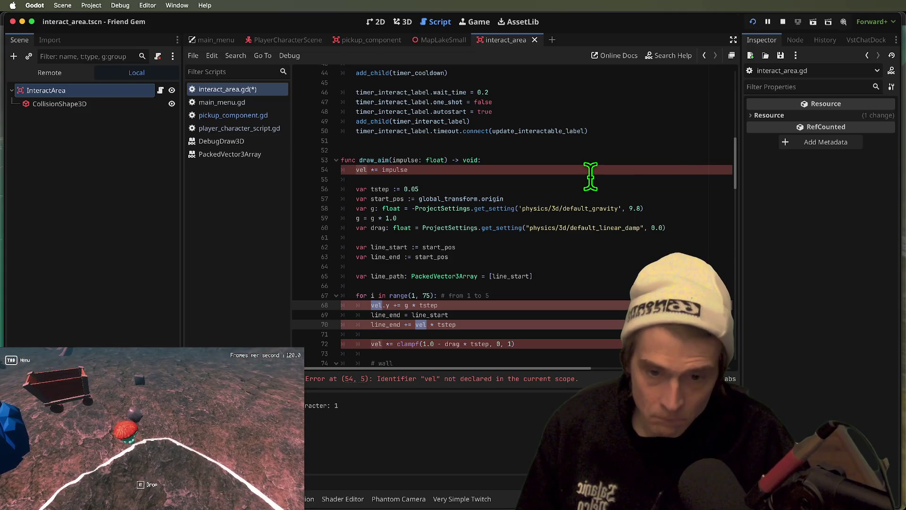
left_click(360, 169)
key("shift+End")
type("ar ve")
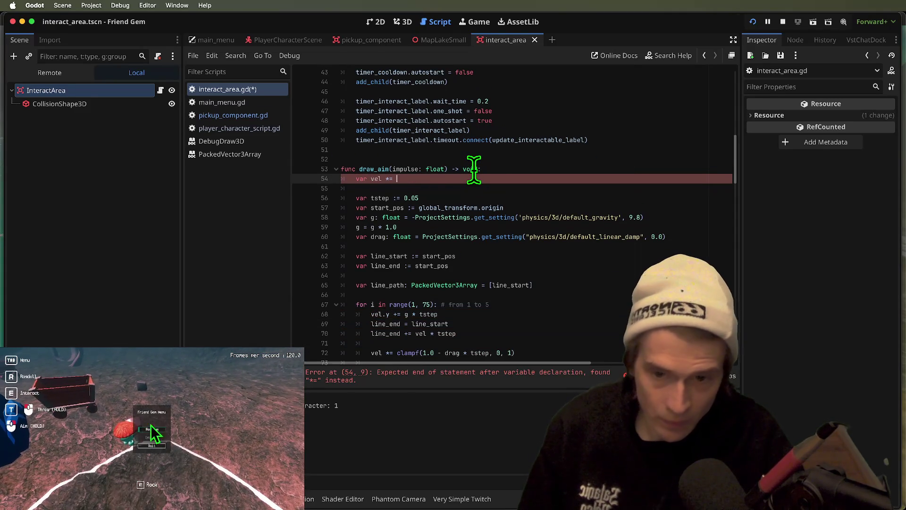
type("l = impulse")
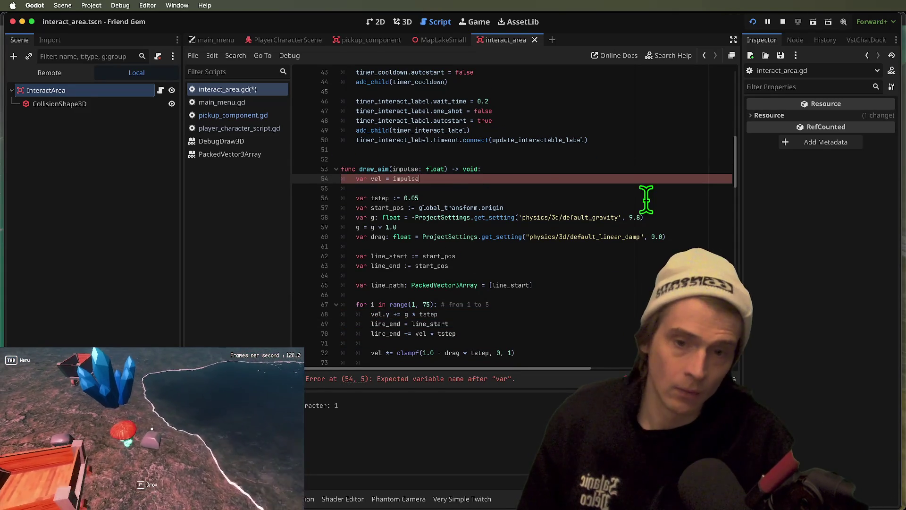
key("Down")
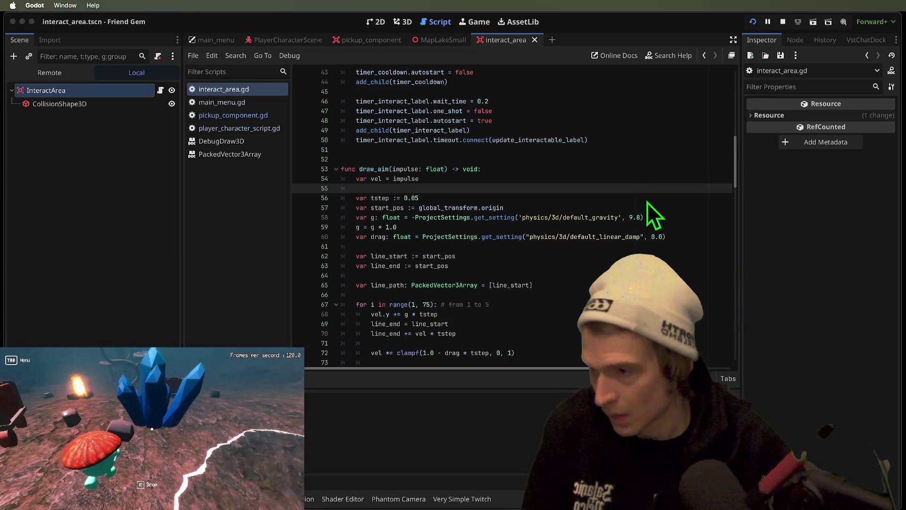
key("super+b")
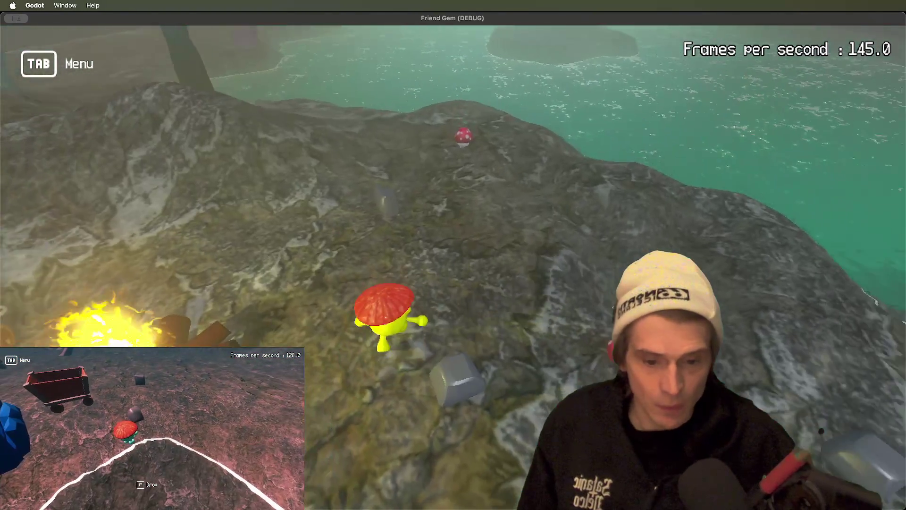
Pick up the mushroom beside the lake in the running Friend Gem game.
key("e")
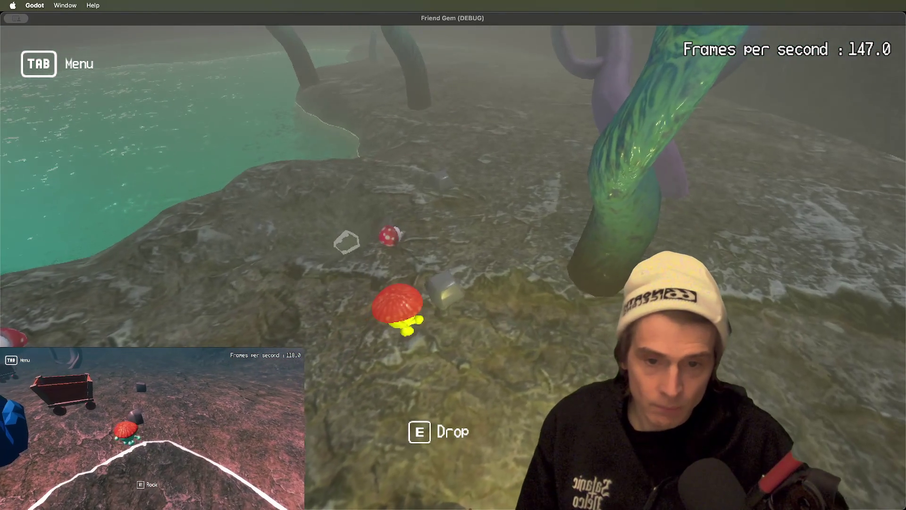
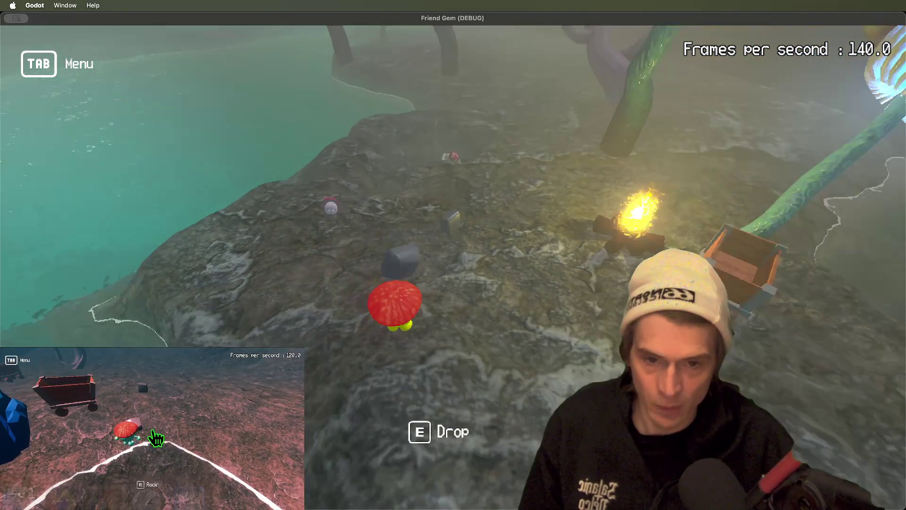
Stop the running game and inspect the impulse parameter of the throw function.
left_click(453, 267)
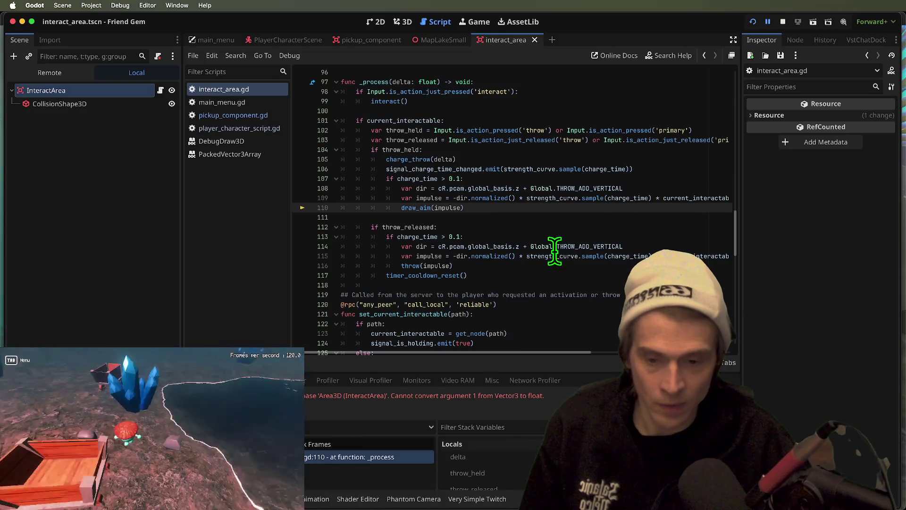
left_click(782, 24)
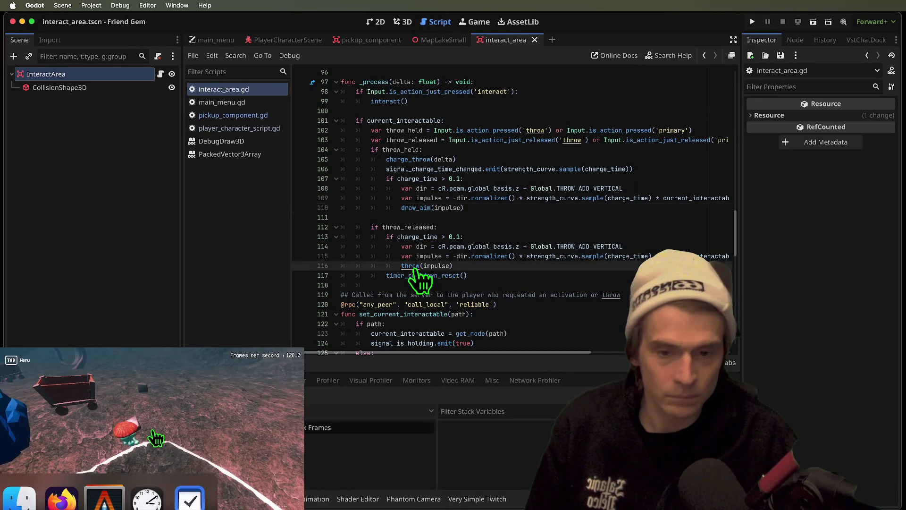
left_click(411, 267, "ctrl")
double_click(394, 207)
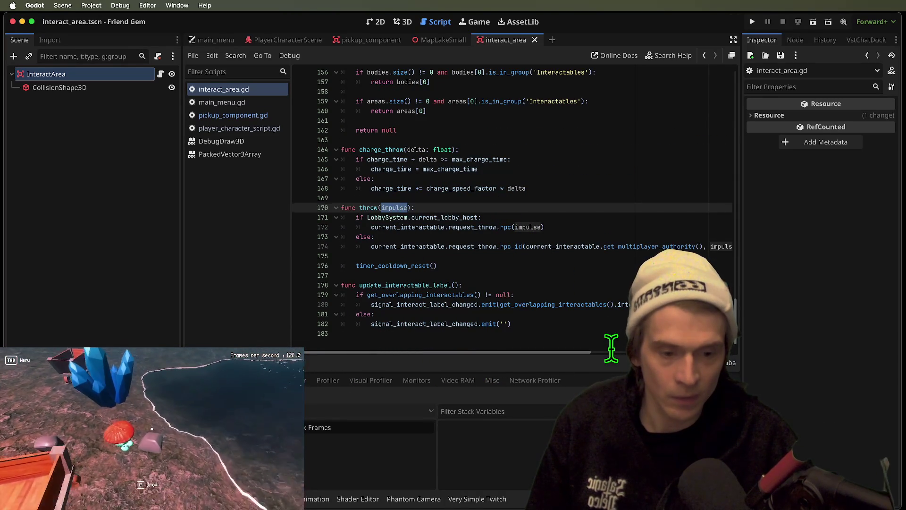
scroll(611, 348, "right", 3)
scroll(613, 354, "left", 3)
key("alt+Left")
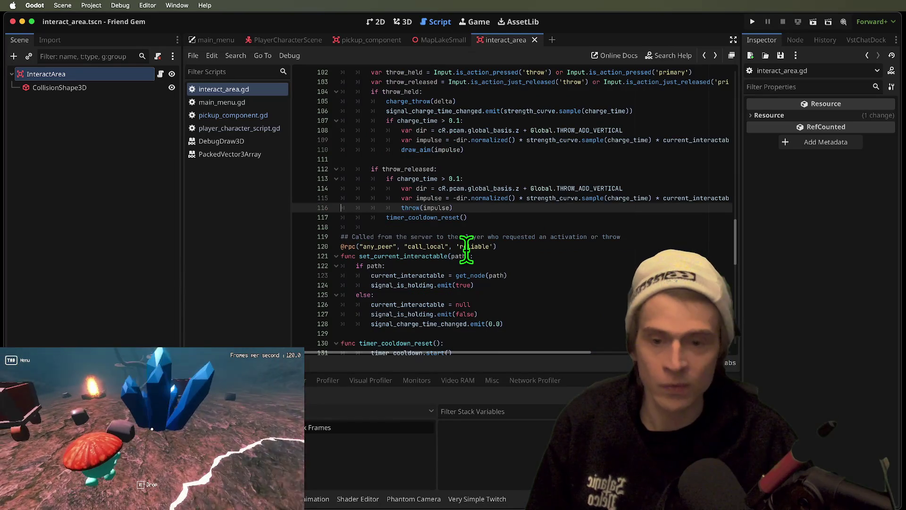
scroll(439, 210, "up", 2)
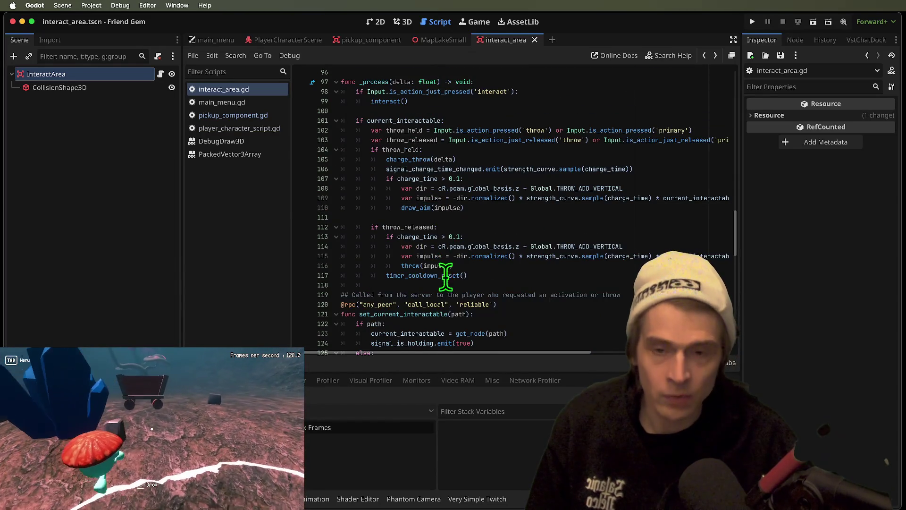
Change draw_aim's impulse parameter type to Vector3, save the script and relaunch the game.
left_click(424, 208, "ctrl")
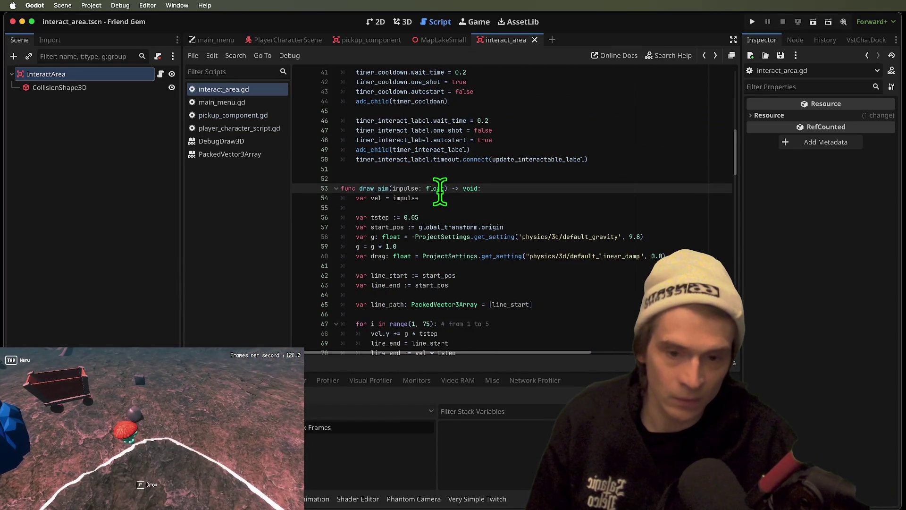
type("Vector3")
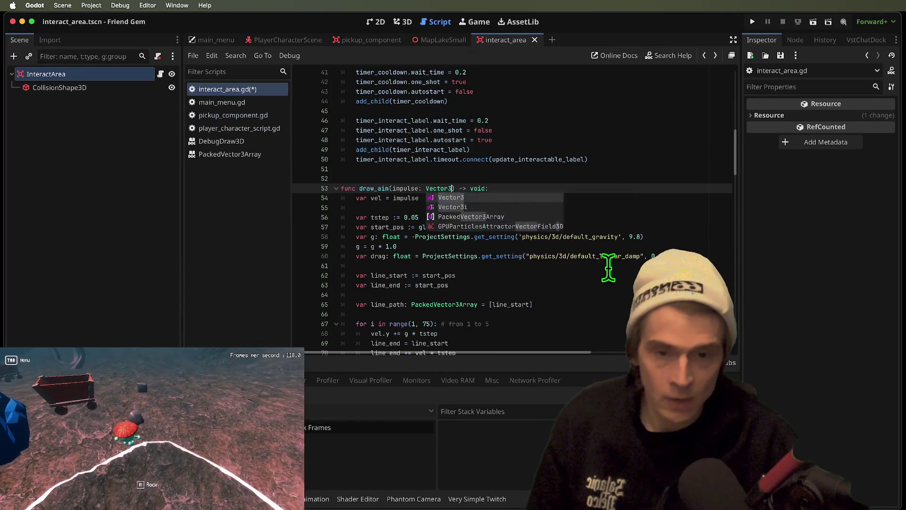
left_click(550, 199)
key("super+s")
key("super+b")
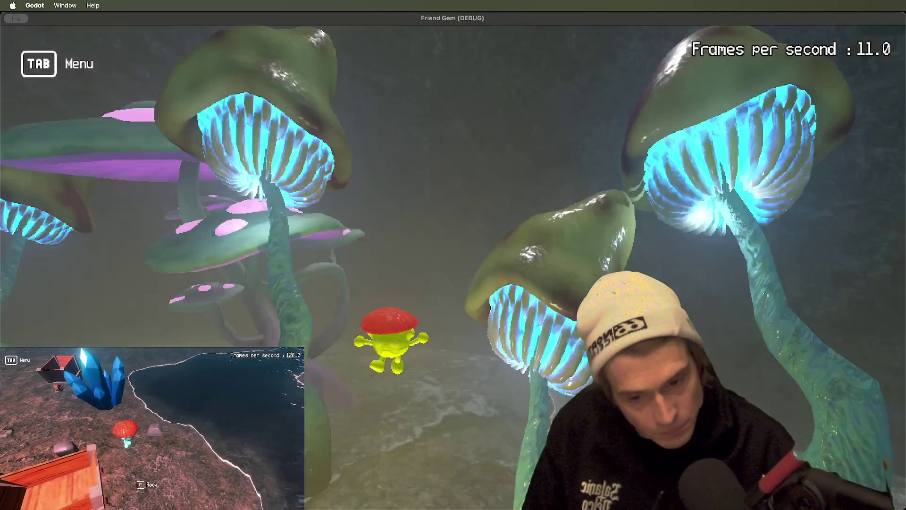
Pick up a rock, carry it toward the glowing mushrooms, throw it, and return to the editor.
key("w")
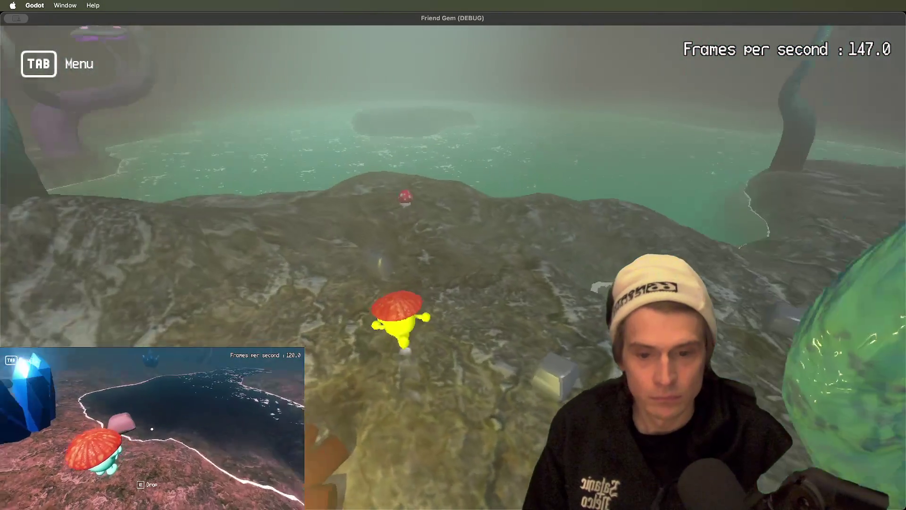
key("e")
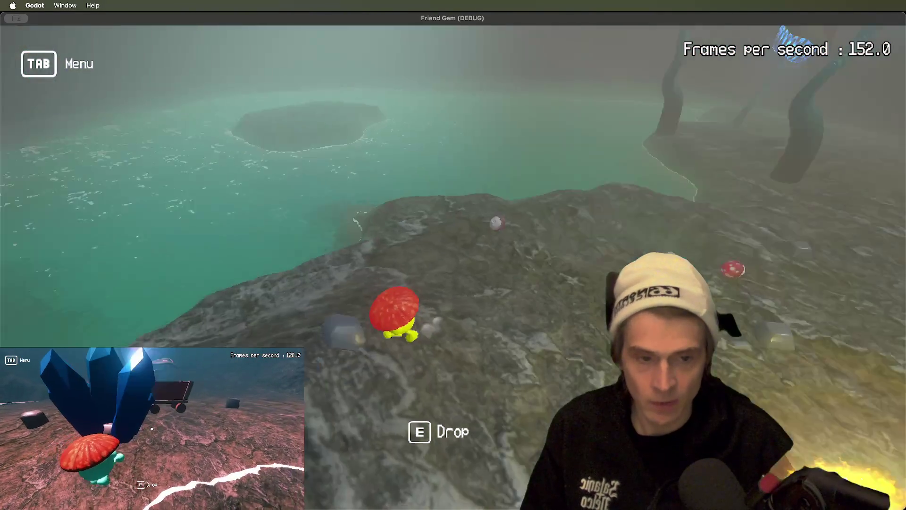
key("w")
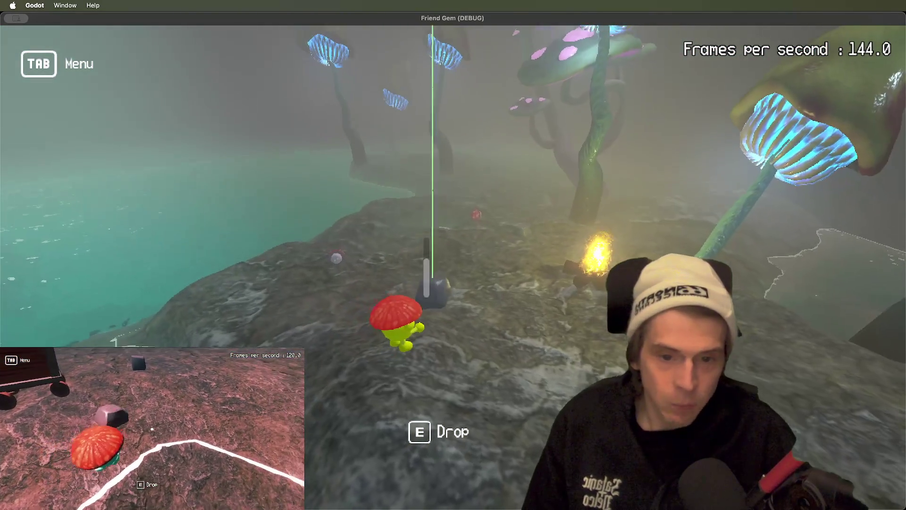
key("e")
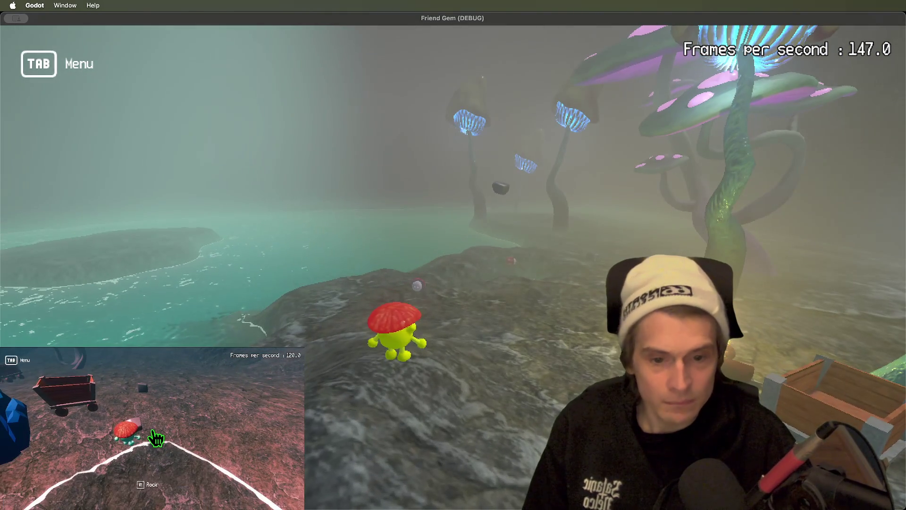
key("super+Tab")
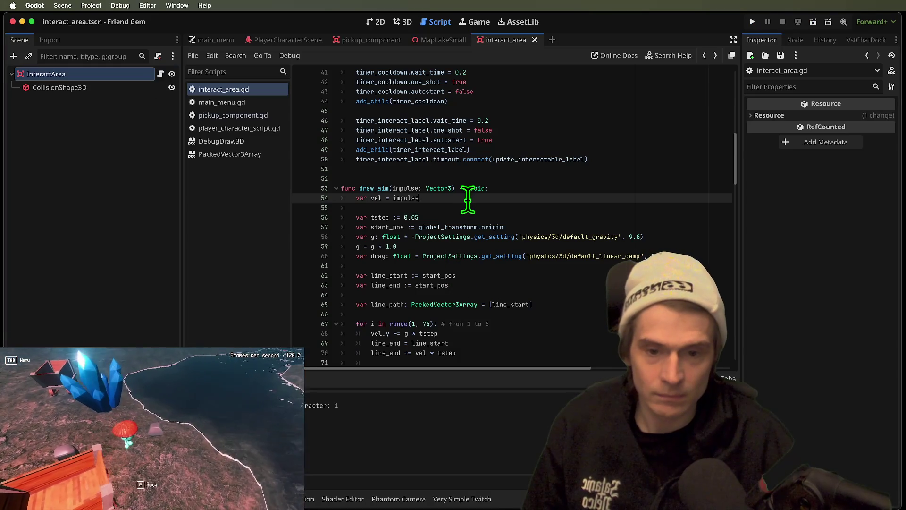
scroll(468, 199, "down", 6)
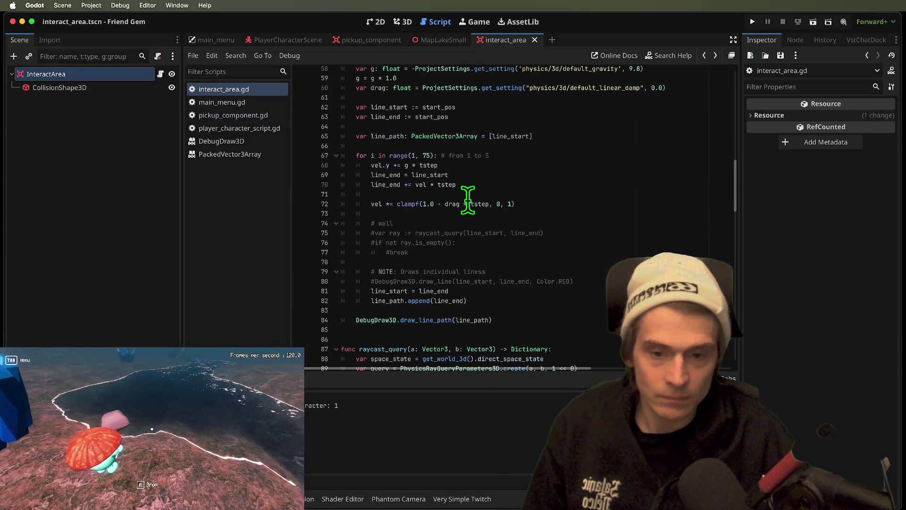
scroll(466, 195, "up", 3)
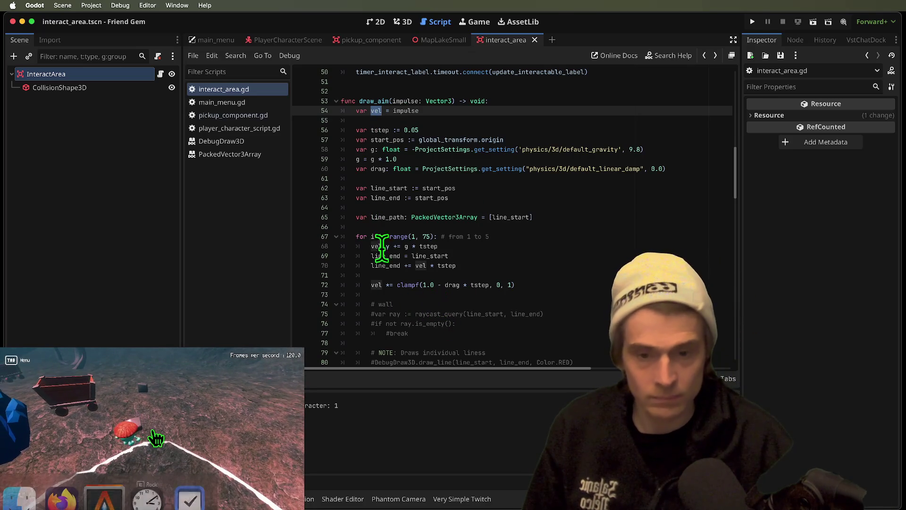
scroll(519, 309, "down", 1)
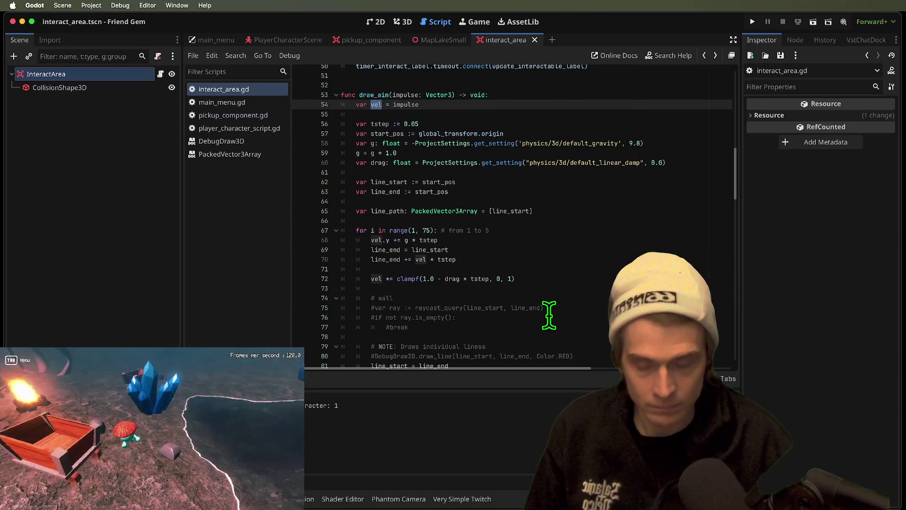
scroll(519, 316, "down", 5)
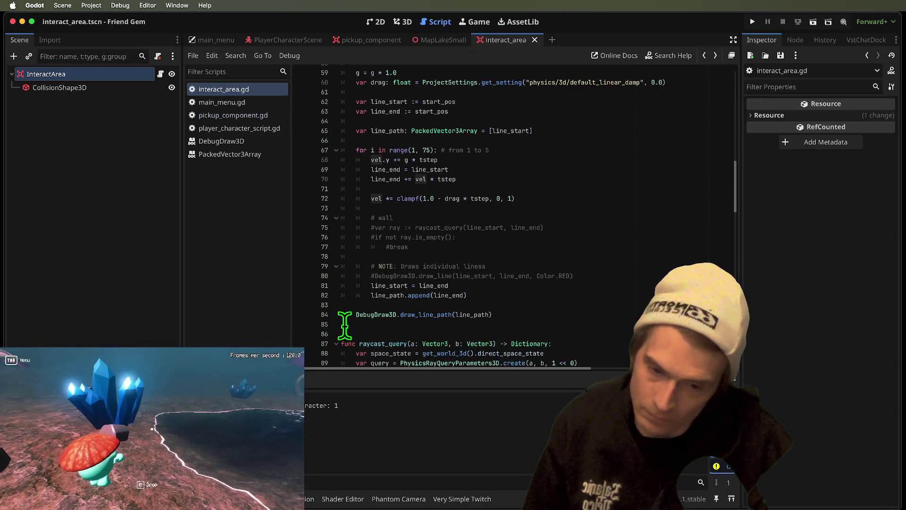
scroll(344, 325, "up", 7)
double_click(373, 150)
key("ctrl+d")
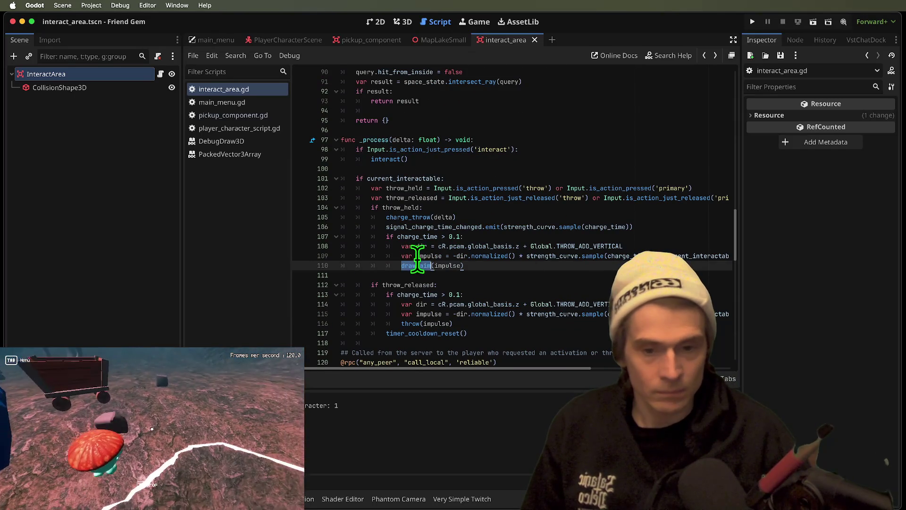
double_click(417, 256)
left_click_drag(550, 370, 879, 364)
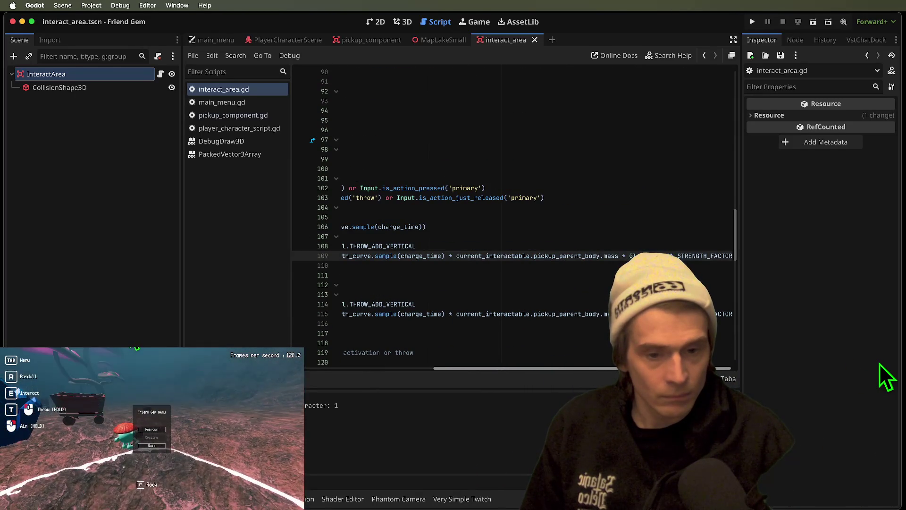
left_click_drag(887, 378, 449, 373)
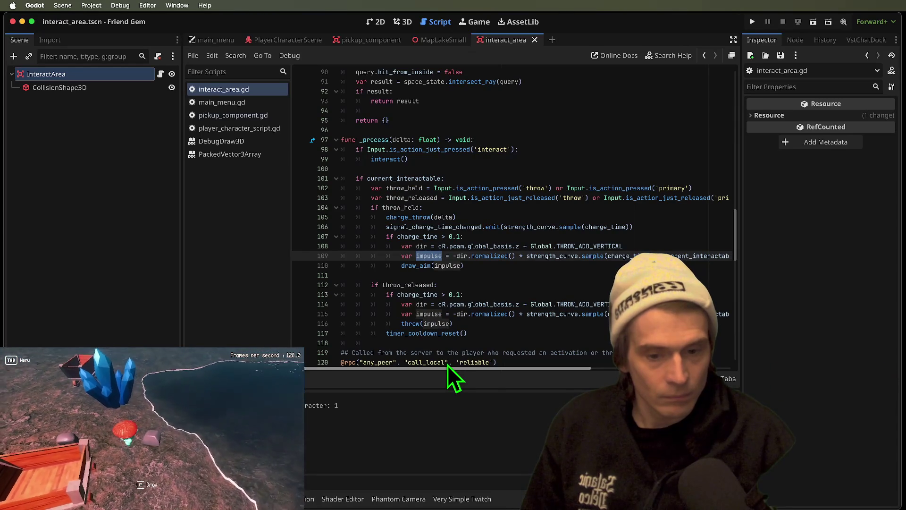
double_click(408, 324)
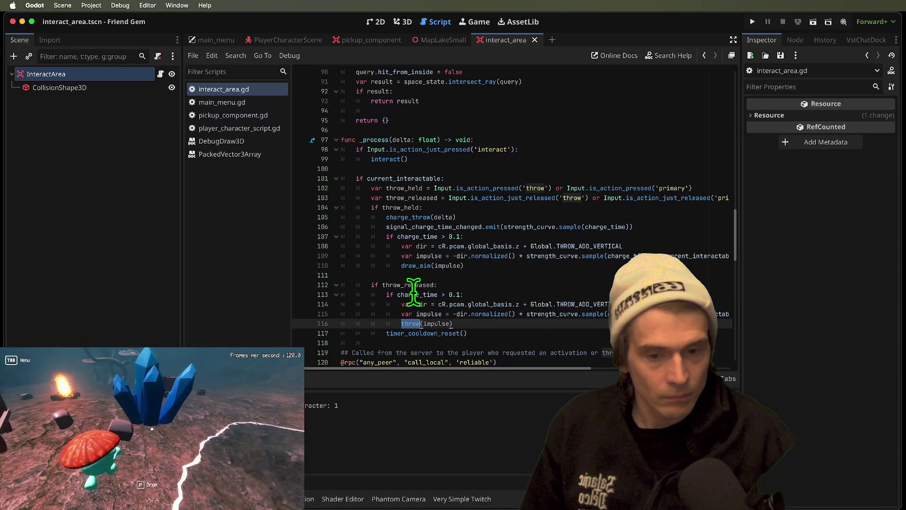
left_click(415, 257)
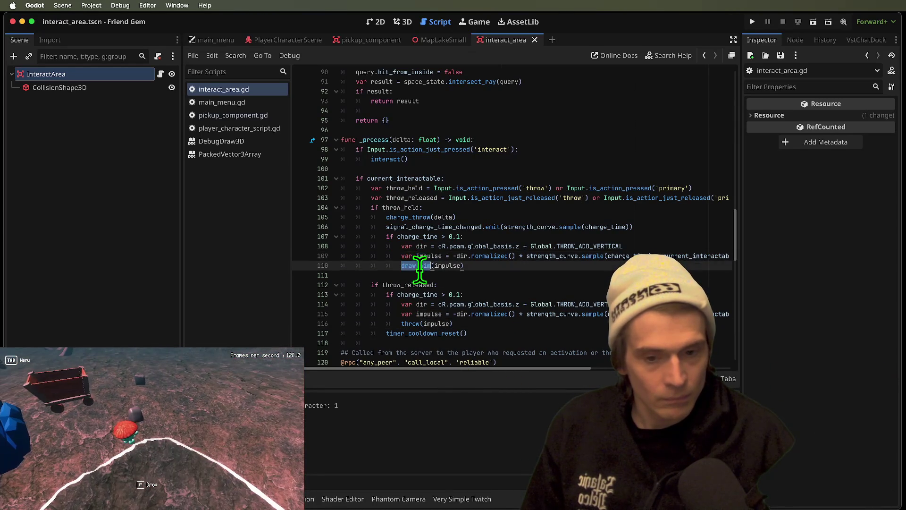
left_click(418, 265, "ctrl")
scroll(482, 343, "up", 3)
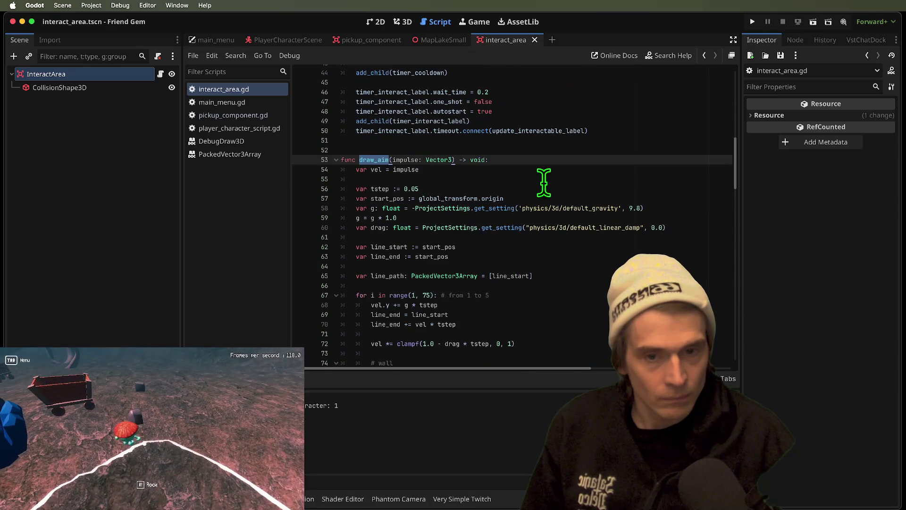
Try switching draw_aim's impulse type to float and editing the vel line, then undo it.
left_click(420, 179)
double_click(412, 161)
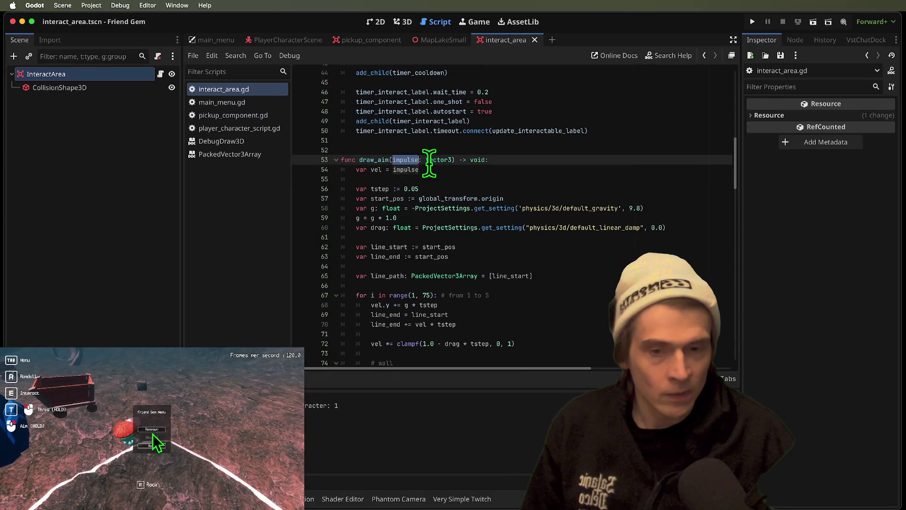
double_click(429, 161)
type("float")
key("Down")
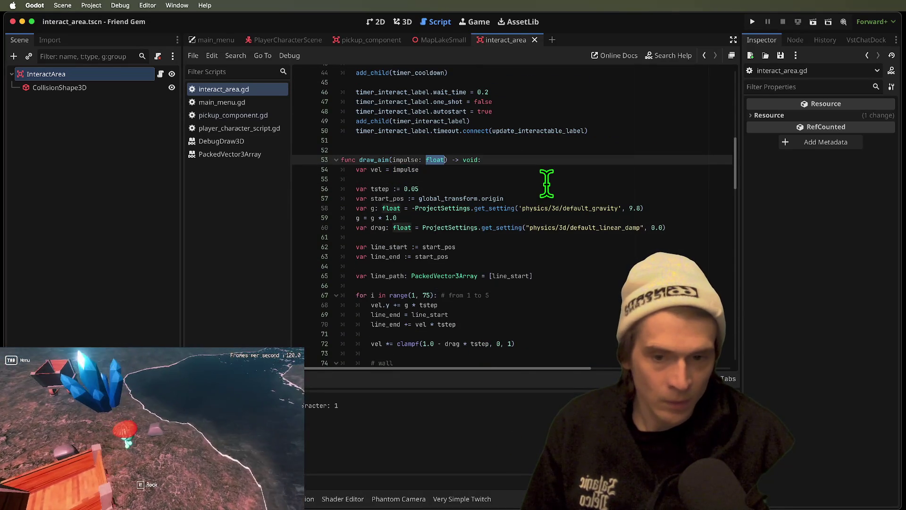
type("*")
key("Home")
key("Delete")
key("Delete")
key("Delete")
key("super+z")
key("super+z")
key("super+z")
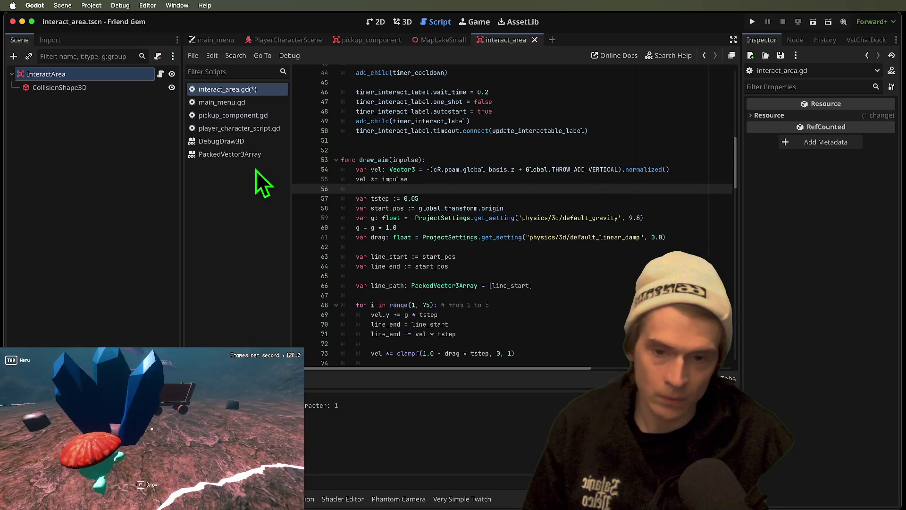
Review draw_aim's velocity lines 54–55, selecting the camera-direction expression on line 54.
left_click(373, 179)
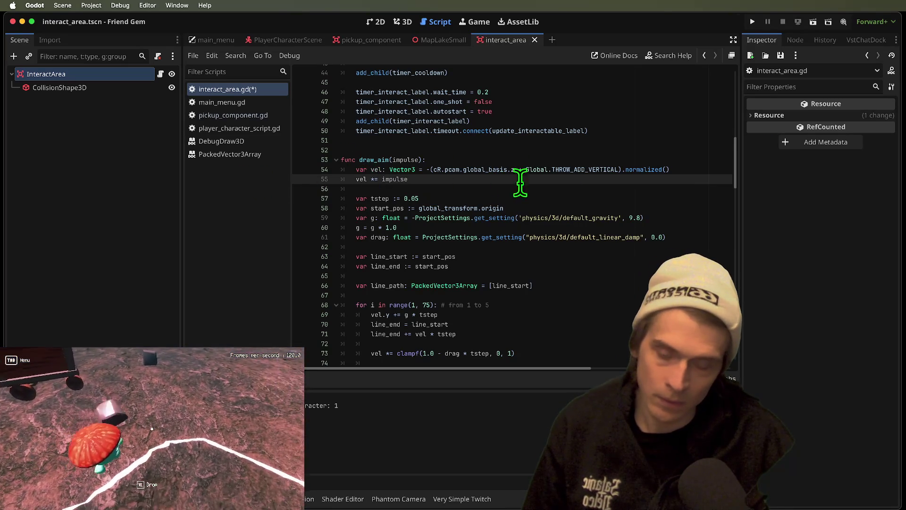
left_click(554, 190)
left_click_drag(390, 170, 713, 172)
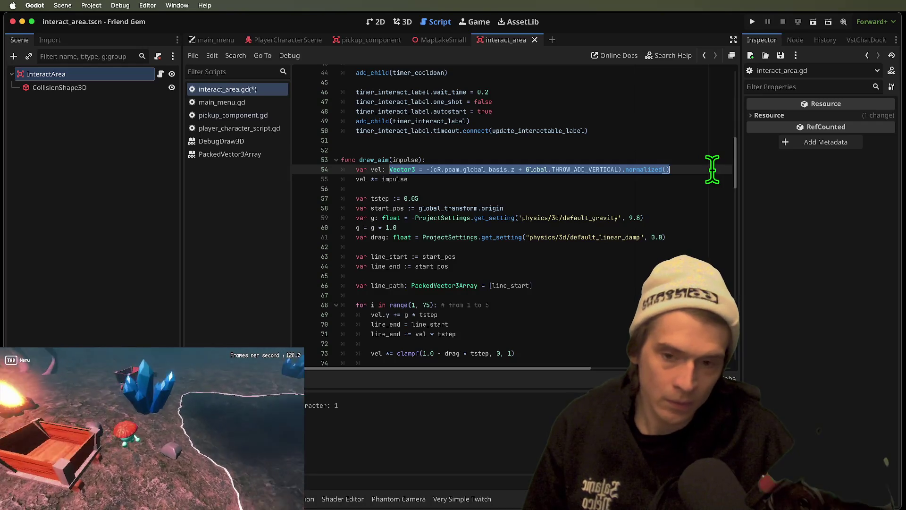
double_click(403, 179)
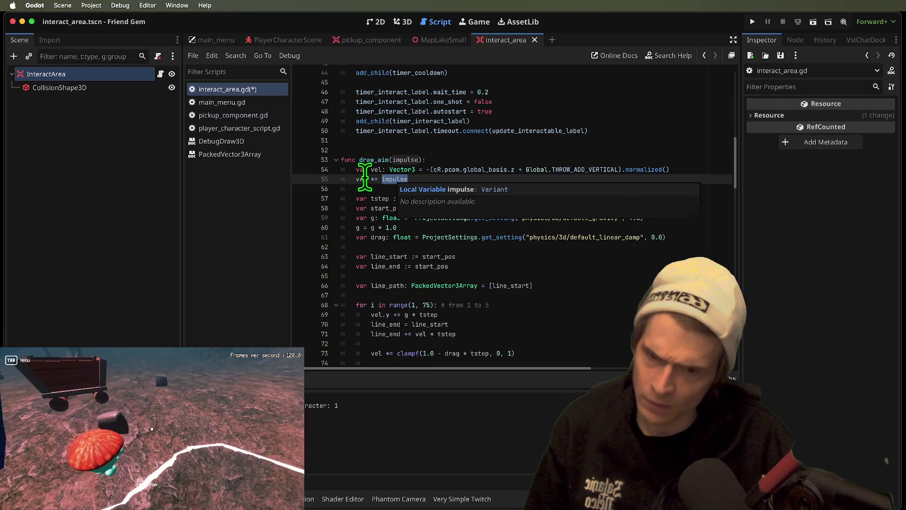
left_click(383, 169)
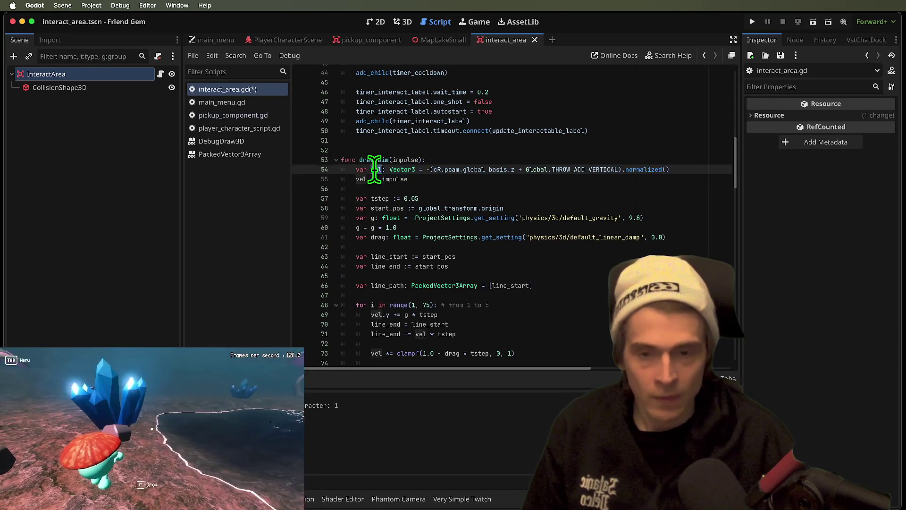
triple_click(375, 169)
left_click_drag(374, 169, 373, 178)
left_click(442, 179)
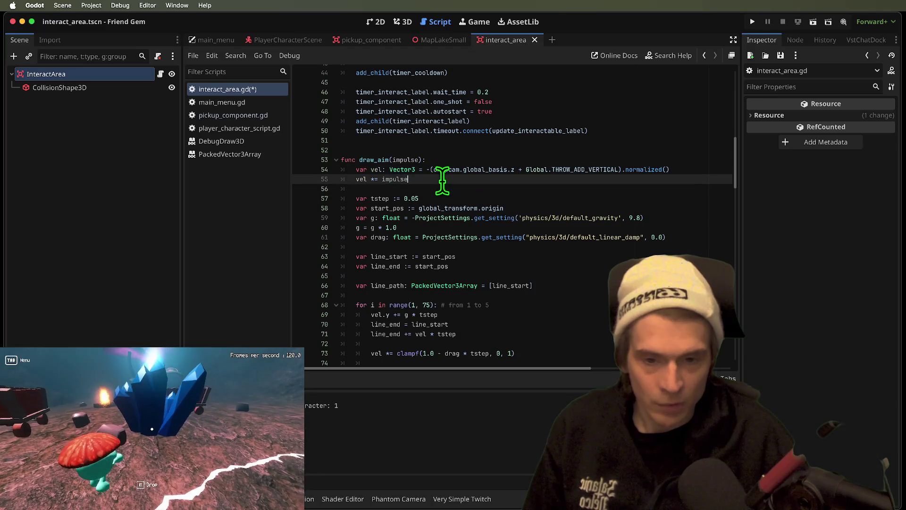
left_click_drag(428, 169, 743, 169)
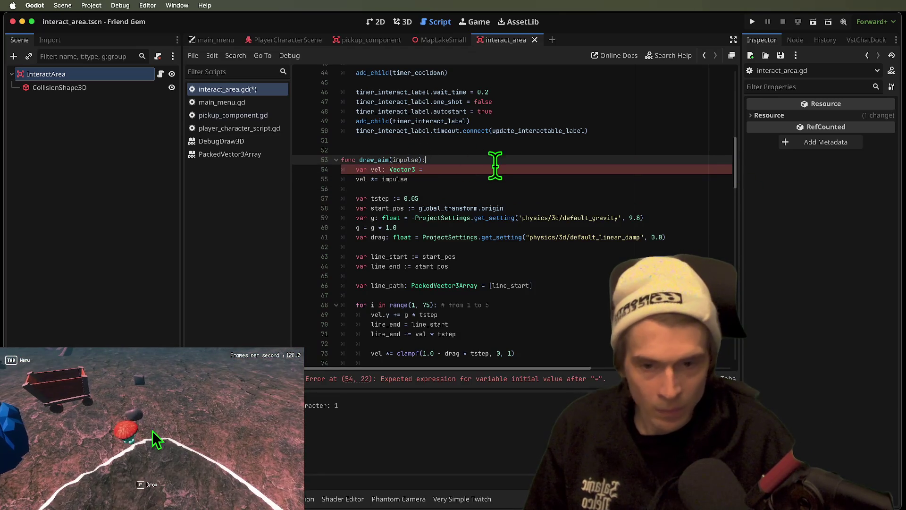
Set line 54's vel to 'impulse', delete the 'vel *= impulse' line, and run the game.
left_click(495, 168)
type("impulse")
triple_click(635, 182)
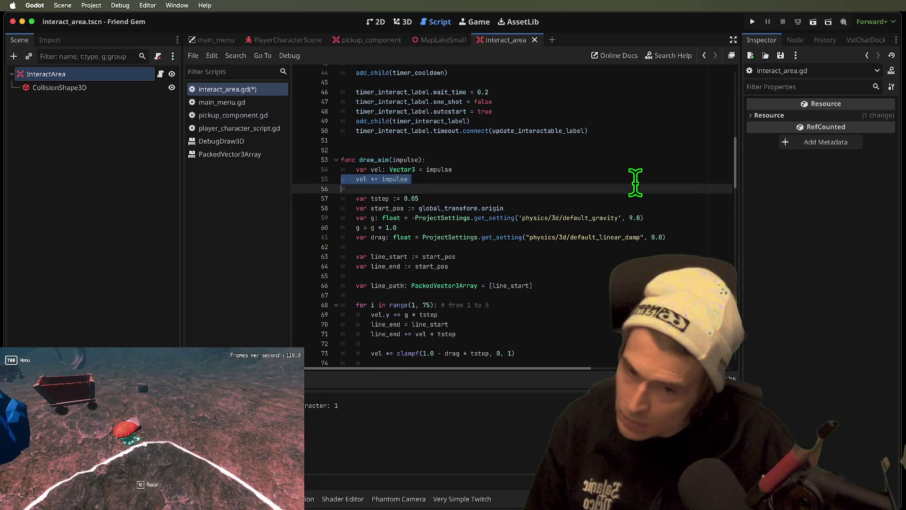
key("BackSpace")
key("super+b")
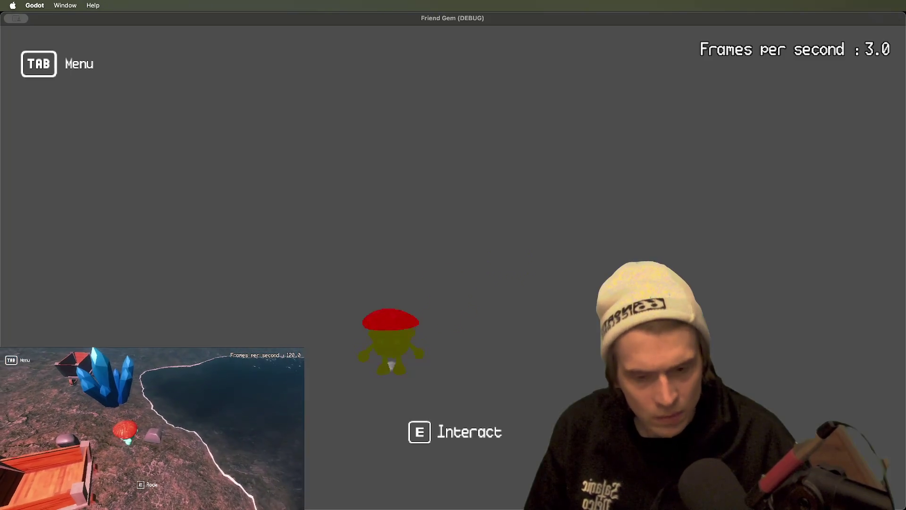
key("w")
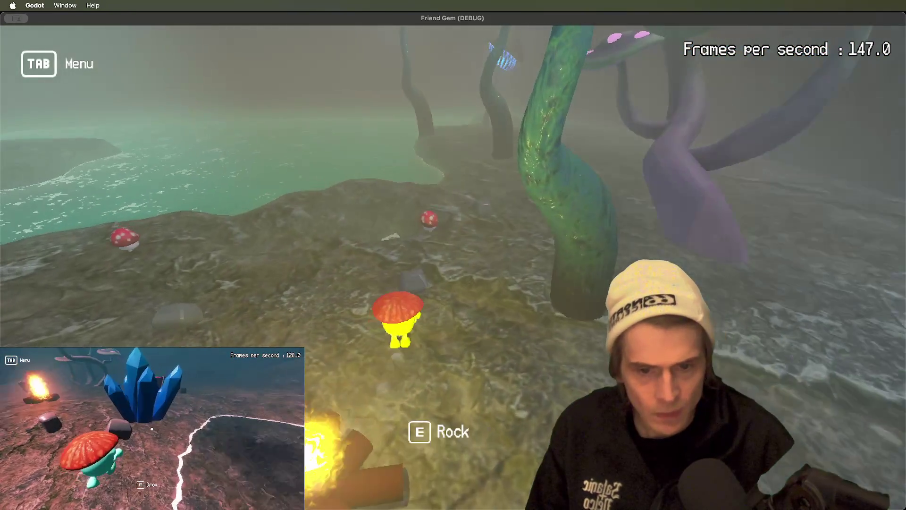
key("e")
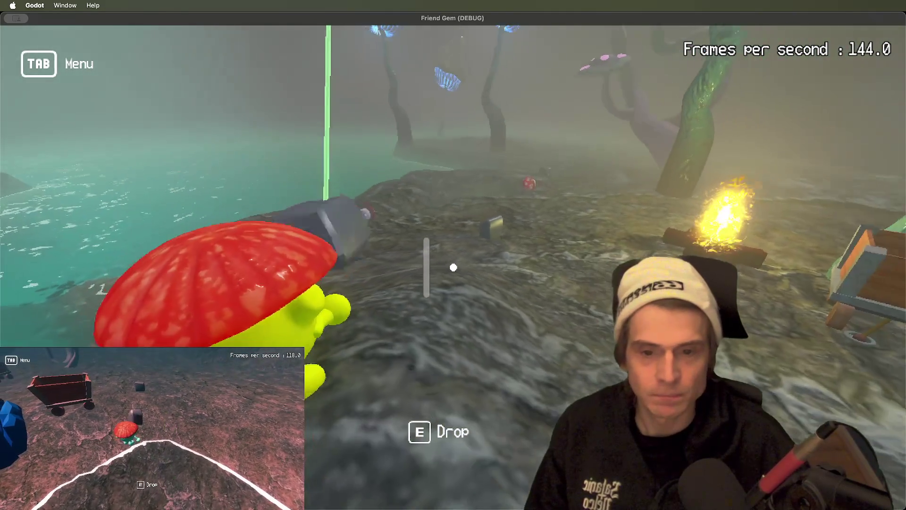
key("e")
key("Tab")
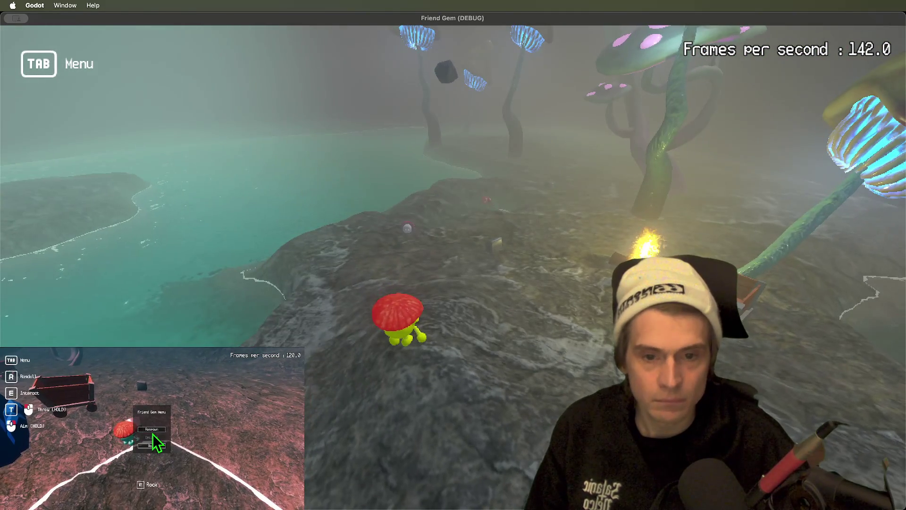
key("super+Tab")
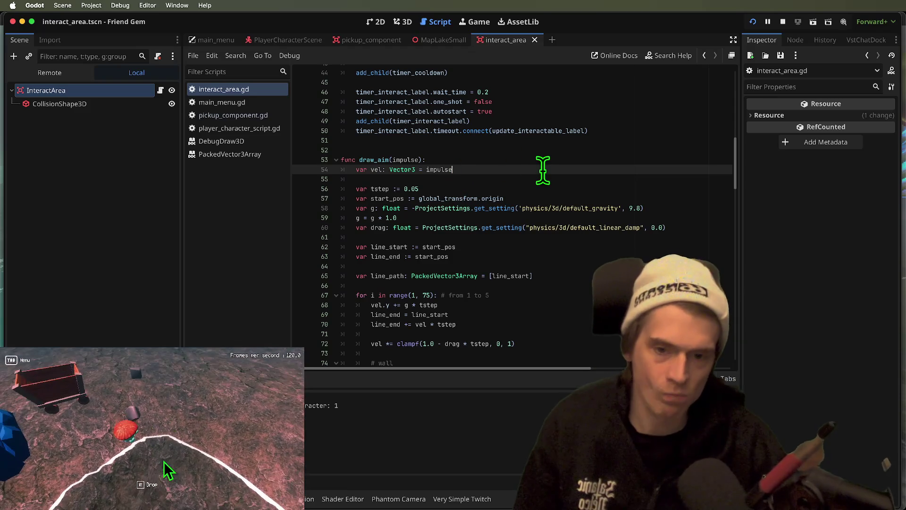
Undo the velocity edits in draw_aim and locate the draw_aim call.
key("super+z")
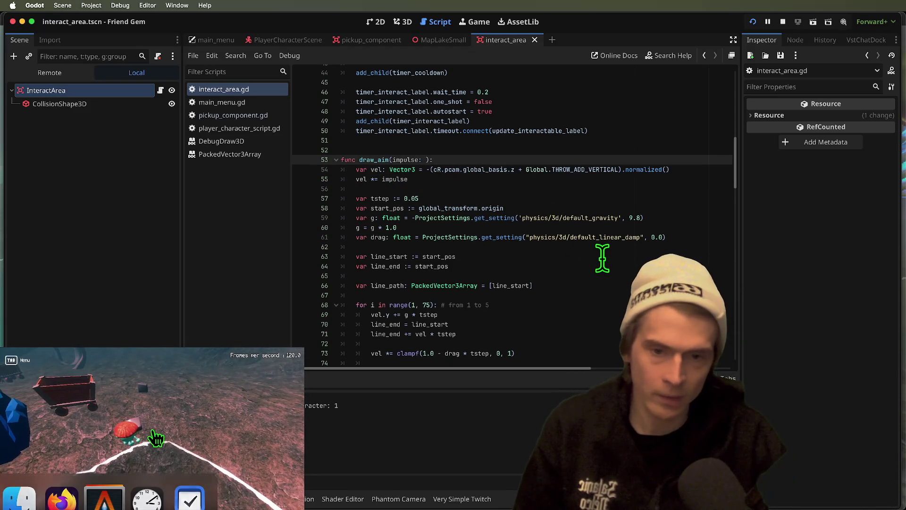
key("super+z")
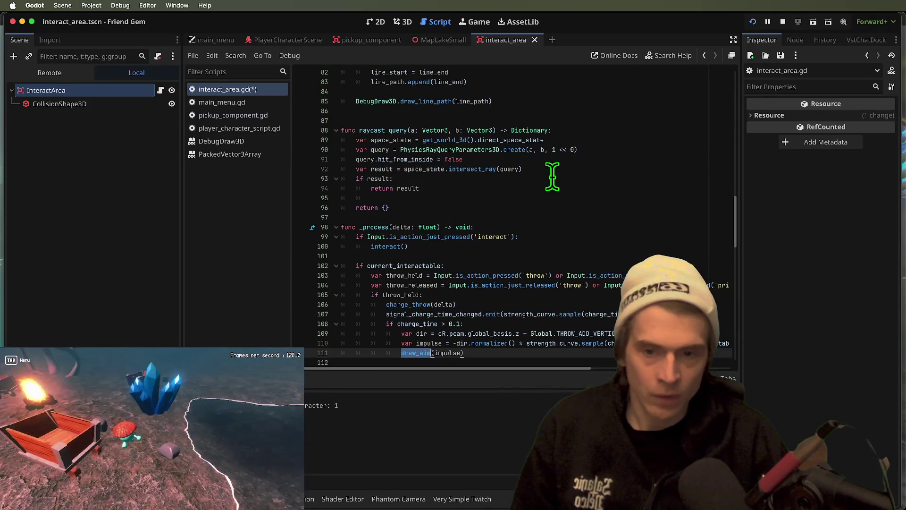
scroll(555, 177, "down", 2)
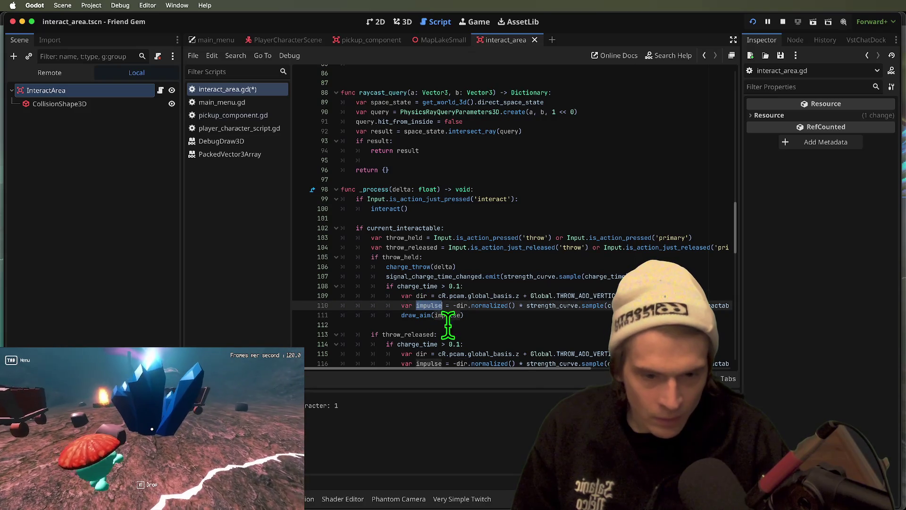
mouse_move(518, 370)
left_mouse_down()
mouse_move(593, 373)
mouse_move(436, 376)
left_mouse_up()
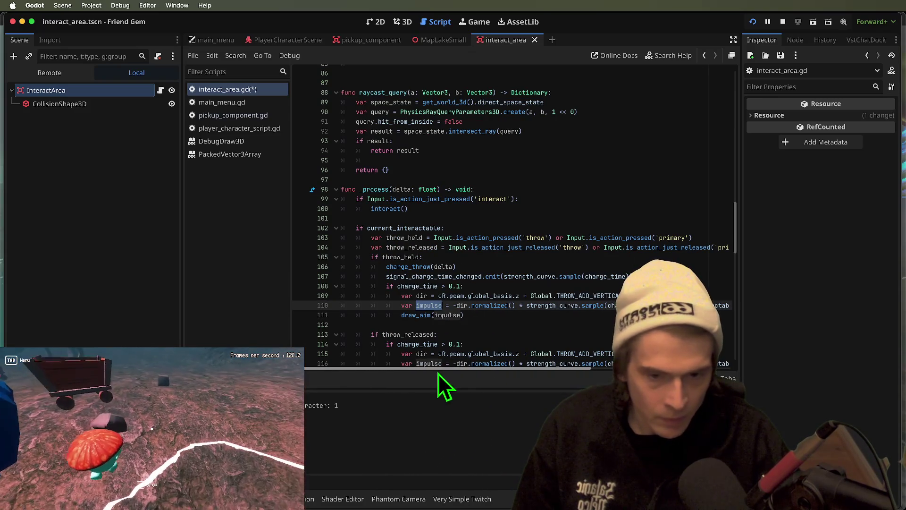
mouse_move(513, 373)
left_mouse_down()
mouse_move(614, 373)
mouse_move(545, 372)
left_mouse_up()
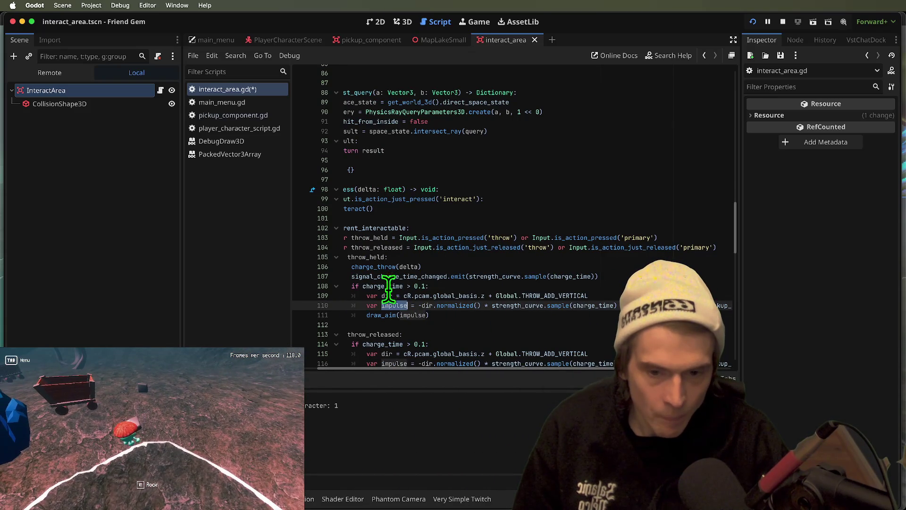
left_click_drag(559, 369, 675, 370)
Move the strength-curve multiplier from line 110 into the draw_aim call's argument.
mouse_move(716, 302)
left_mouse_down()
mouse_move(340, 295)
mouse_move(472, 305)
left_mouse_up()
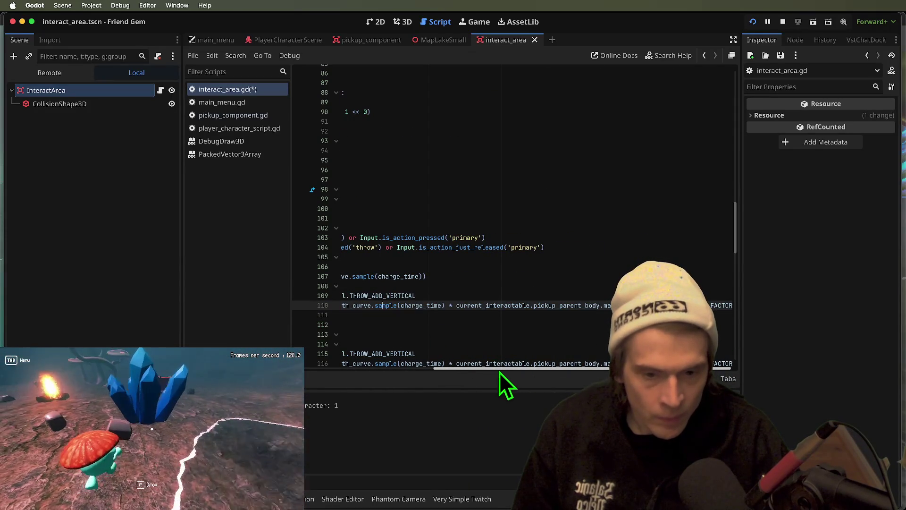
left_click(341, 315)
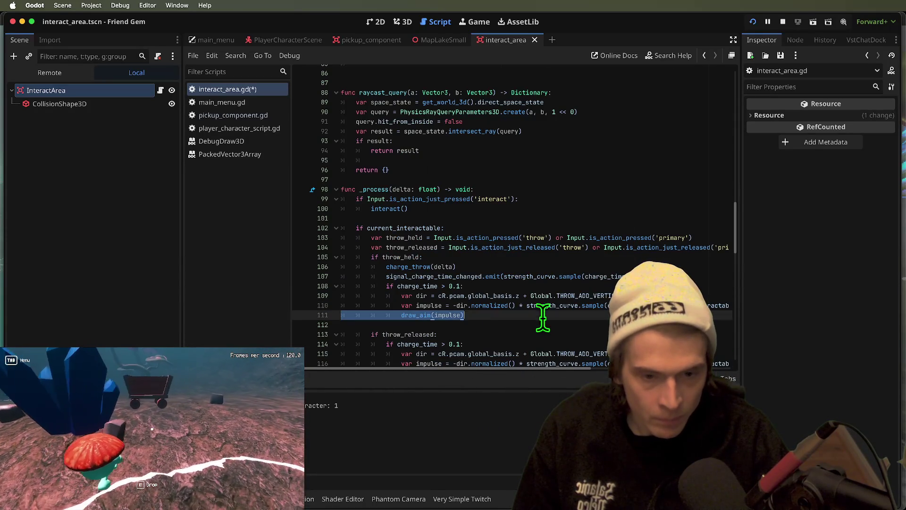
left_click_drag(729, 305, 524, 304)
key("BackSpace")
key("BackSpace")
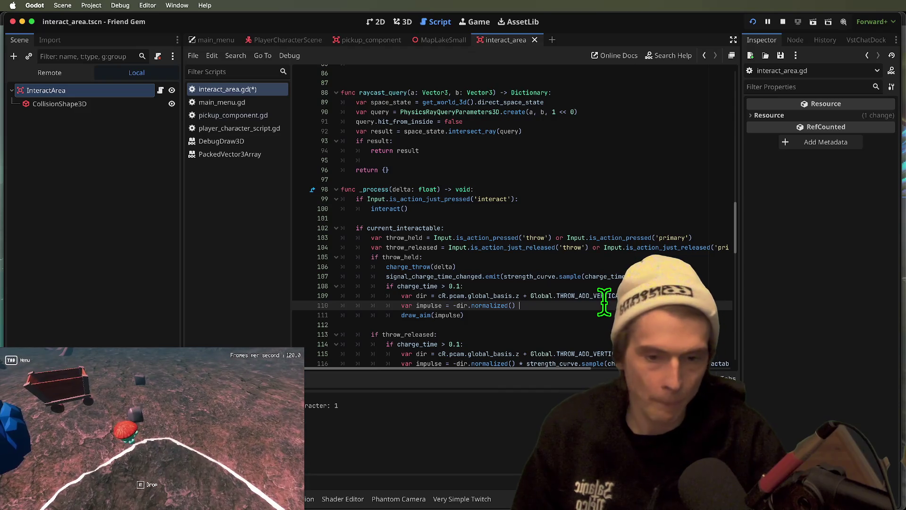
key("ctrl+v")
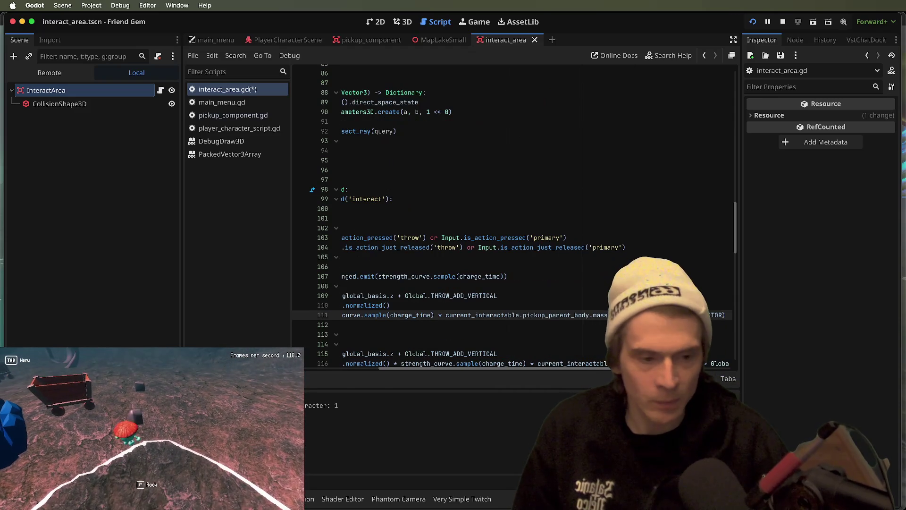
key("Down")
Check the draw_aim definition's velocity line, then save and run the game.
left_click(418, 316, "ctrl")
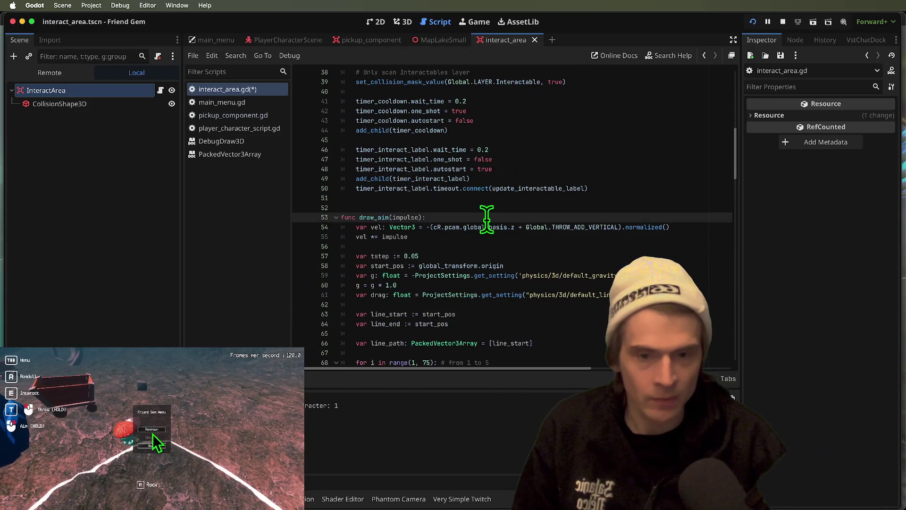
double_click(400, 217)
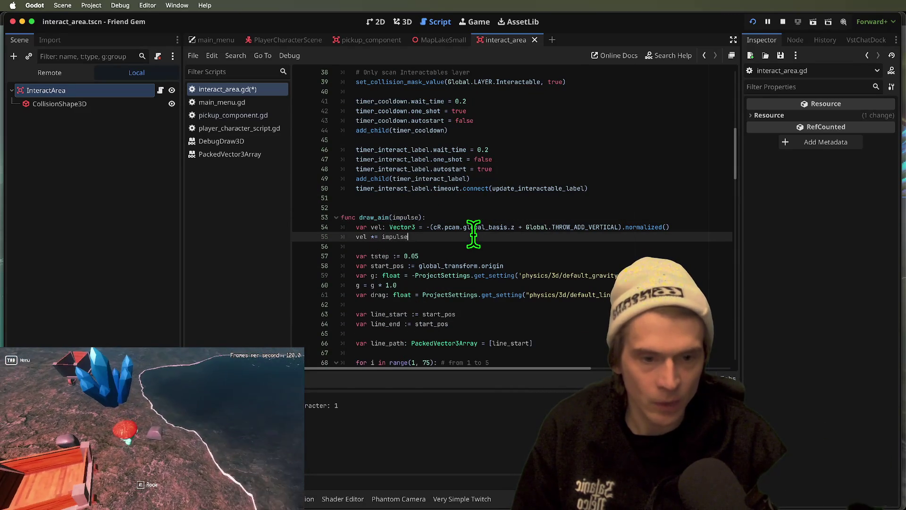
left_click_drag(403, 227, 788, 228)
left_click(658, 238)
key("ctrl+s")
key("super+b")
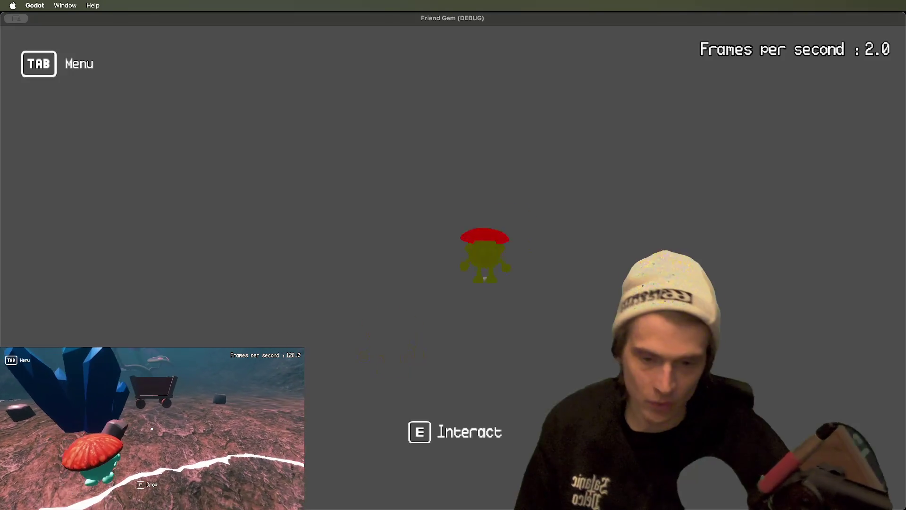
Pick up and throw a rock in the playtest, then undo the draw_aim argument change.
key("e")
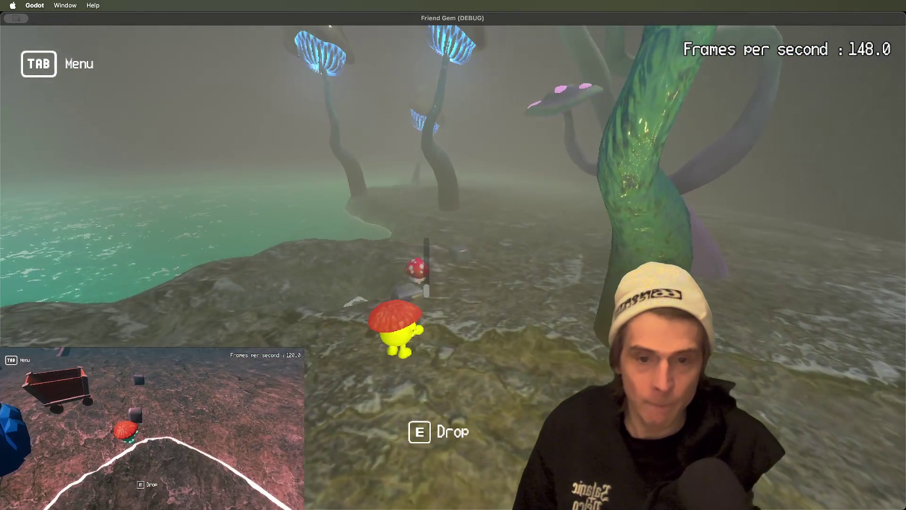
key("e")
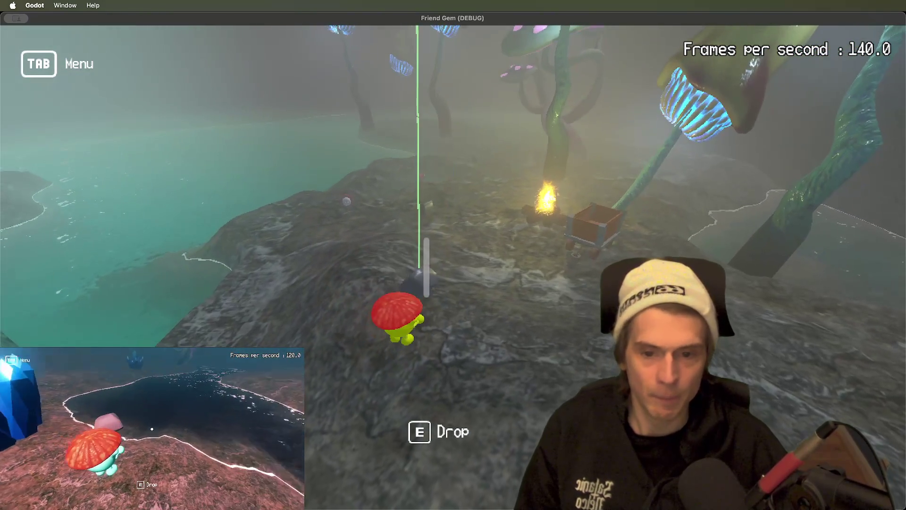
key("super+Tab")
key("ctrl+z")
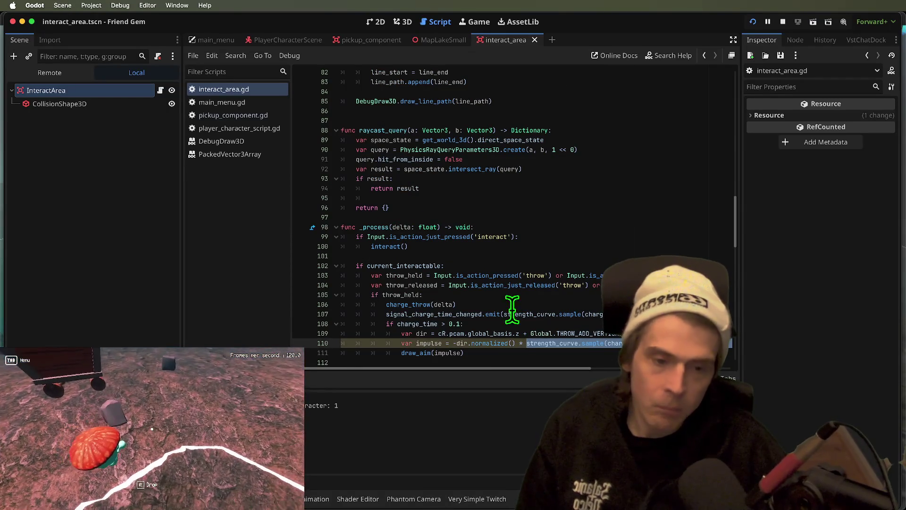
Undo the earlier draw_aim and throw-call edits, then save interact_area.gd.
key("ctrl+z")
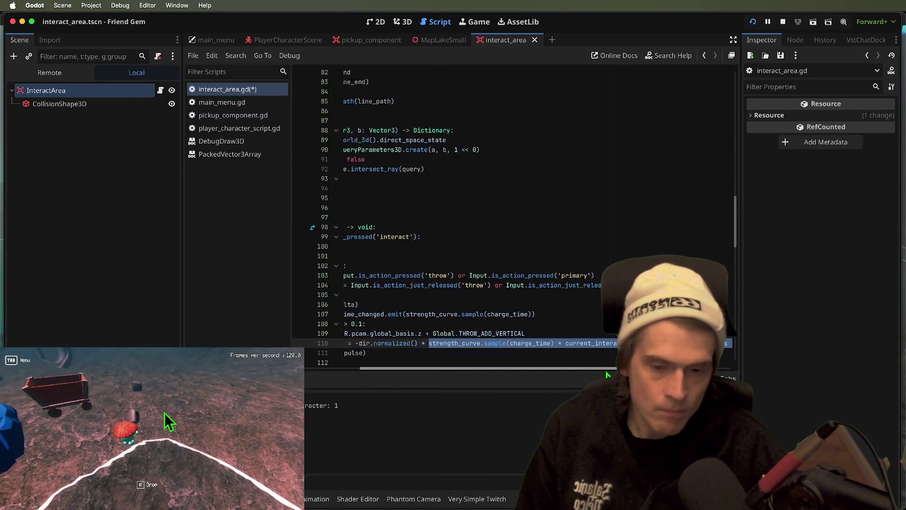
scroll(451, 363, "down", 3)
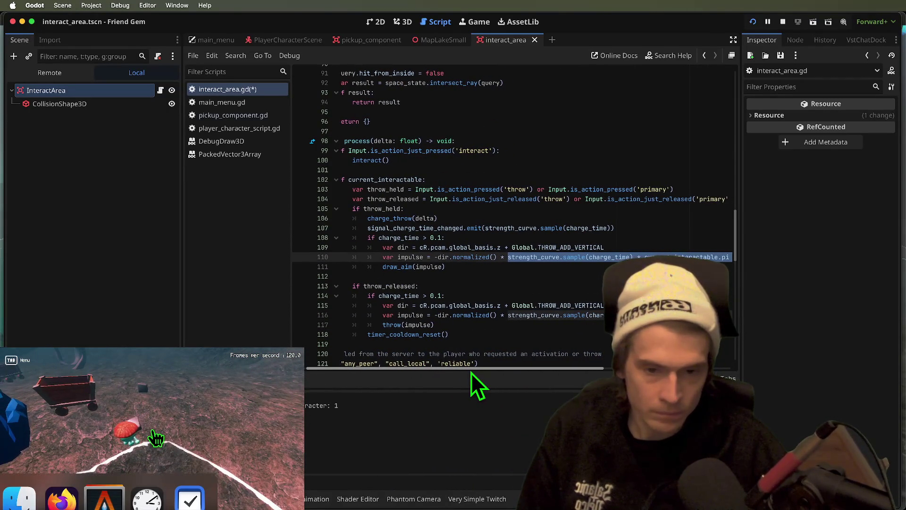
scroll(471, 372, "right", 5)
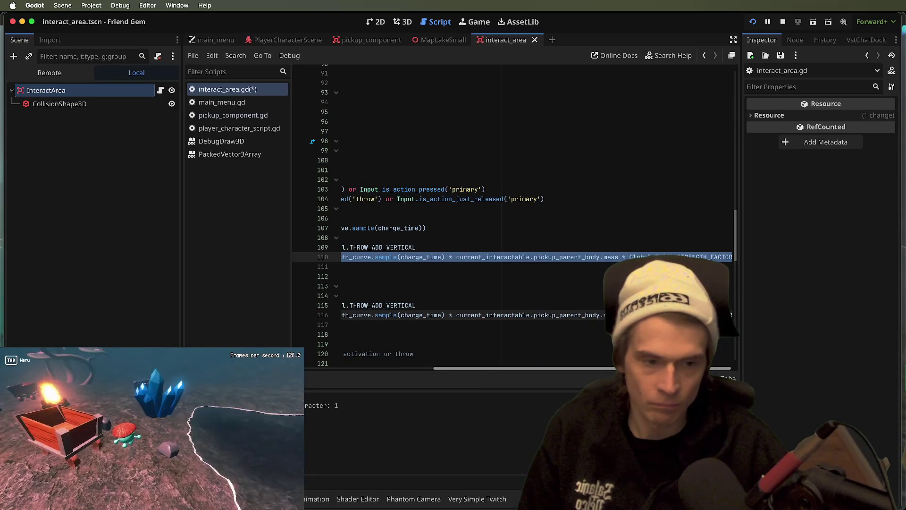
scroll(514, 218, "left", 5)
key("super+z")
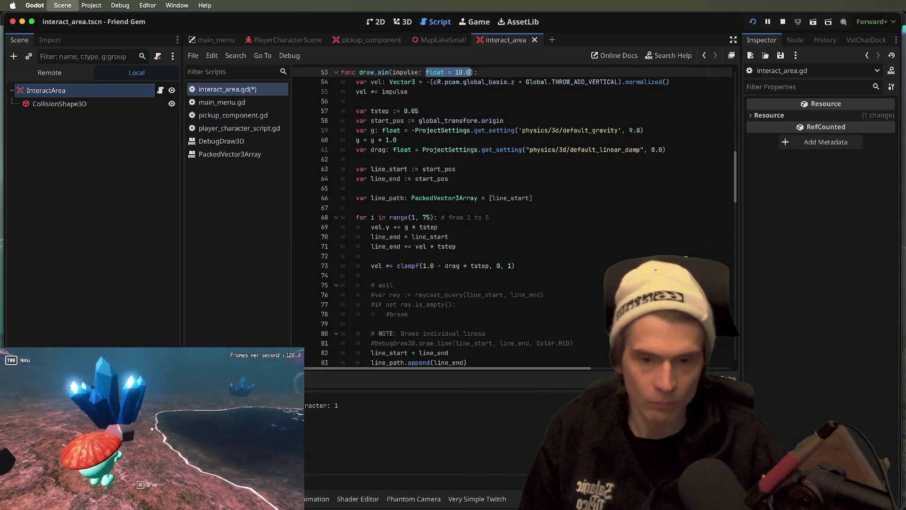
key("super+z")
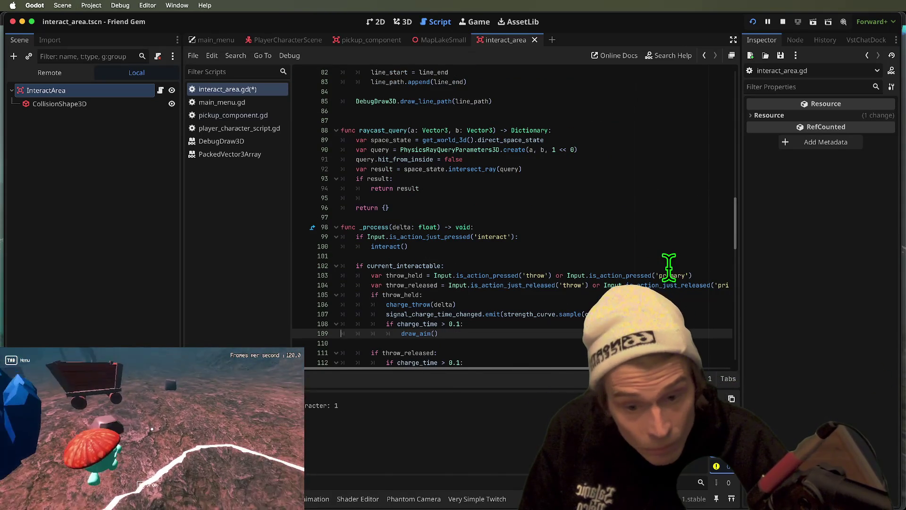
key("super+z")
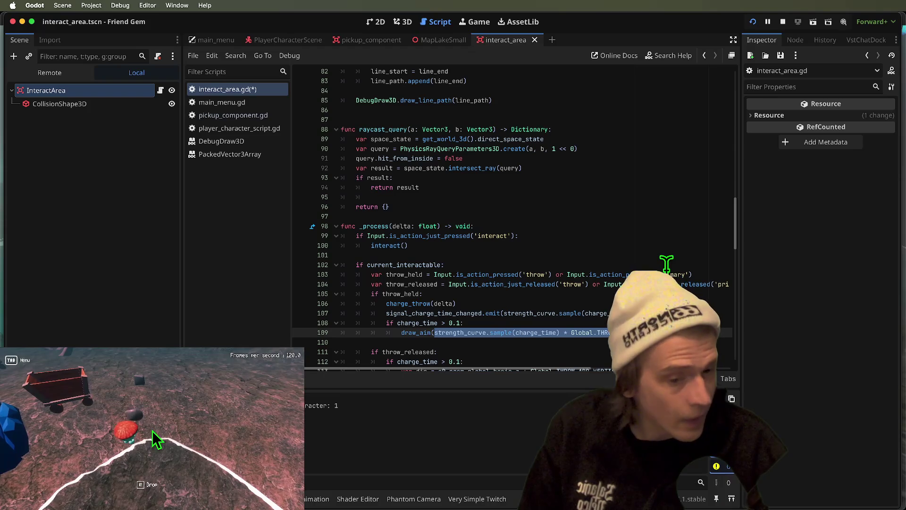
key("super+z")
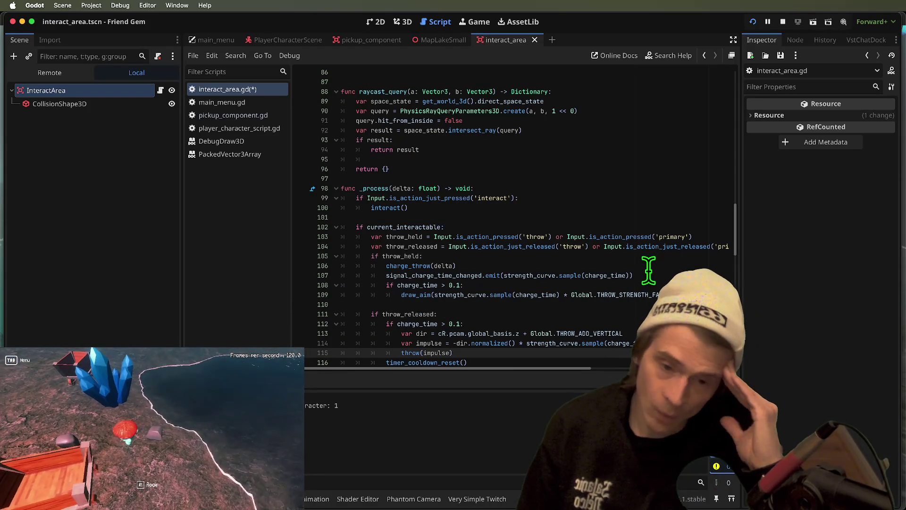
scroll(649, 270, "up", 2)
scroll(648, 267, "right", 5)
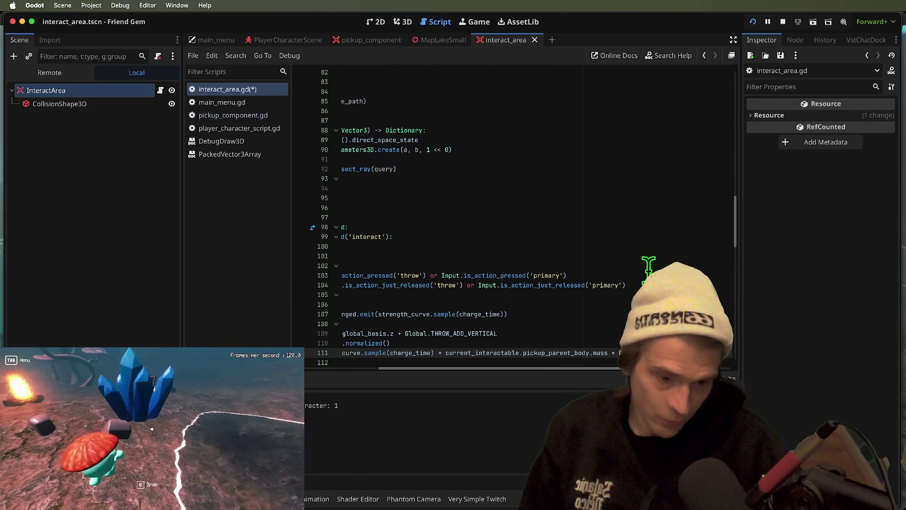
key("super+s")
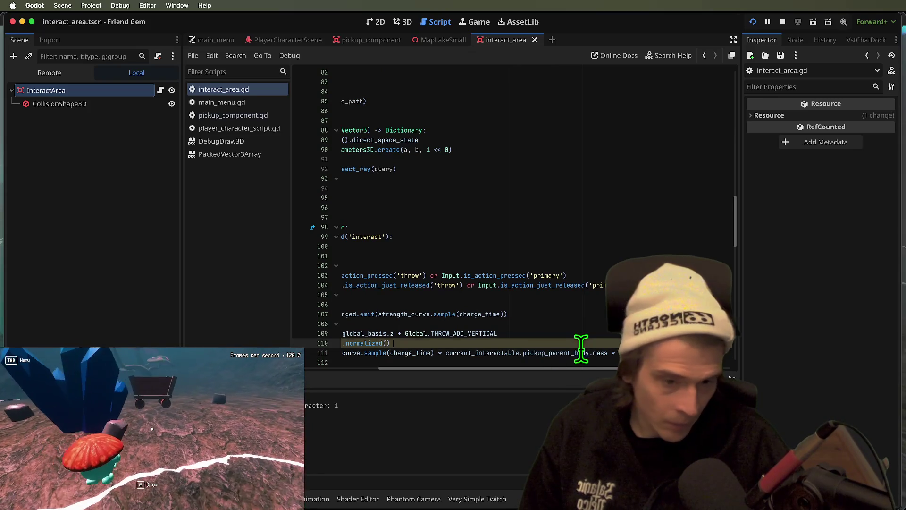
Rework line 111's mass factor (Global.THROW, 1000) and move the strength multiplier onto the impulse line.
left_click_drag(628, 354, 466, 353)
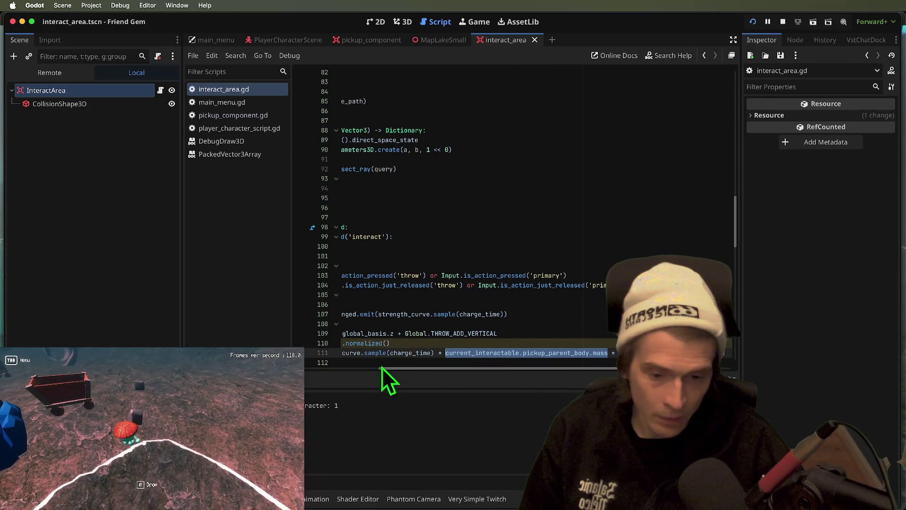
scroll(430, 371, "left", 5)
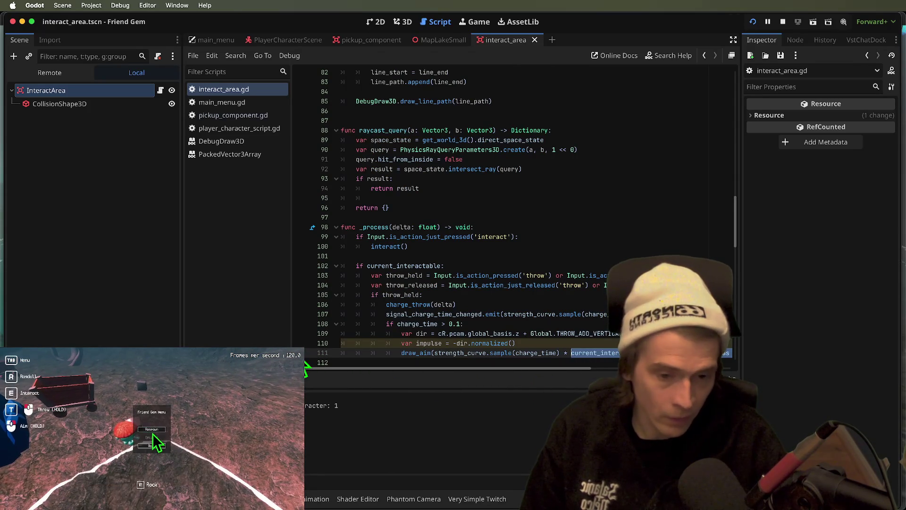
type("Global.THROW")
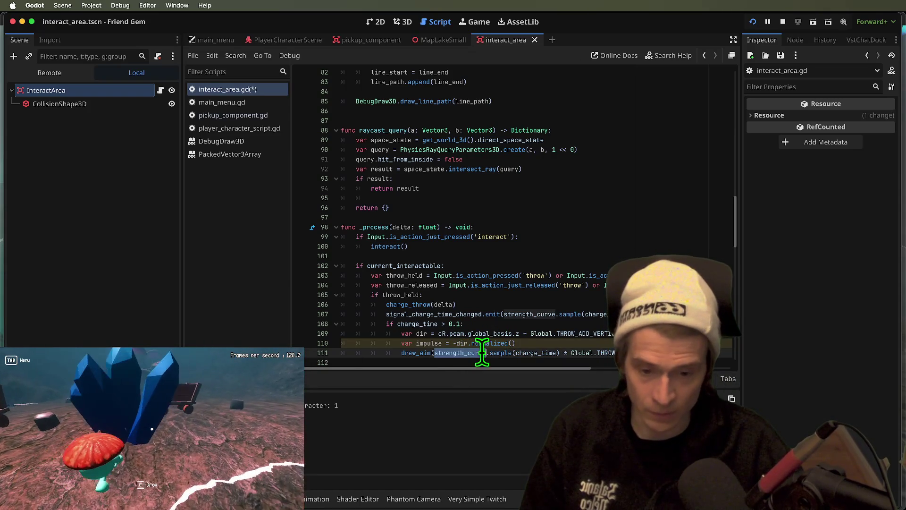
type("1000")
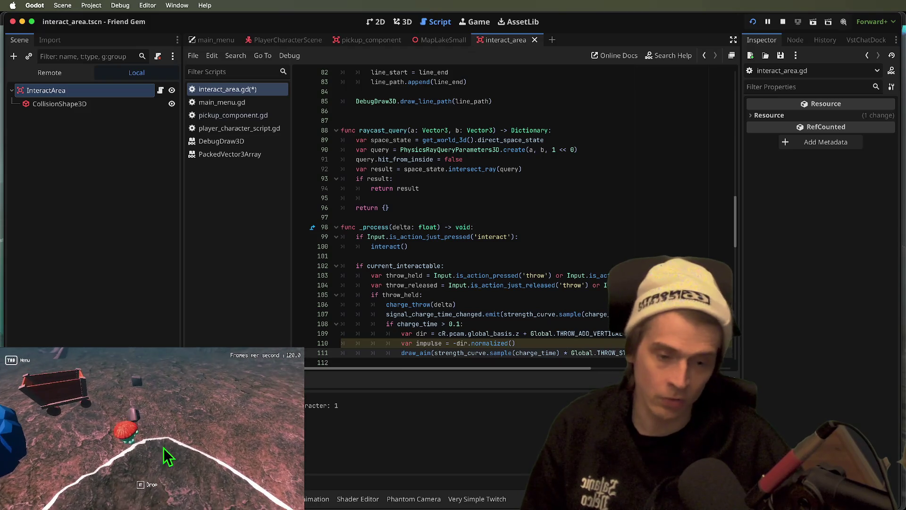
scroll(472, 352, "down", 5)
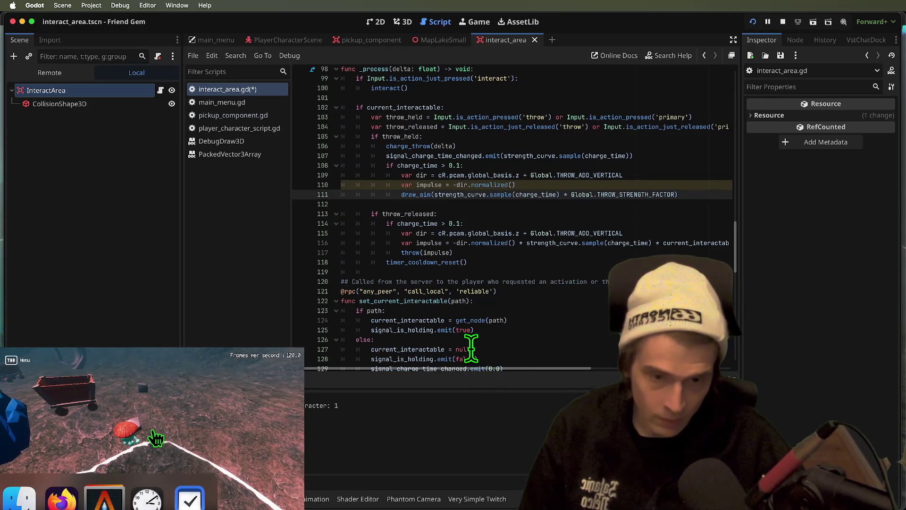
scroll(467, 346, "up", 1)
scroll(467, 297, "up", 1)
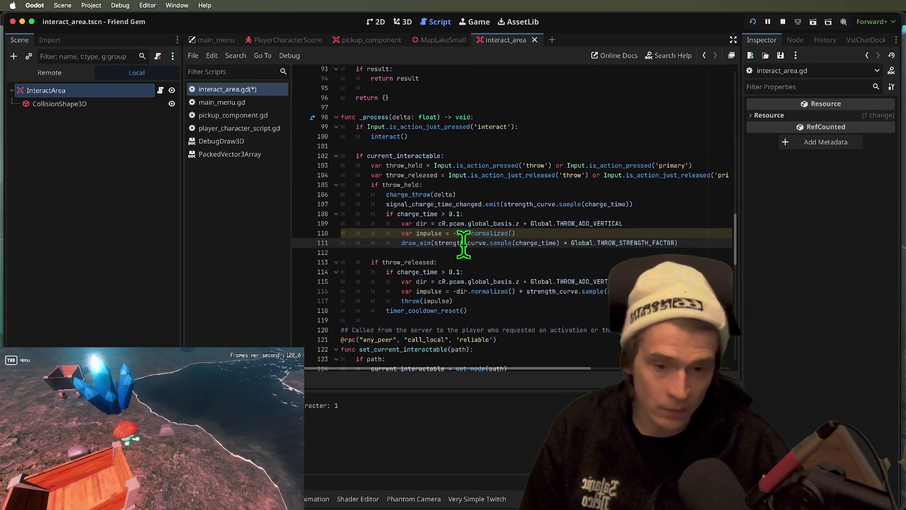
left_click_drag(434, 243, 676, 242)
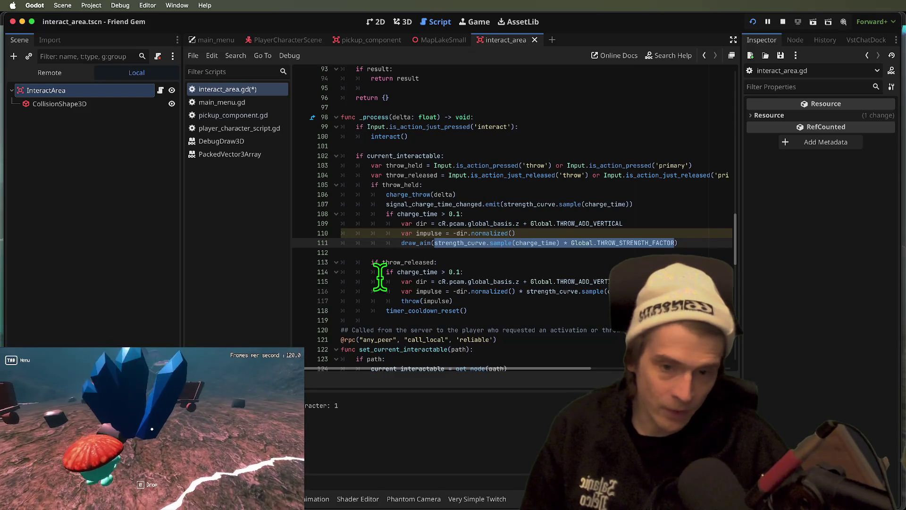
double_click(421, 223)
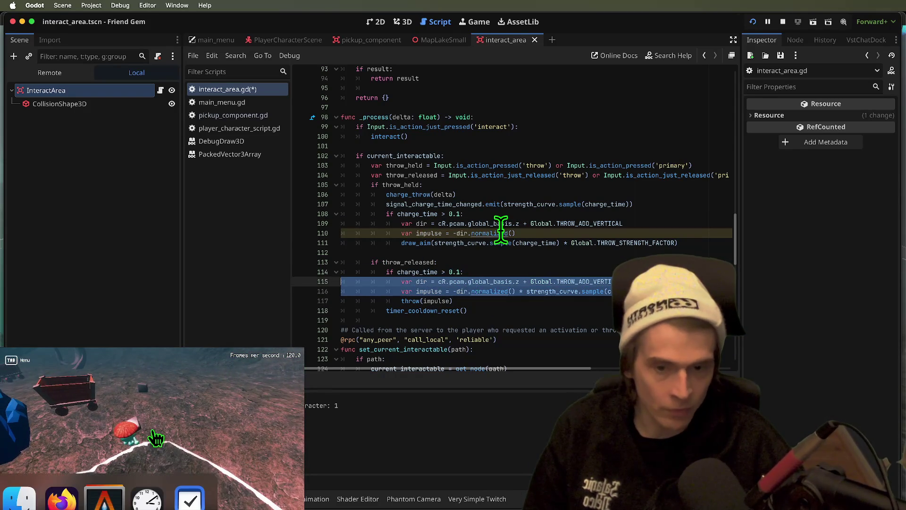
key("ctrl+z")
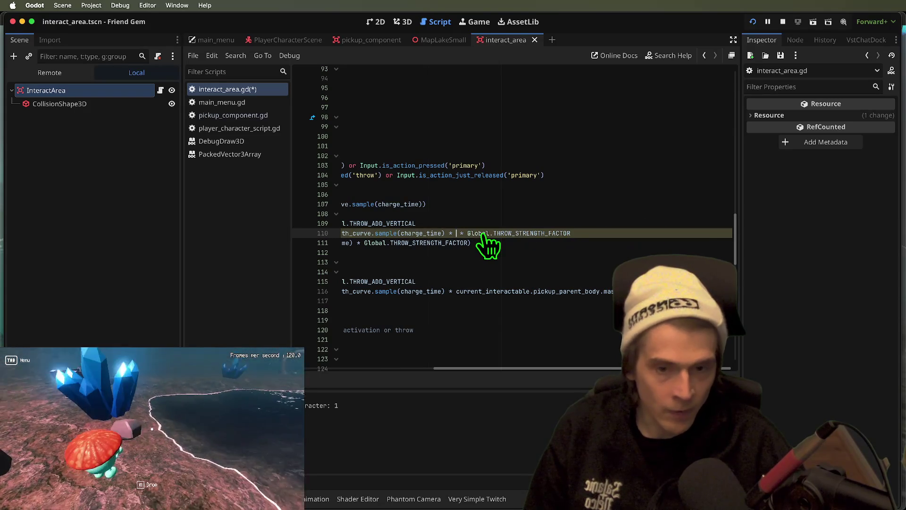
key("Home")
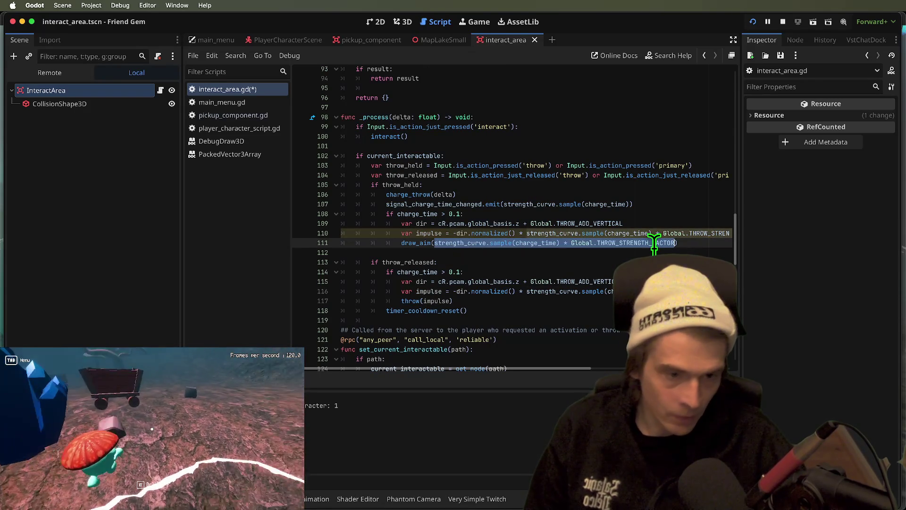
Make draw_aim take 'impulse: Vector3' and set vel directly from impulse, then save.
left_click(409, 244, "ctrl")
left_click(398, 217)
left_click(467, 233)
type("vel *=")
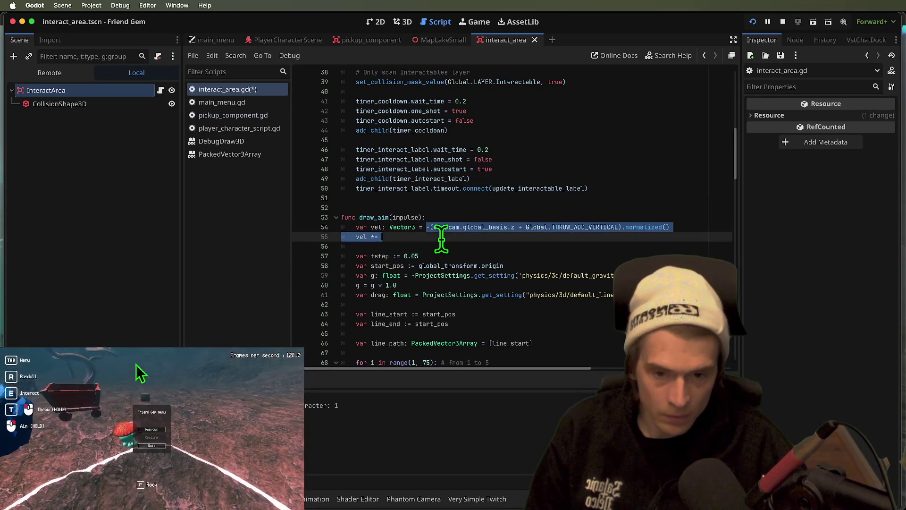
type("impulse")
key("Up")
key("Left")
key("Left")
type(": ")
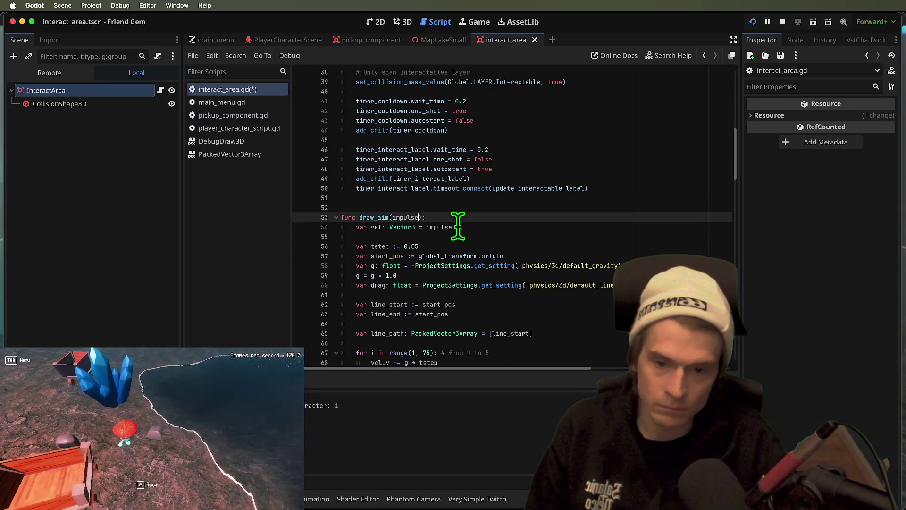
type("Vect")
left_click(551, 217)
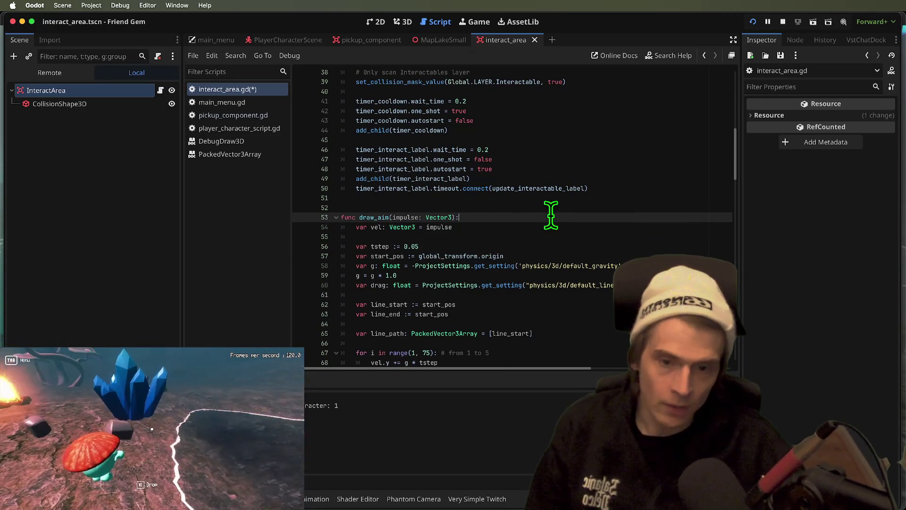
key("ctrl+s")
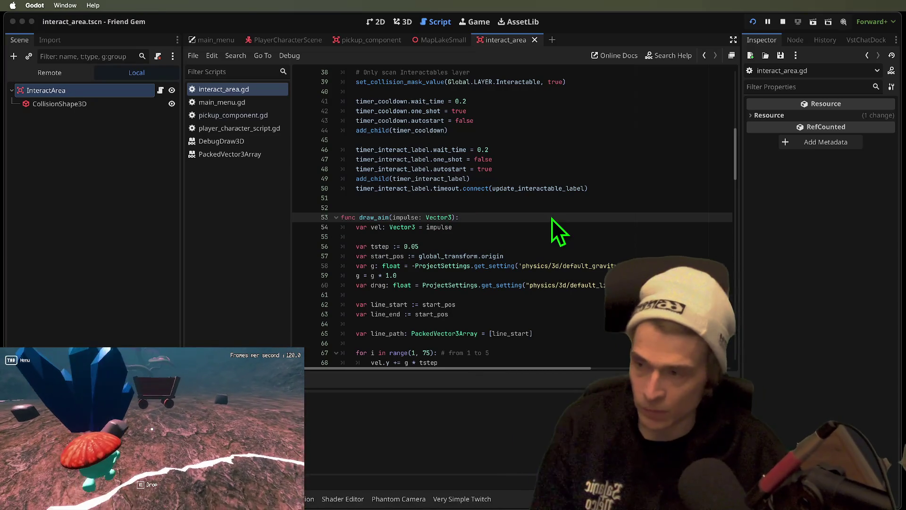
Run the game, throw a rock, then carry a block forward and throw it into the air.
key("super+b")
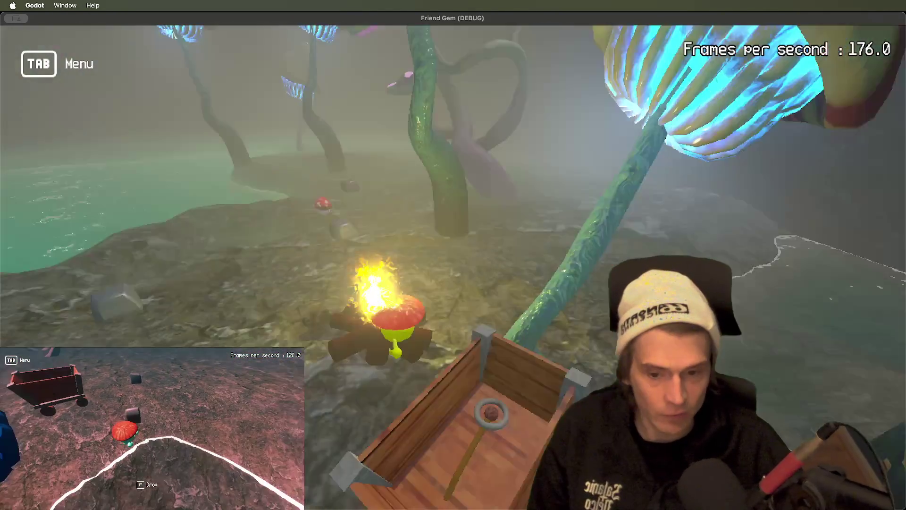
key("e")
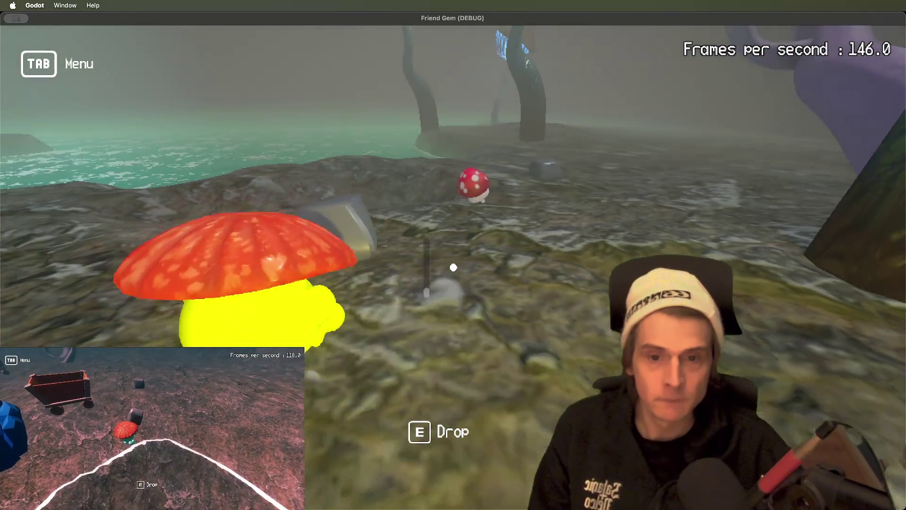
key("s")
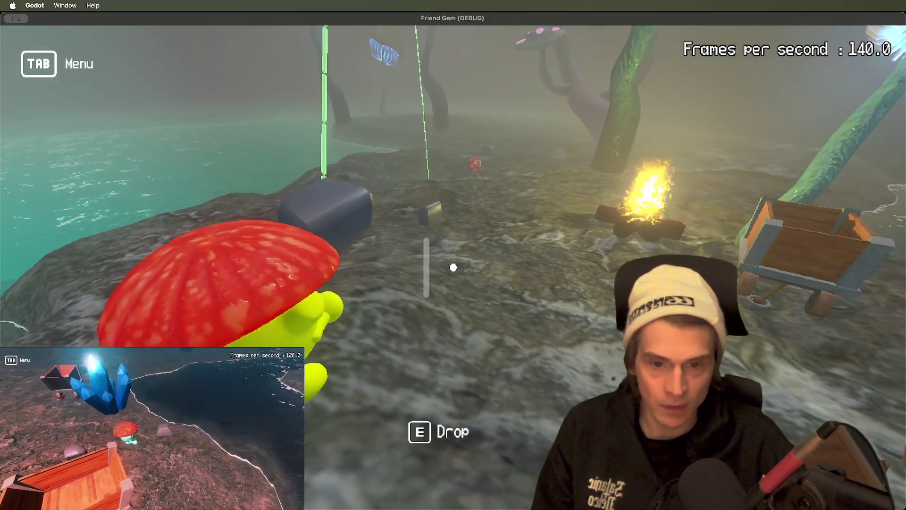
key("e")
key("e")
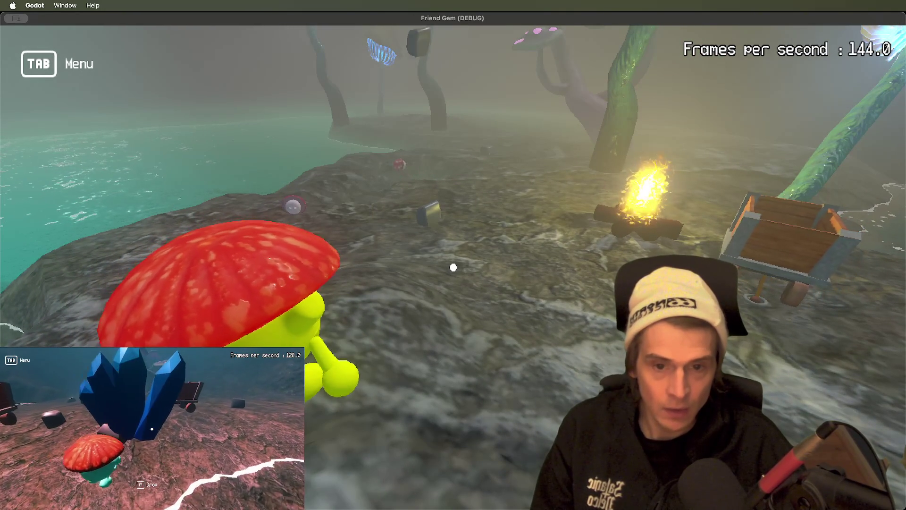
scroll(453, 267, "down", 5)
key("w")
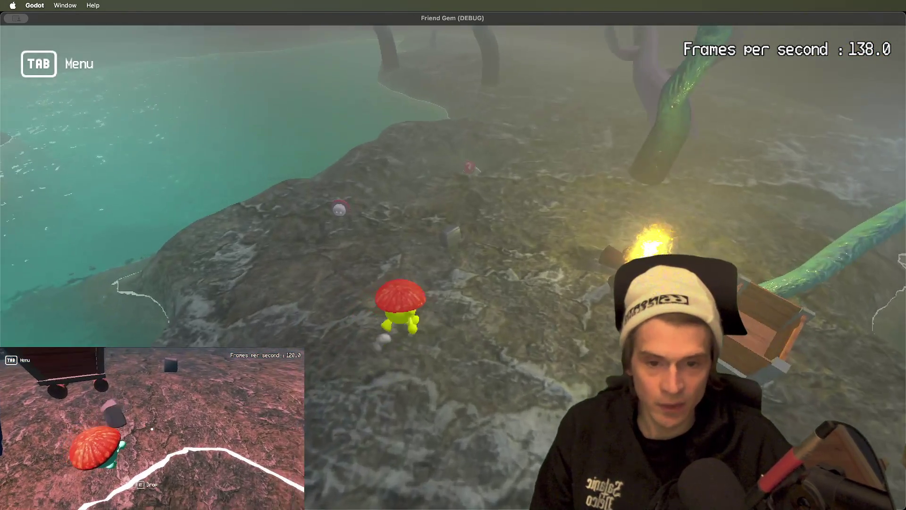
key("e")
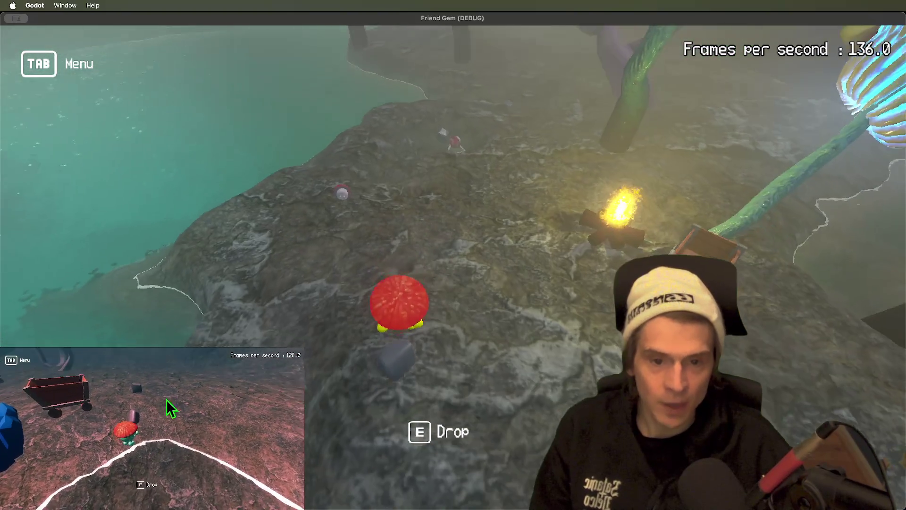
scroll(453, 267, "up", 5)
scroll(453, 267, "down", 4)
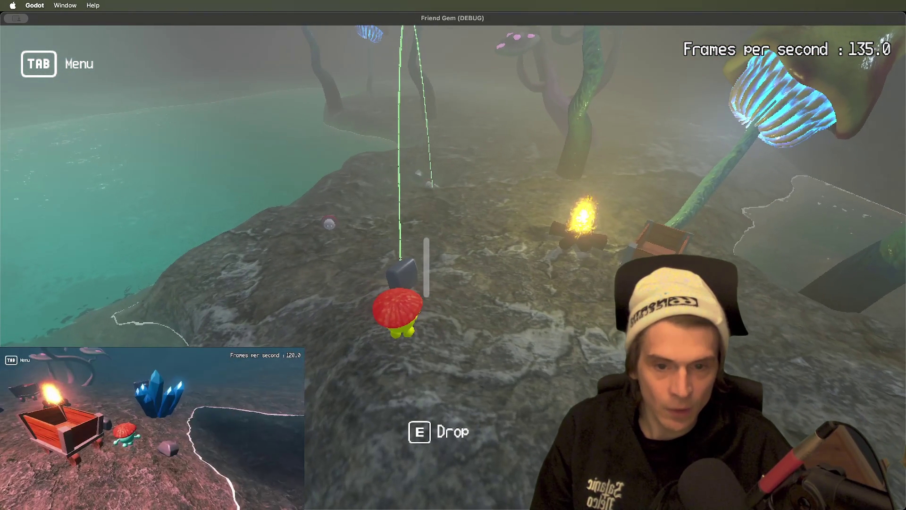
key("e")
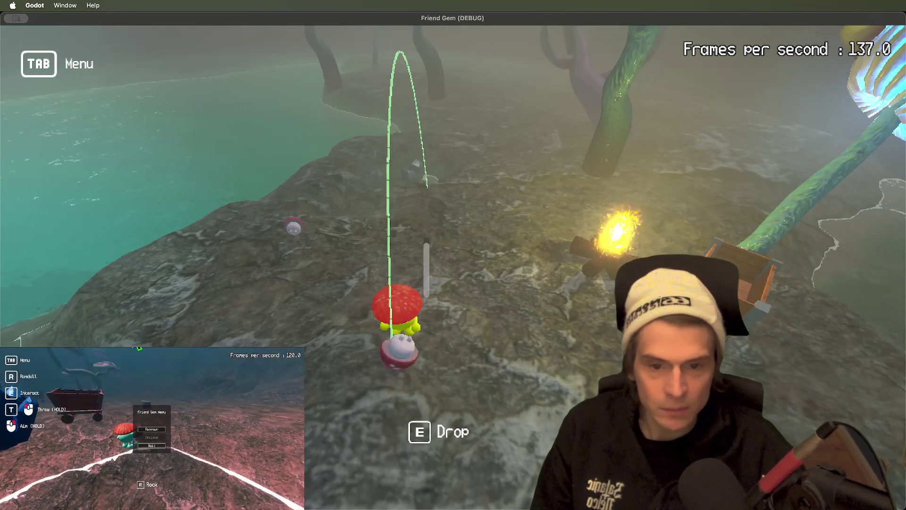
Carry the mushroom creature, throw a rock along the aiming arc near the water, then stop the game.
key("e")
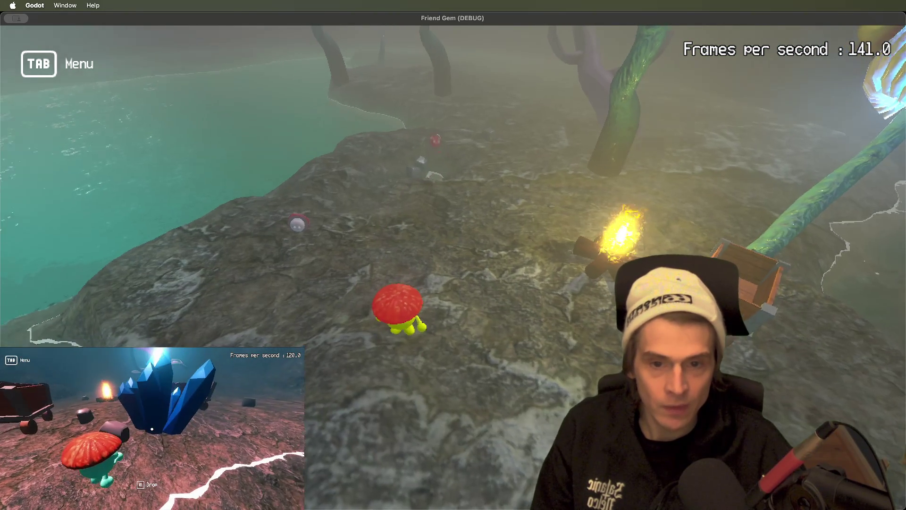
key("e")
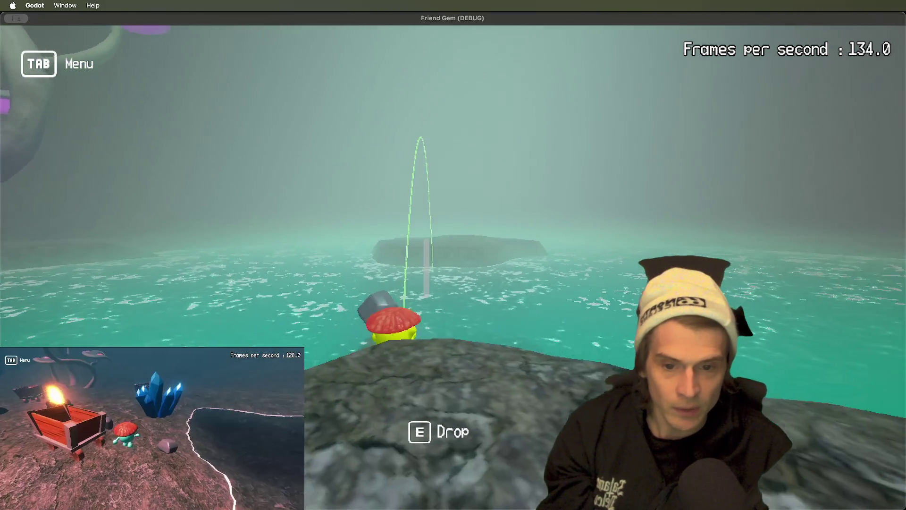
key("w")
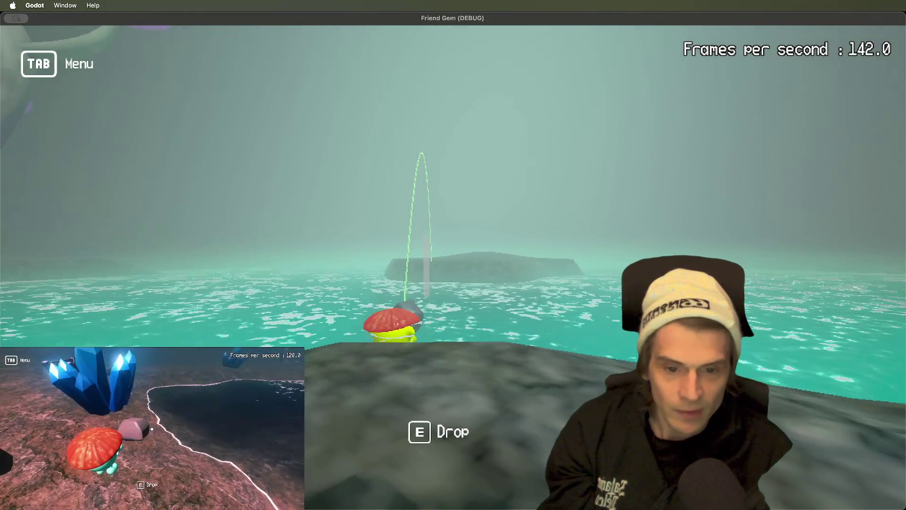
key("w")
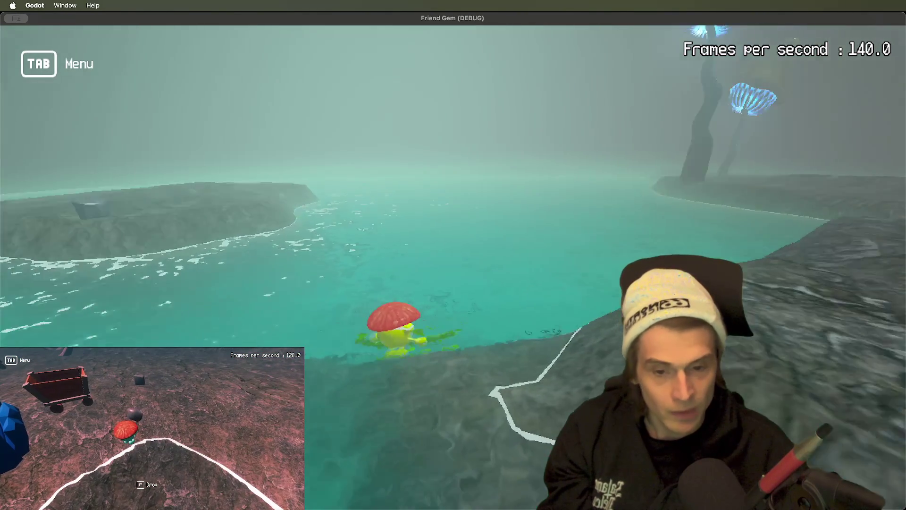
key("w")
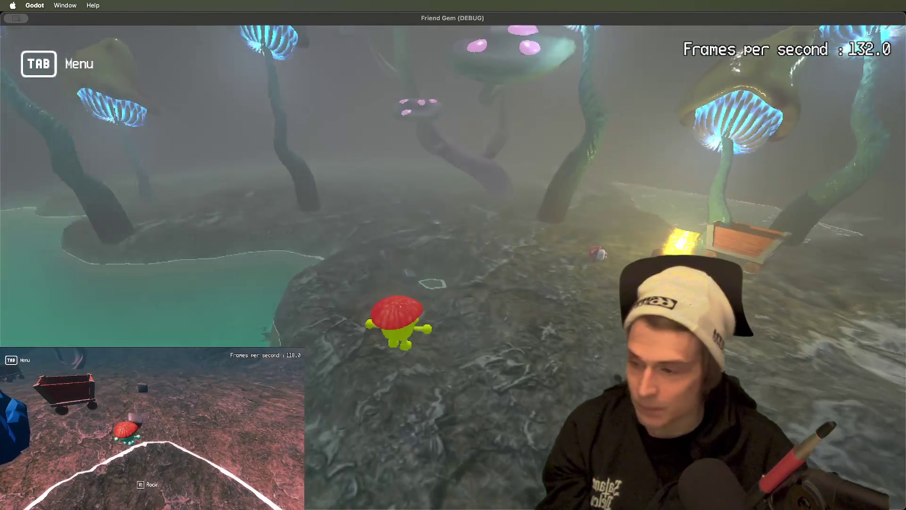
key("e")
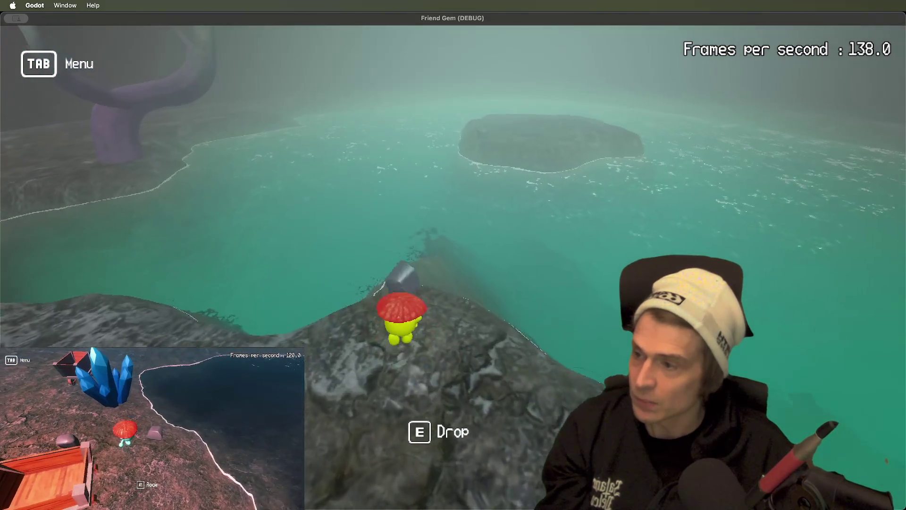
key("w")
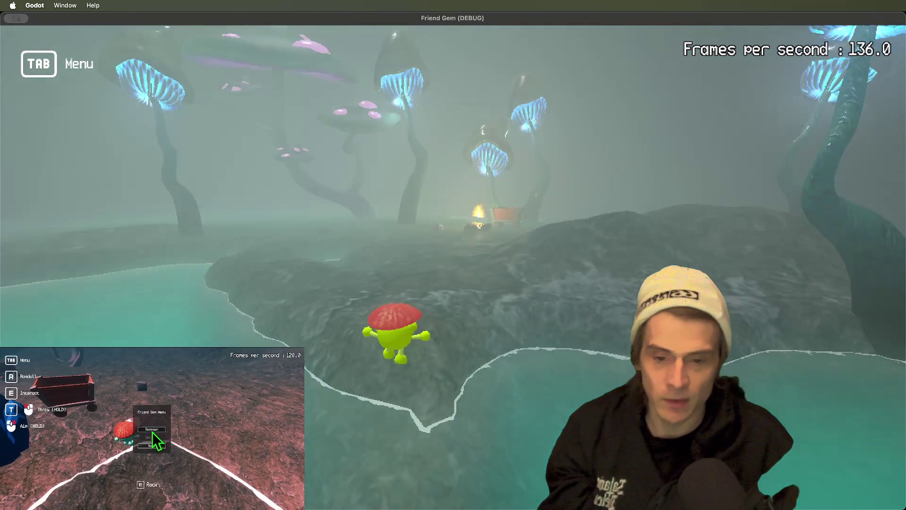
key("super+q")
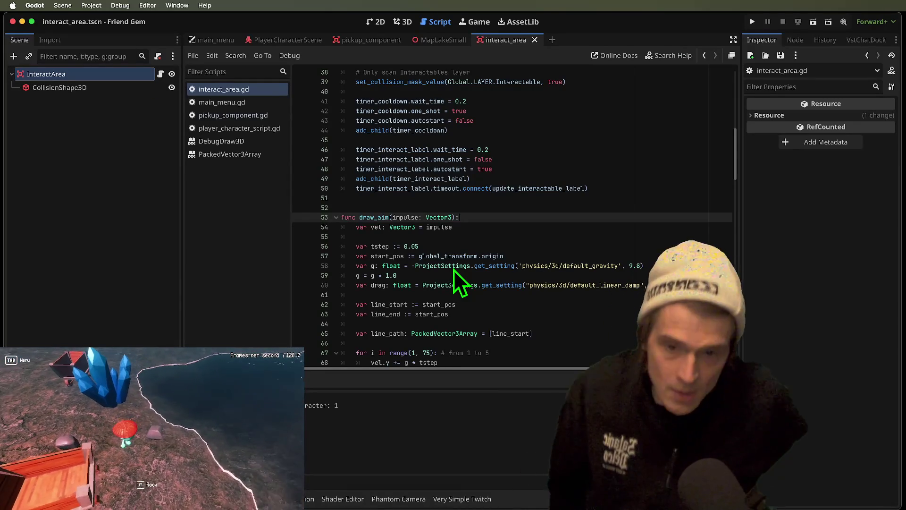
Switch to the pickup_component scene and open the interact_area.gd script.
scroll(454, 283, "up", 3)
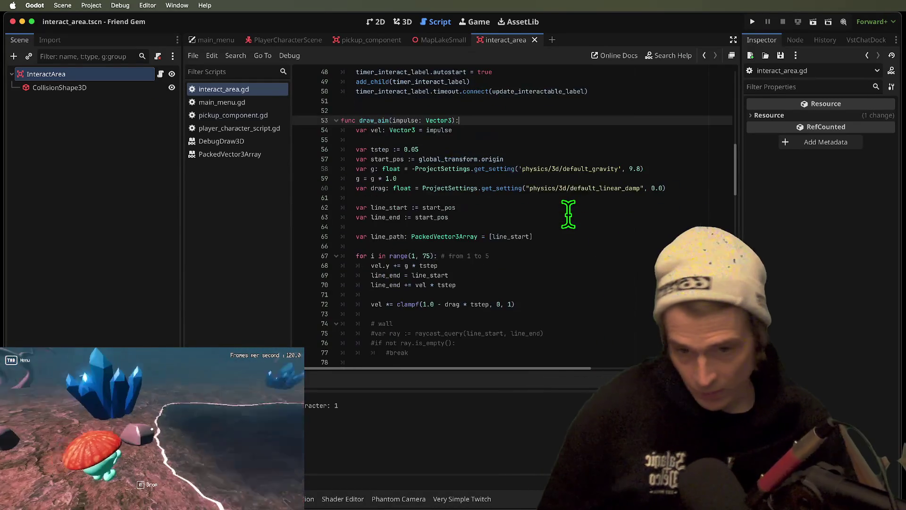
scroll(572, 174, "up", 3)
key("ctrl+shift+Tab")
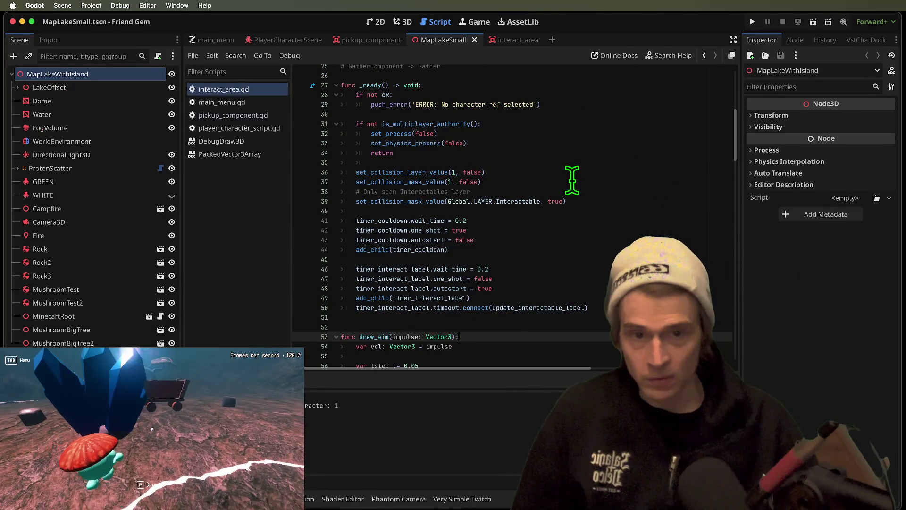
key("ctrl+shift+Tab")
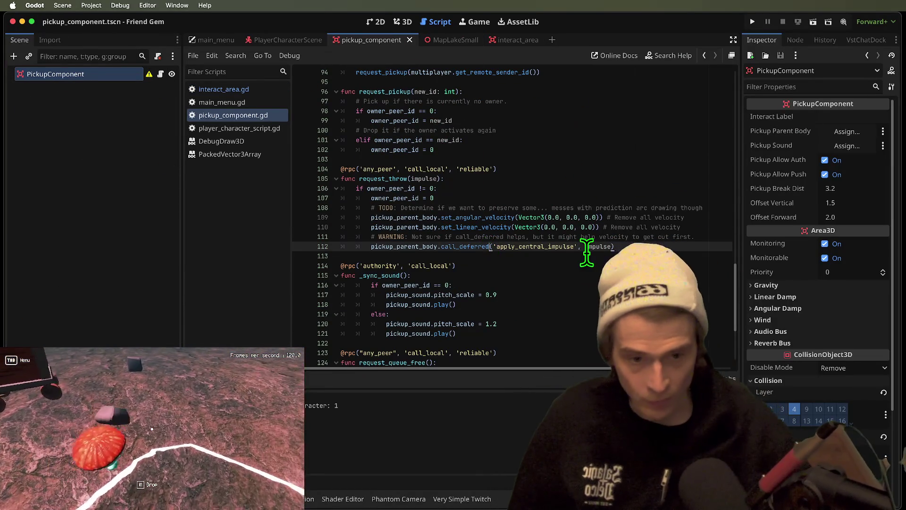
left_click(589, 253)
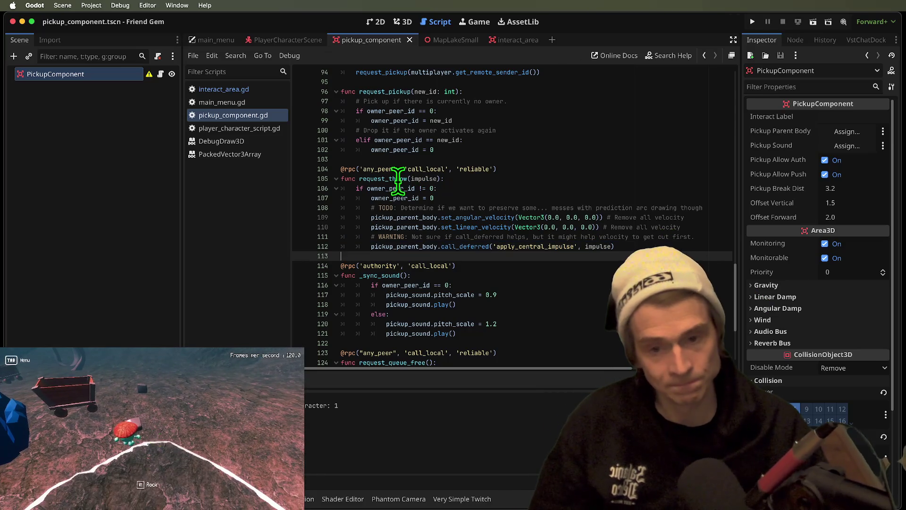
left_click(239, 102)
left_click(238, 89)
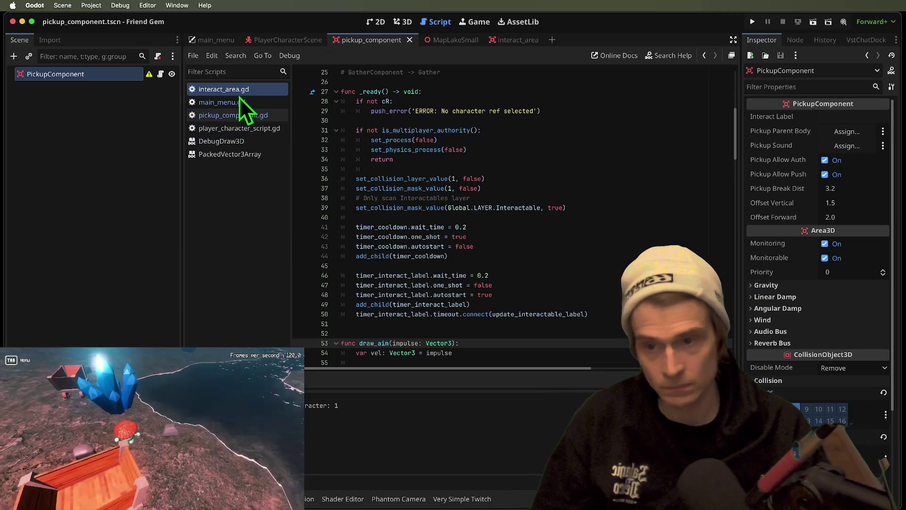
Scroll to the _process code in interact_area.gd and widen the code editing area.
scroll(512, 217, "down", 5)
scroll(416, 212, "down", 4)
scroll(415, 212, "up", 4)
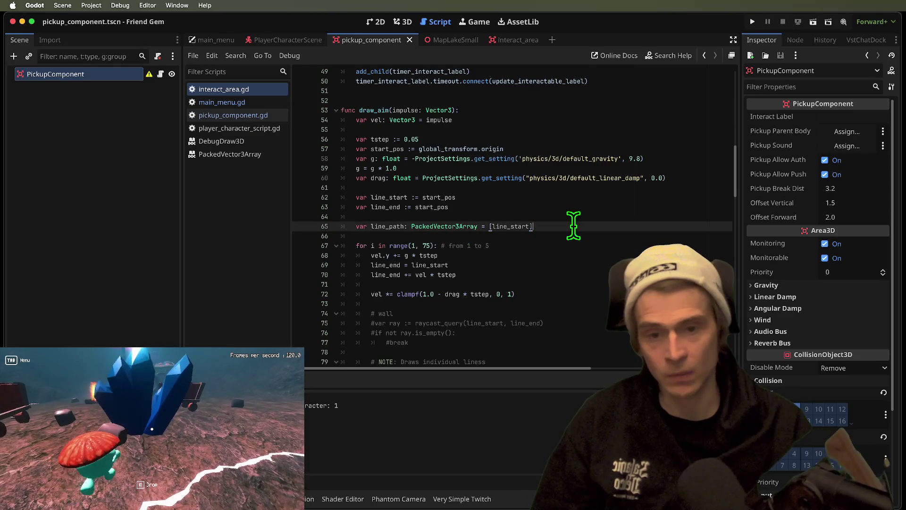
scroll(573, 227, "up", 15)
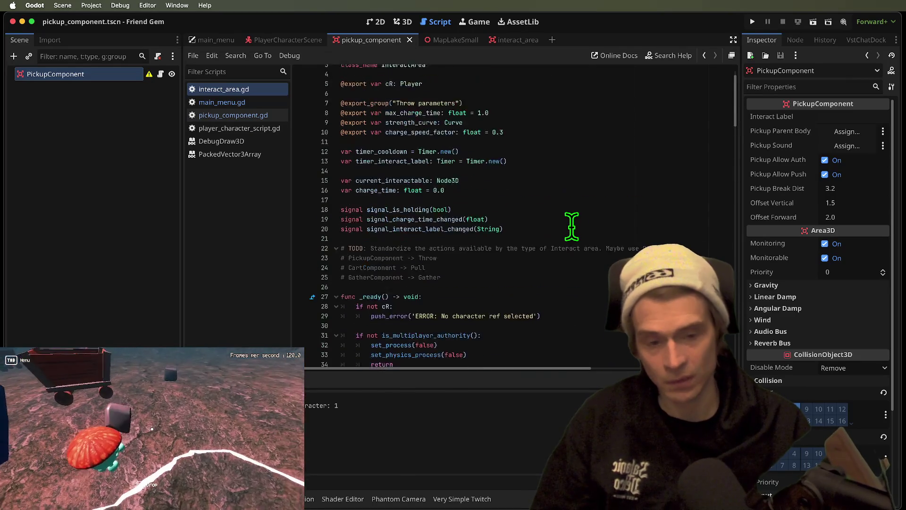
scroll(572, 228, "down", 20)
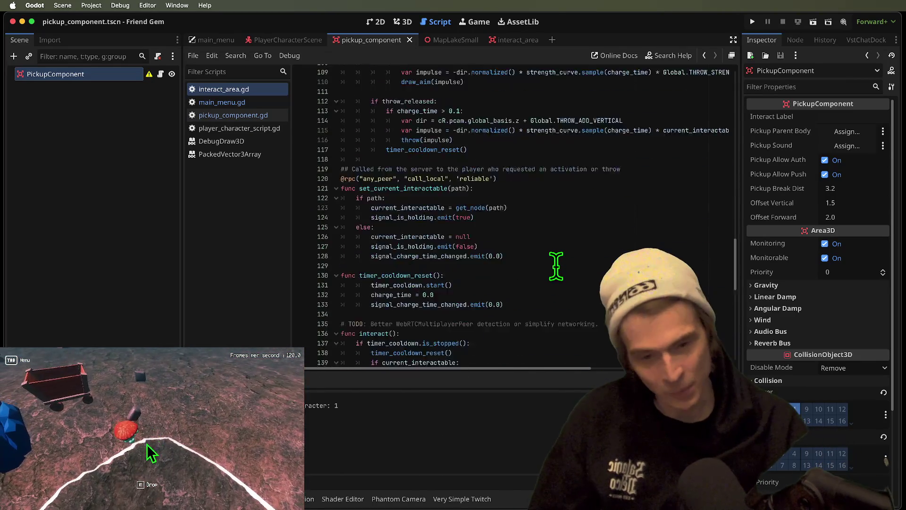
scroll(558, 272, "up", 8)
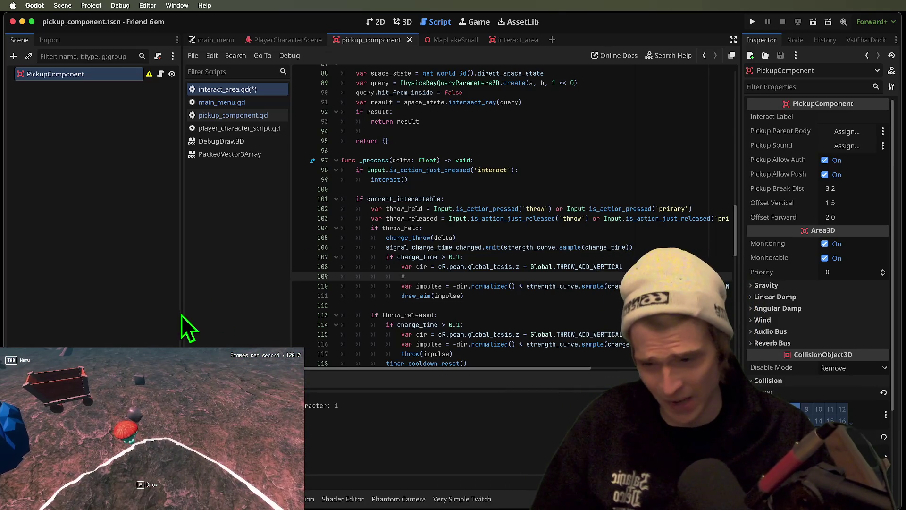
left_click_drag(181, 309, 118, 300)
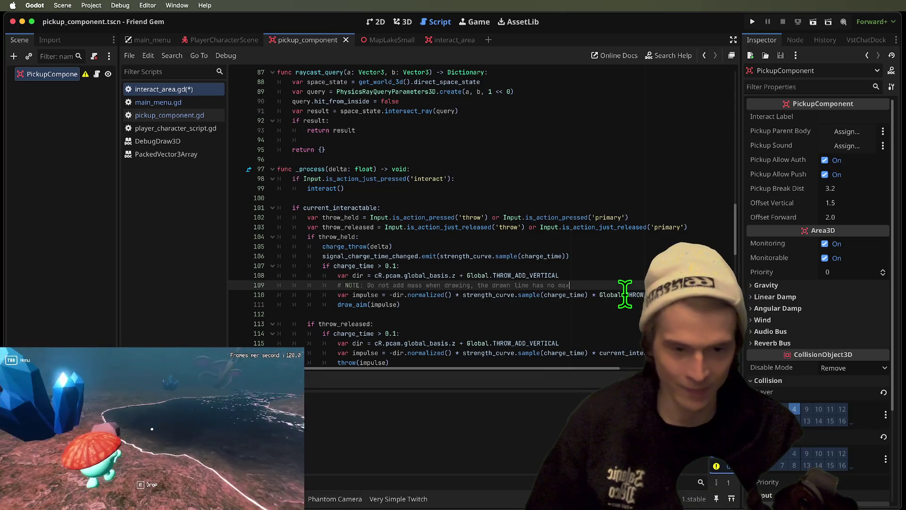
Delete the current_interactable mass term from line 116's throw impulse and run the game.
scroll(618, 335, "down", 2)
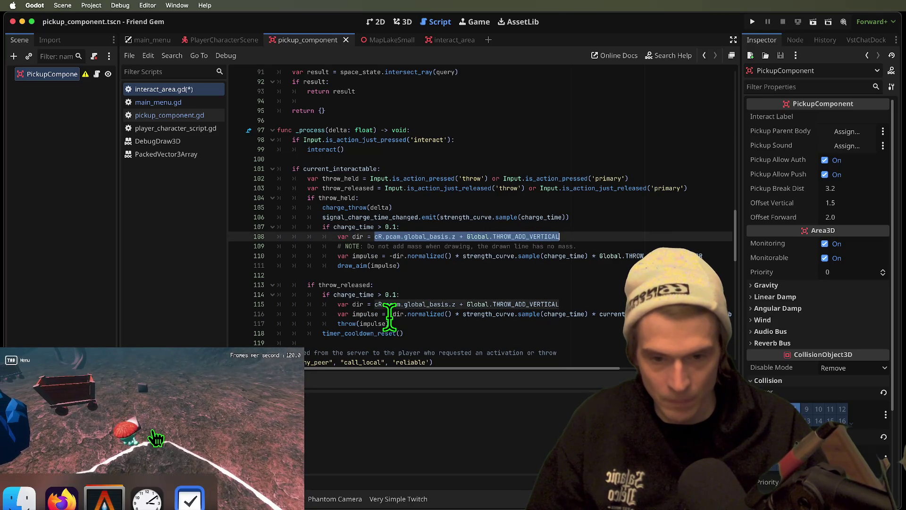
left_click_drag(551, 317, 799, 317)
left_click_drag(611, 315, 502, 316)
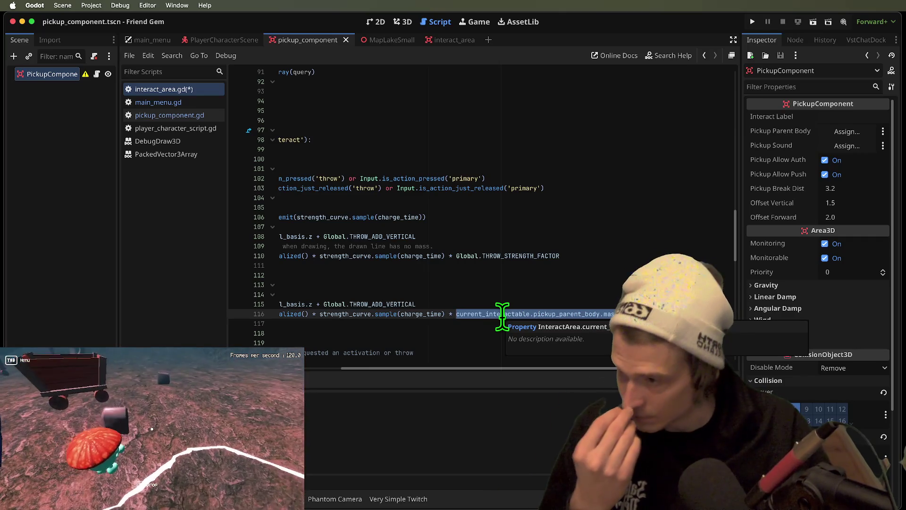
key("BackSpace")
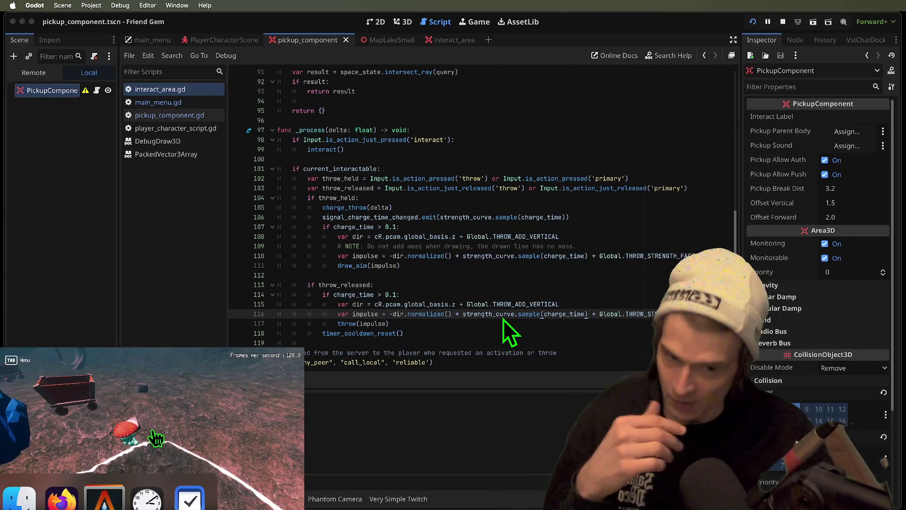
key("super+b")
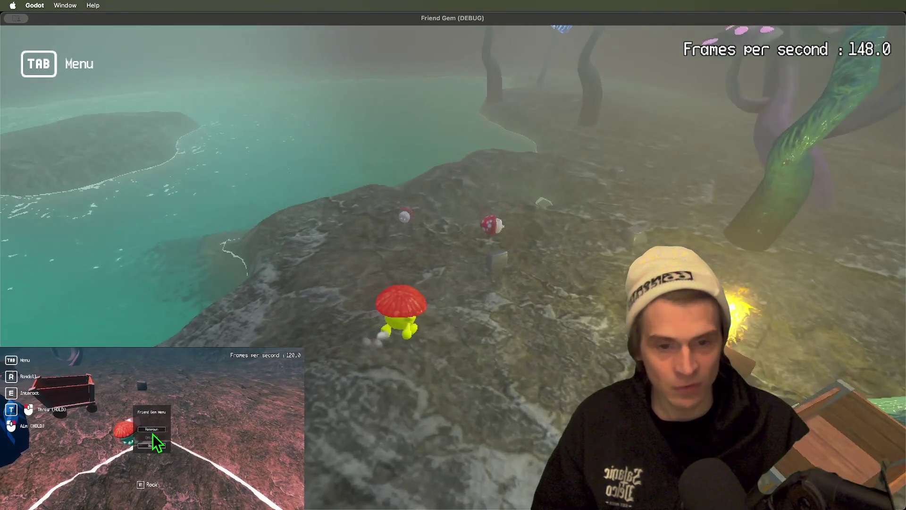
Pick up and drop the grey rock twice in the running game.
key("e")
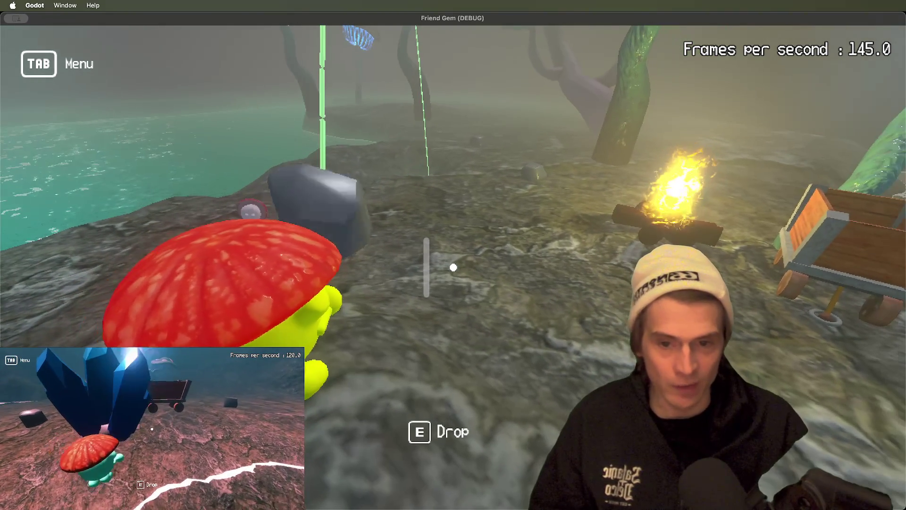
key("e")
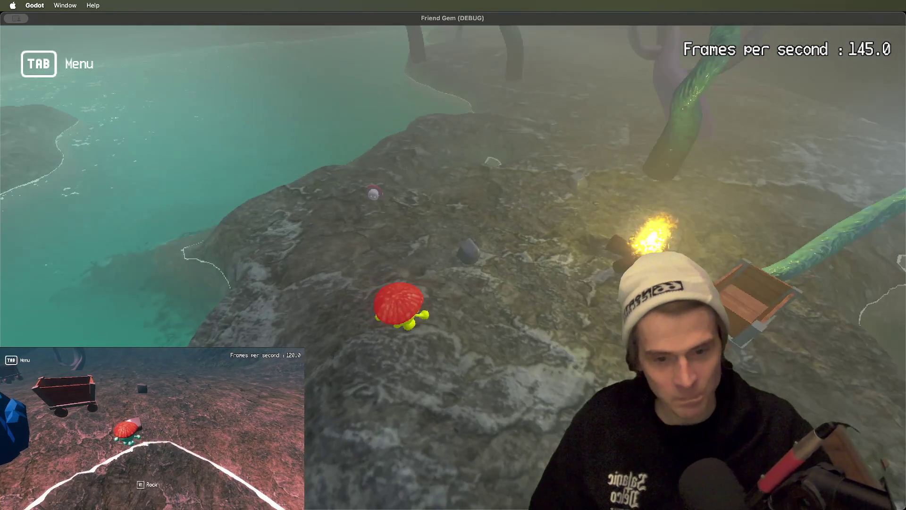
key("e")
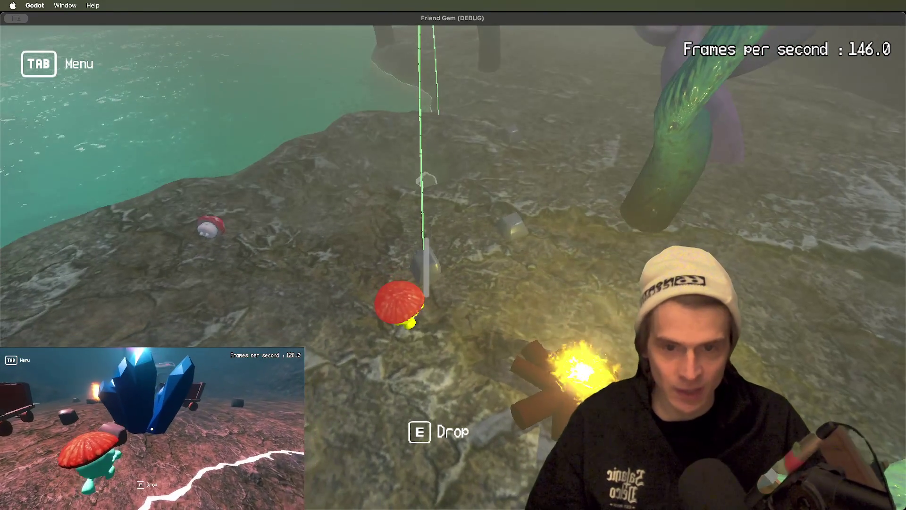
key("e")
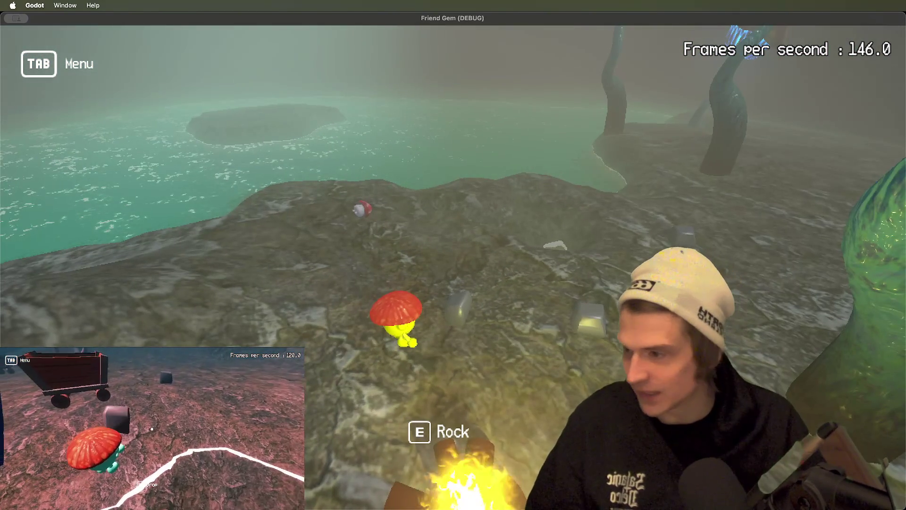
Restore pickup_parent_body.mass in line 116's throw impulse, save, and relaunch the game.
key("super+Tab")
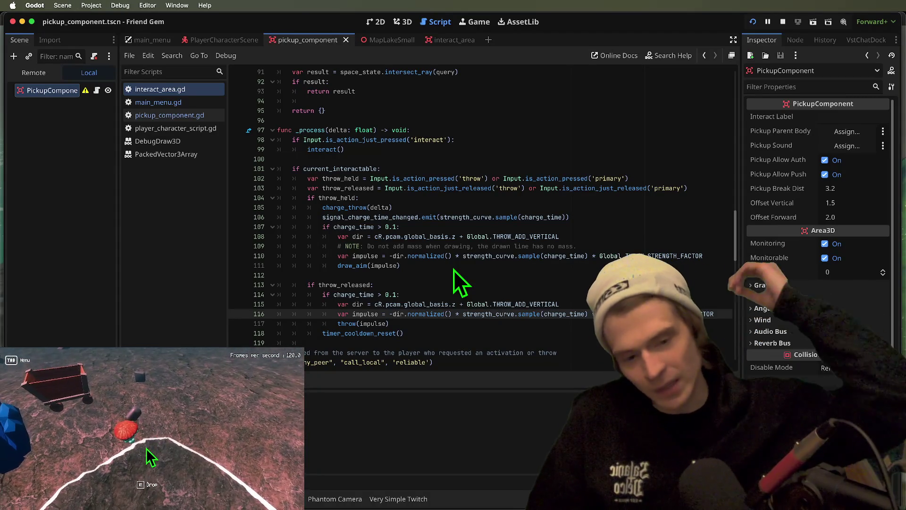
key("super+s")
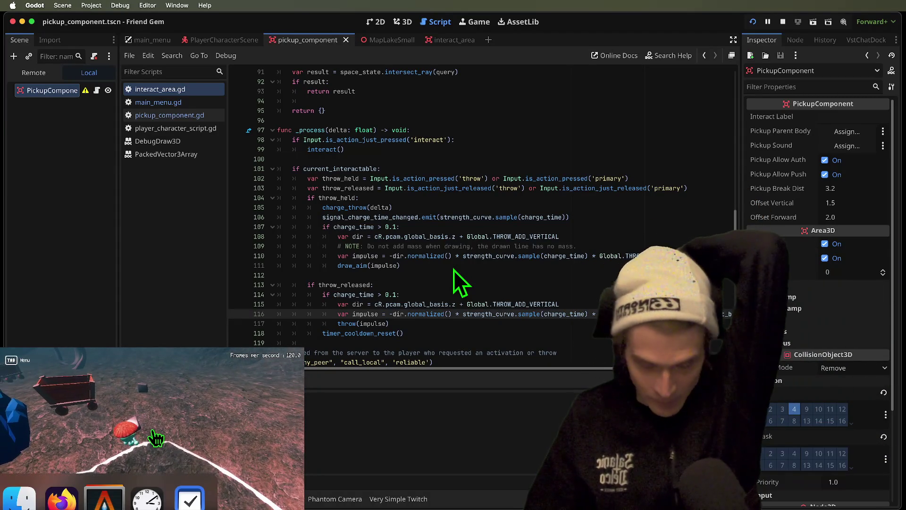
key("super+b")
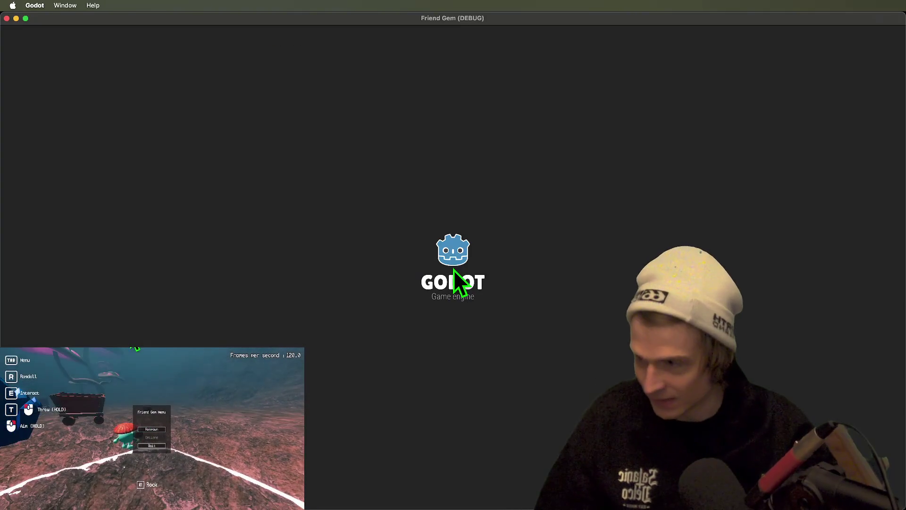
scroll(573, 313, "right", 5)
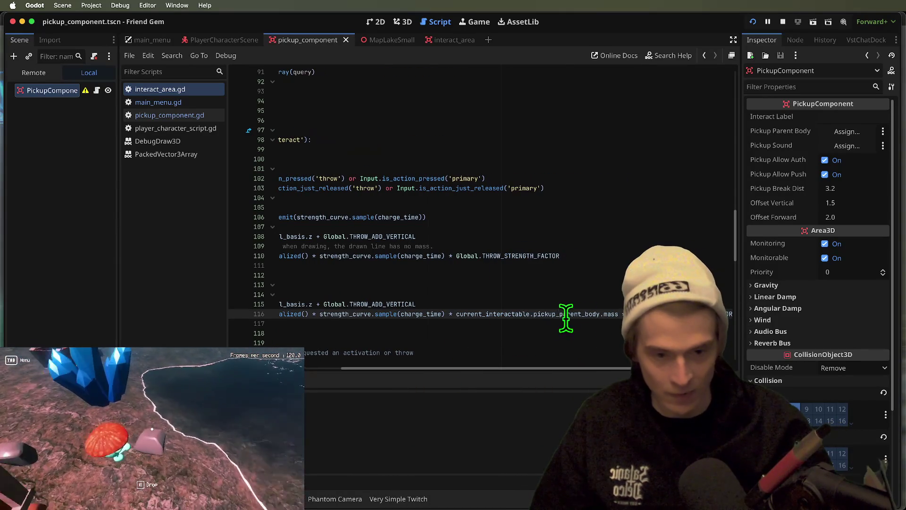
left_click_drag(534, 314, 617, 314)
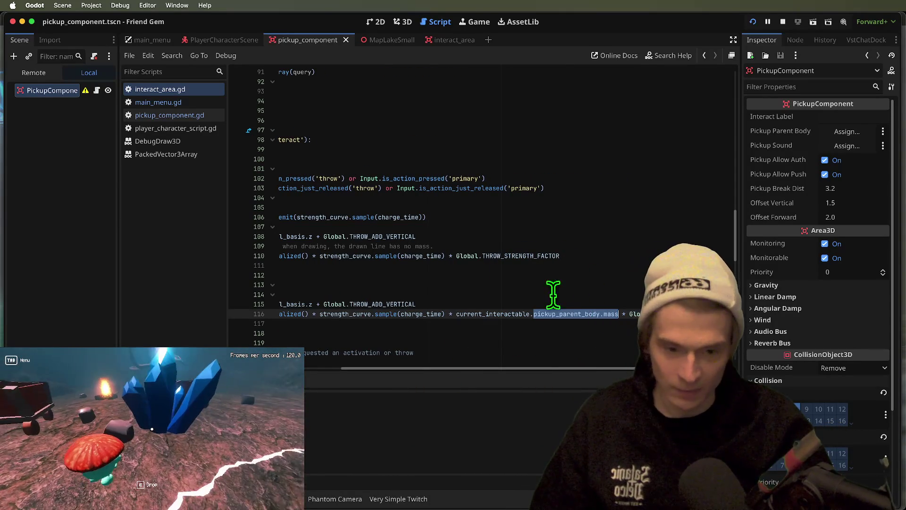
left_click_drag(470, 313, 620, 317)
key("super+b")
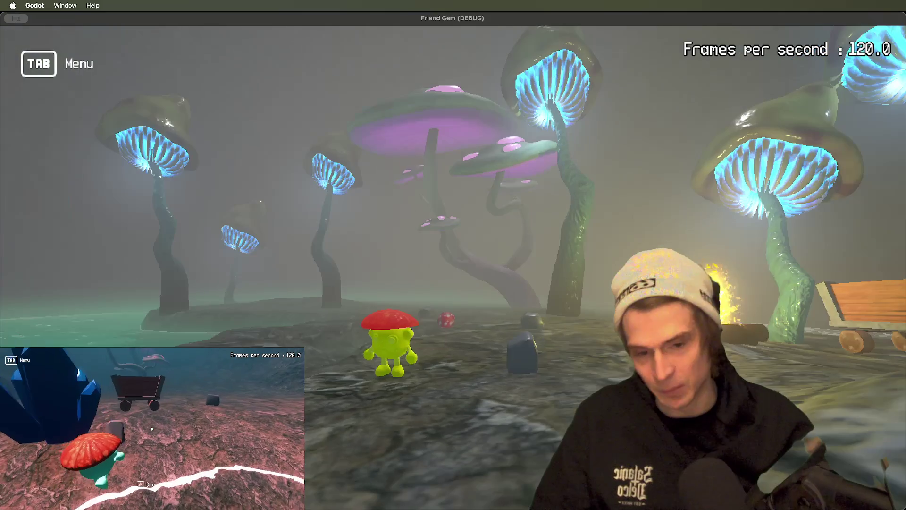
Throw the rock, then pick up and throw the white mushroom creature.
key("e")
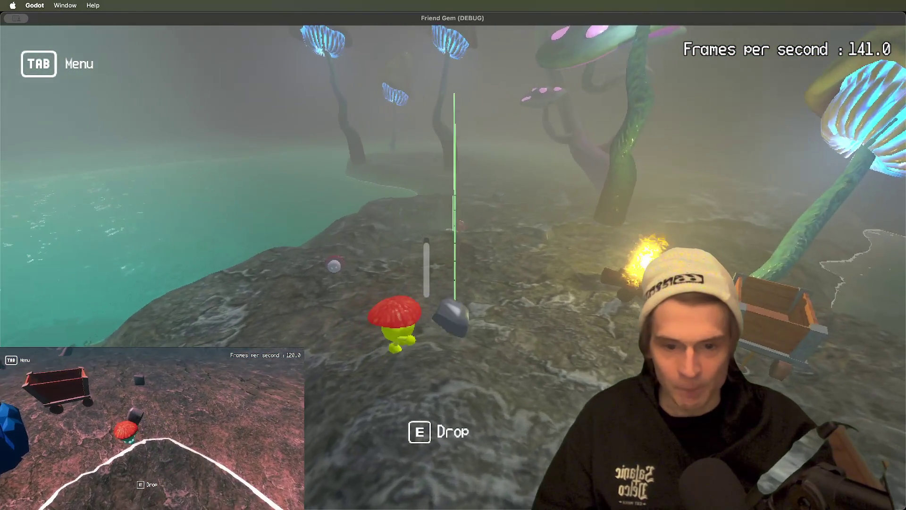
left_click(156, 437)
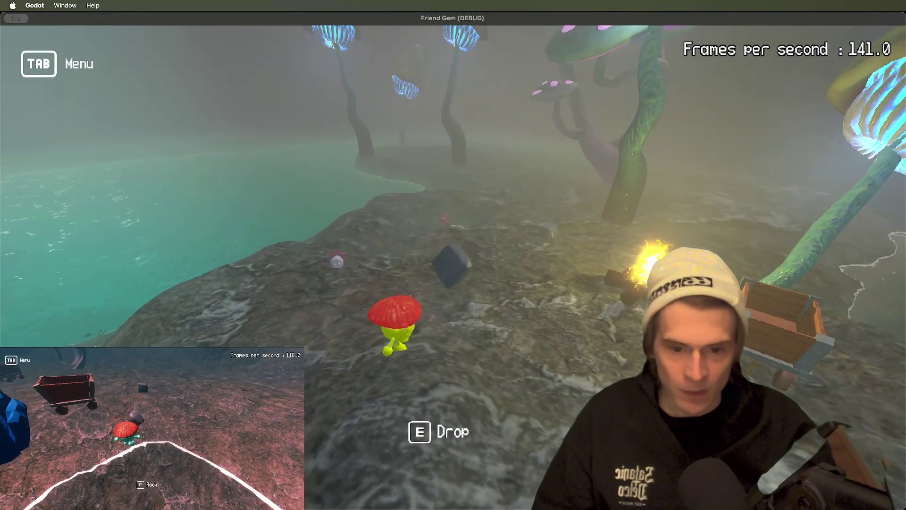
key("w")
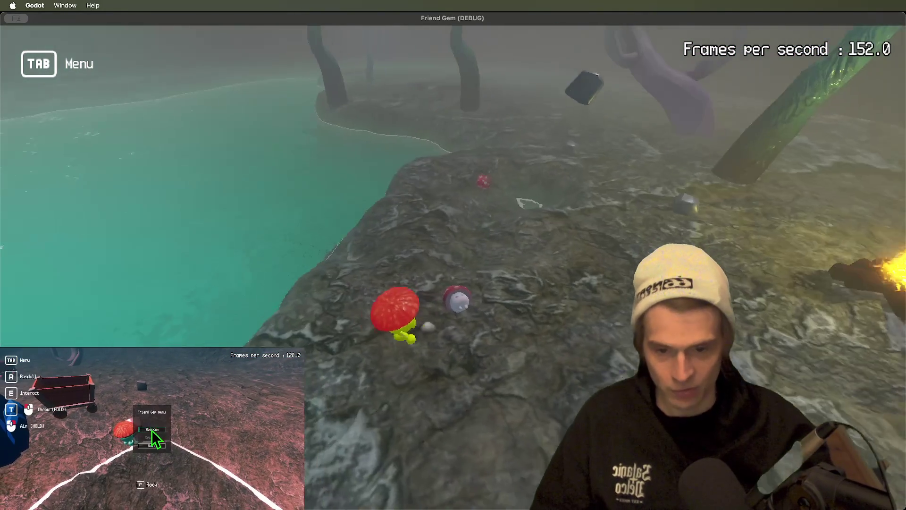
key("e")
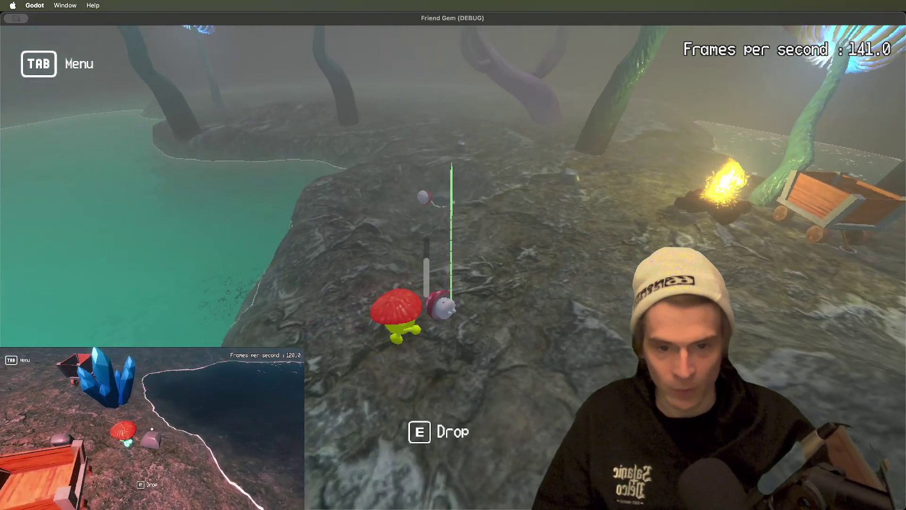
left_click(152, 428)
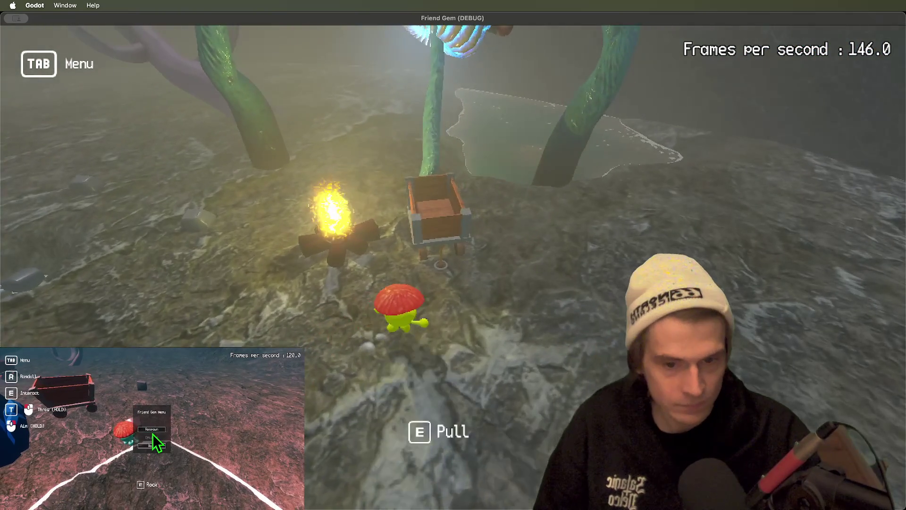
Grab the cart's rope, tow the cart forward, and let it go.
key("e")
key("w")
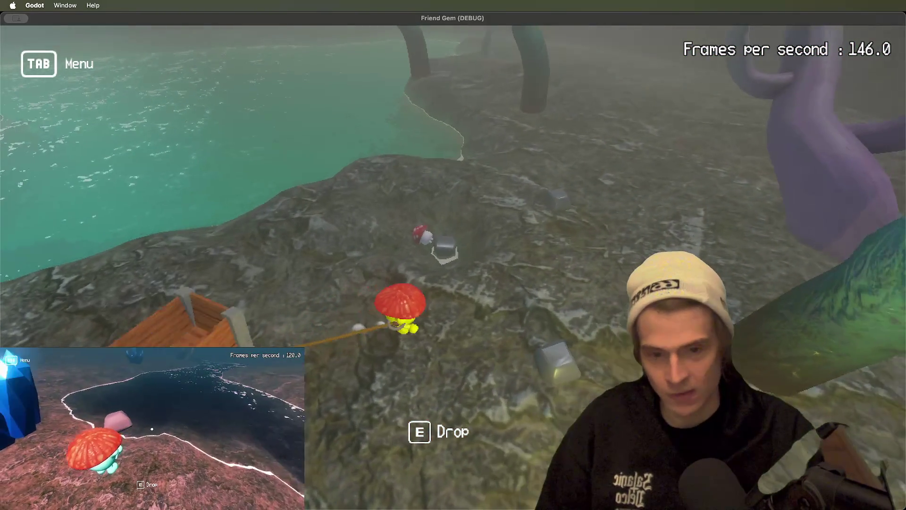
key("e")
key("e")
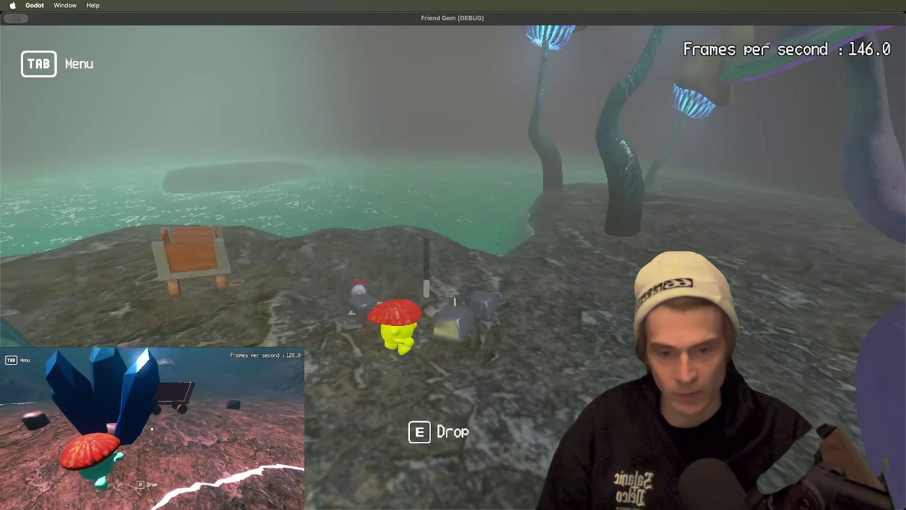
Drop the rock, carry MushroomTest2 toward the campfire, and pick up the grey rock.
key("a")
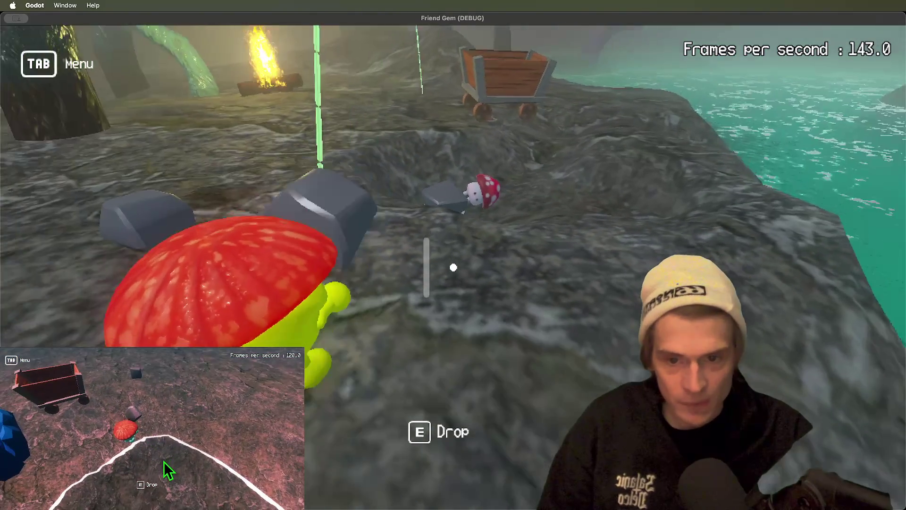
key("e")
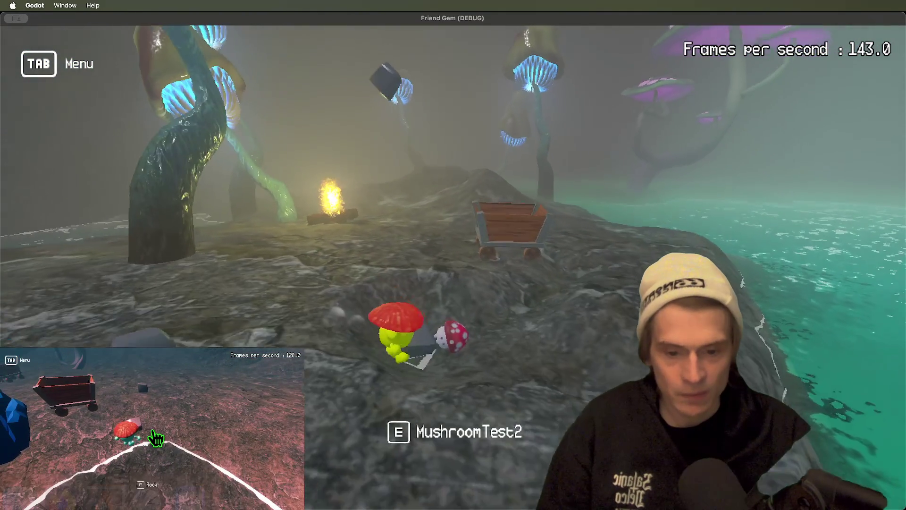
key("e")
key("w")
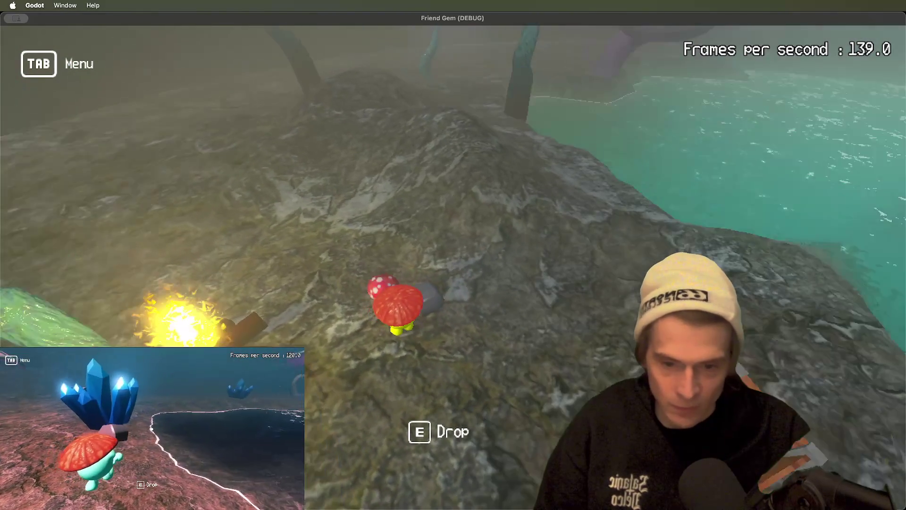
scroll(453, 254, "up", 5)
key("w")
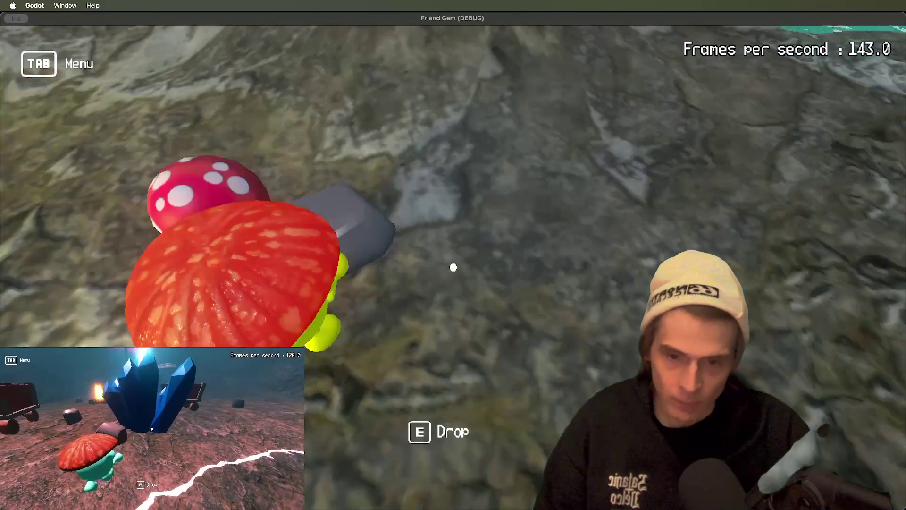
key("w")
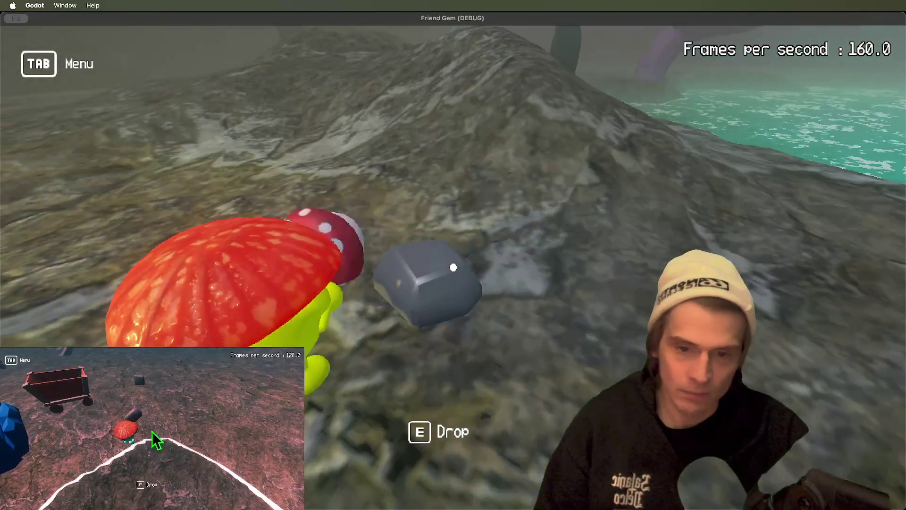
scroll(453, 268, "down", 3)
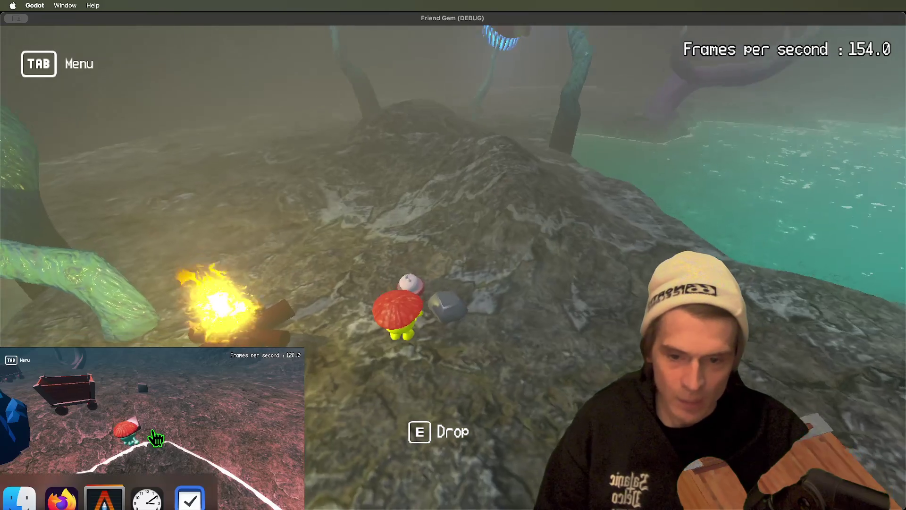
scroll(154, 435, "up", 3)
key("e")
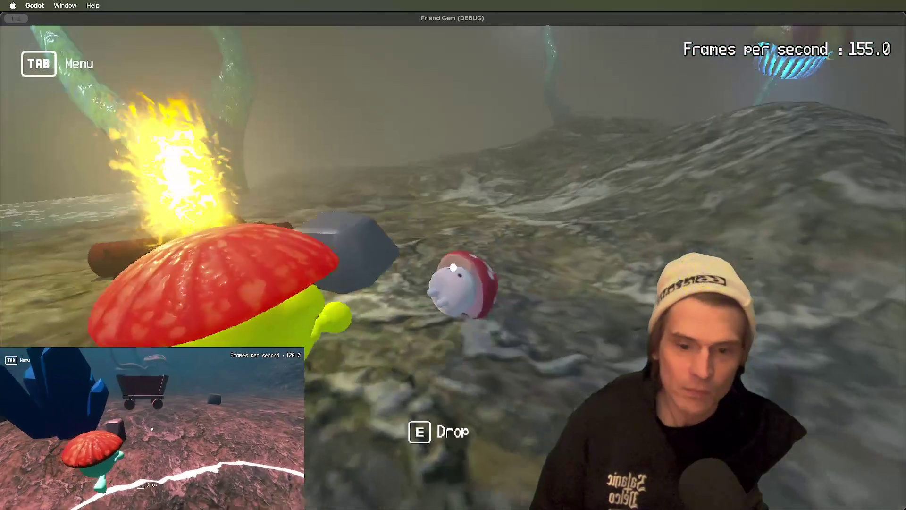
scroll(453, 255, "down", 3)
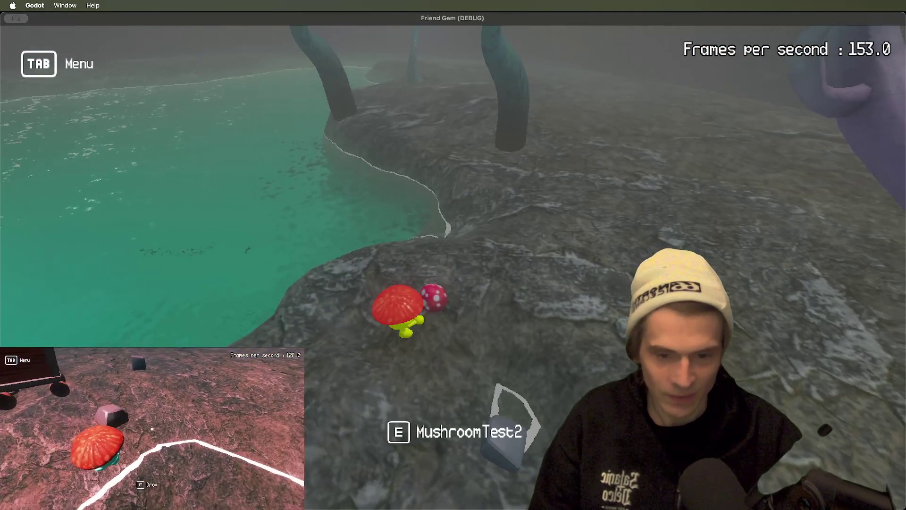
Pick up and drop the spotted mushroom and rocks near the cart, then return to the script editor.
key("e")
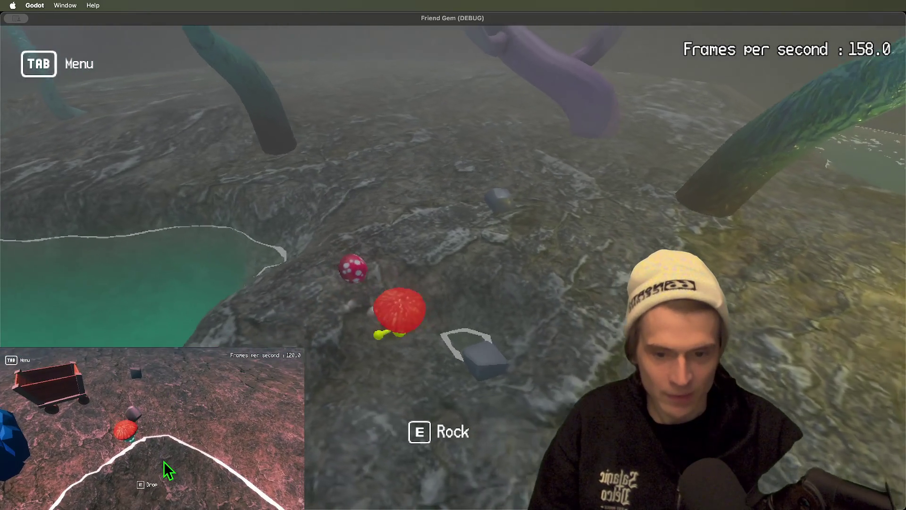
key("e")
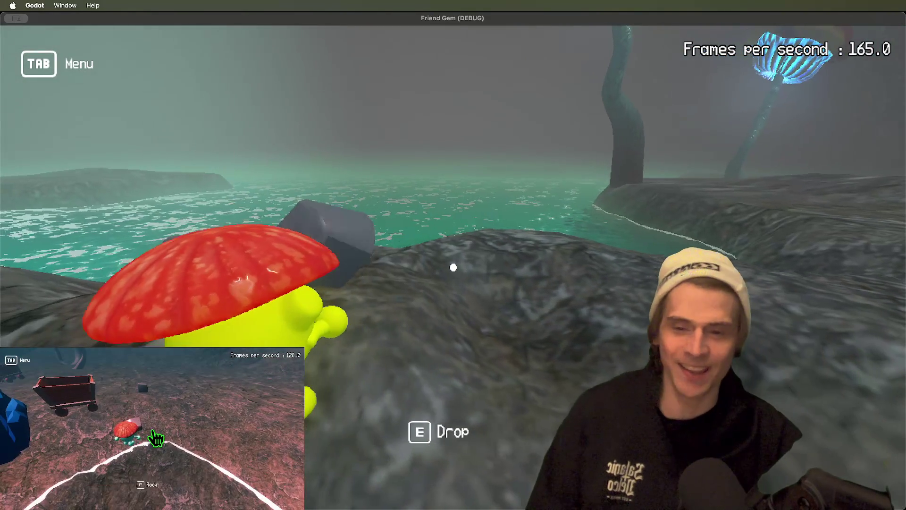
key("e")
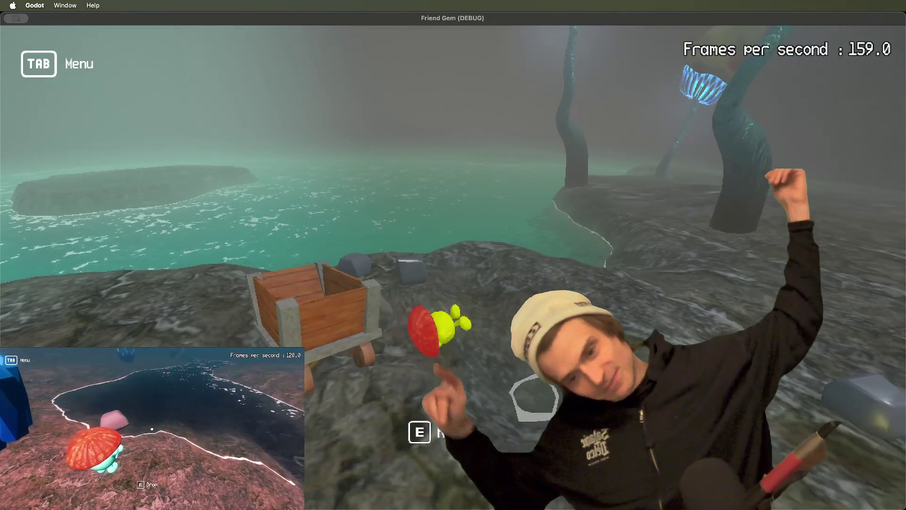
key("s")
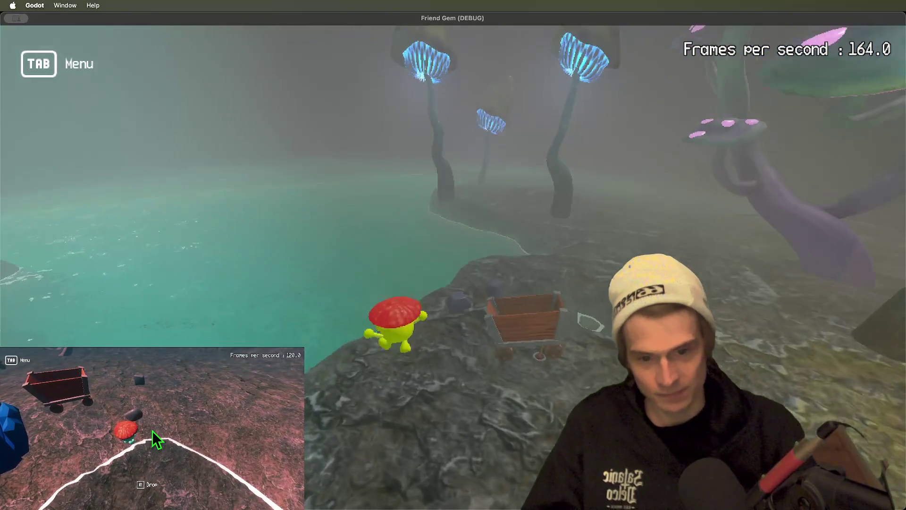
key("e")
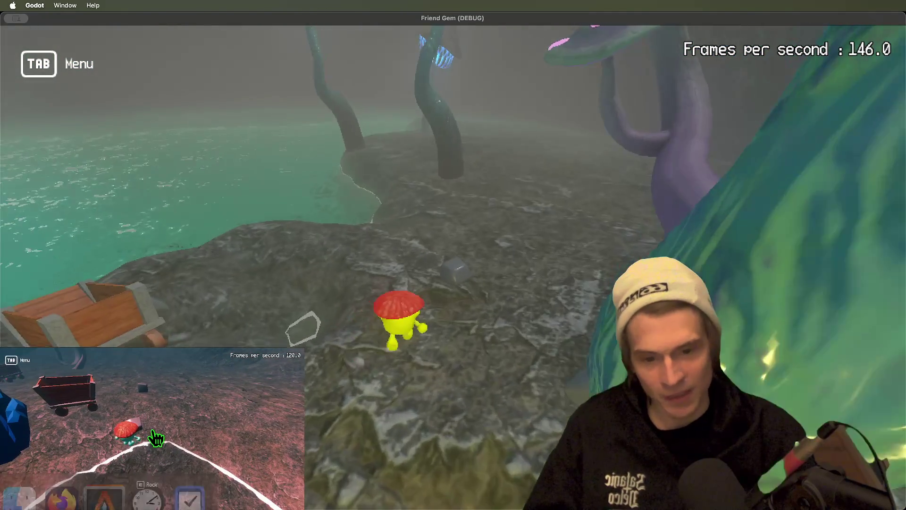
key("e")
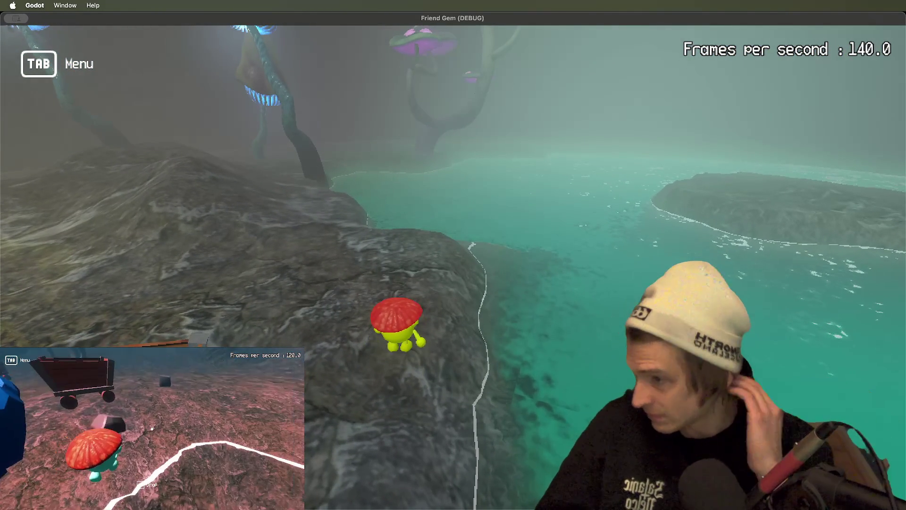
key("super+Tab")
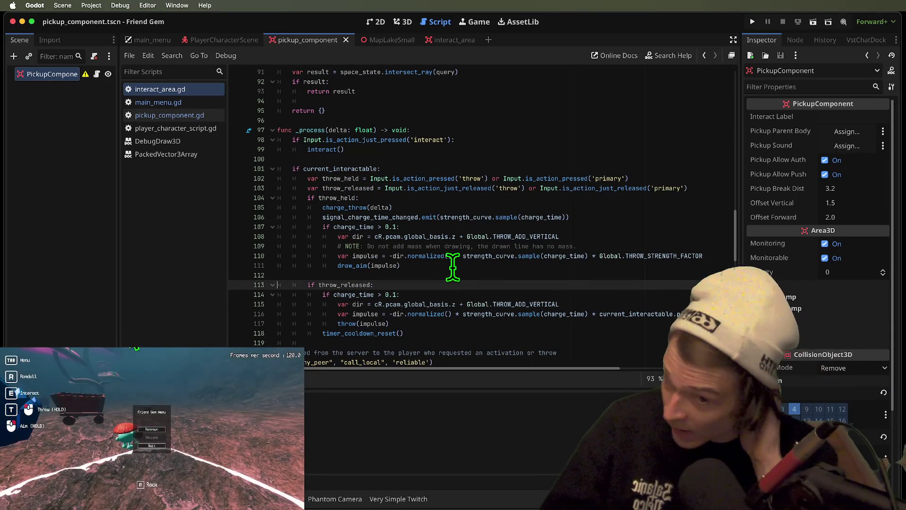
Move the # NOTE comment directly under 'if charge_time > 0.1:' and remove the blank lines.
key("Up")
key("Up")
key("Up")
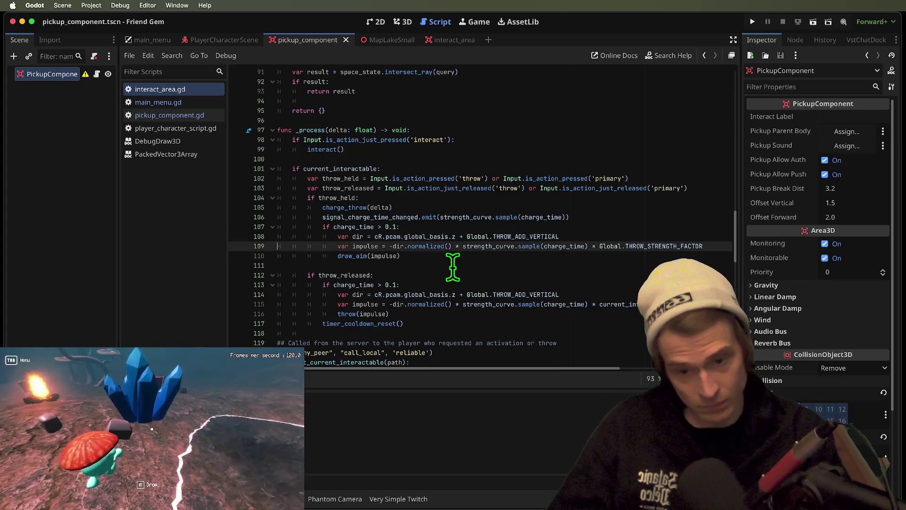
key("Down")
key("Return")
key("Delete")
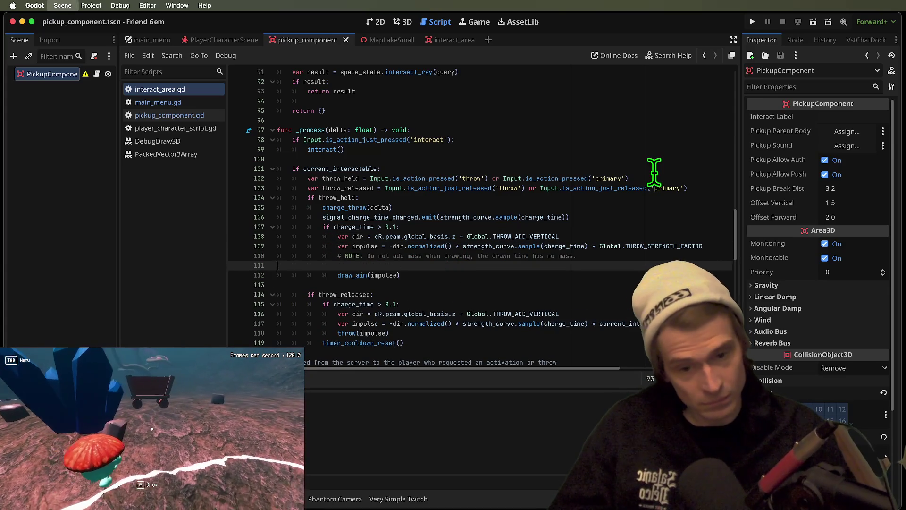
key("Up")
key("Up")
key("Return")
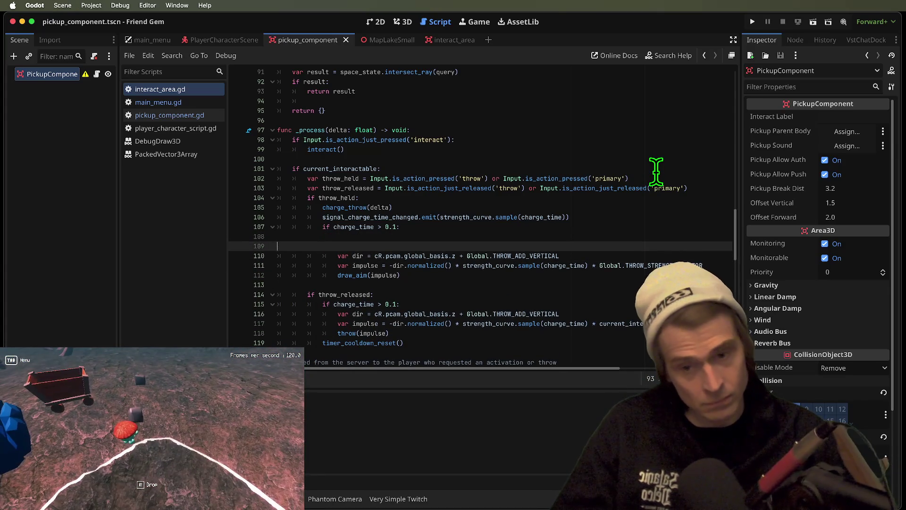
key("Up")
key("ctrl+x")
key("ctrl+v")
key("Return")
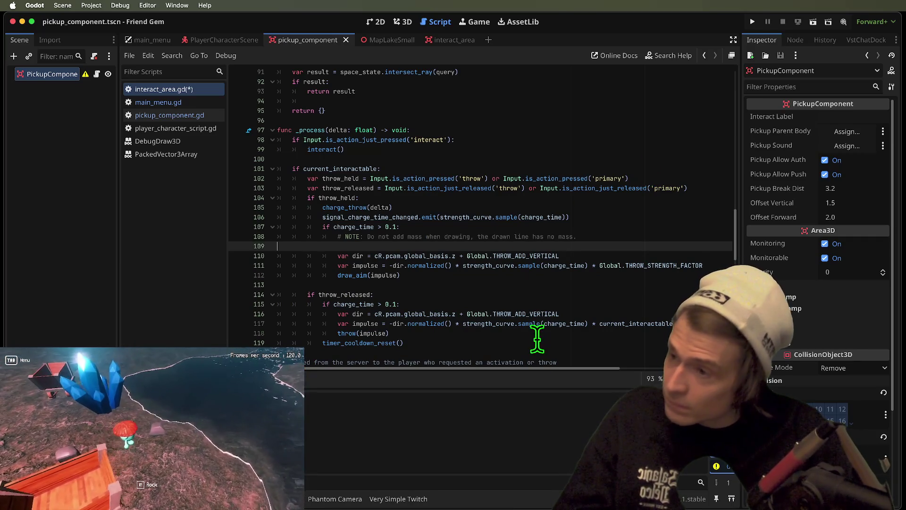
key("ctrl+z")
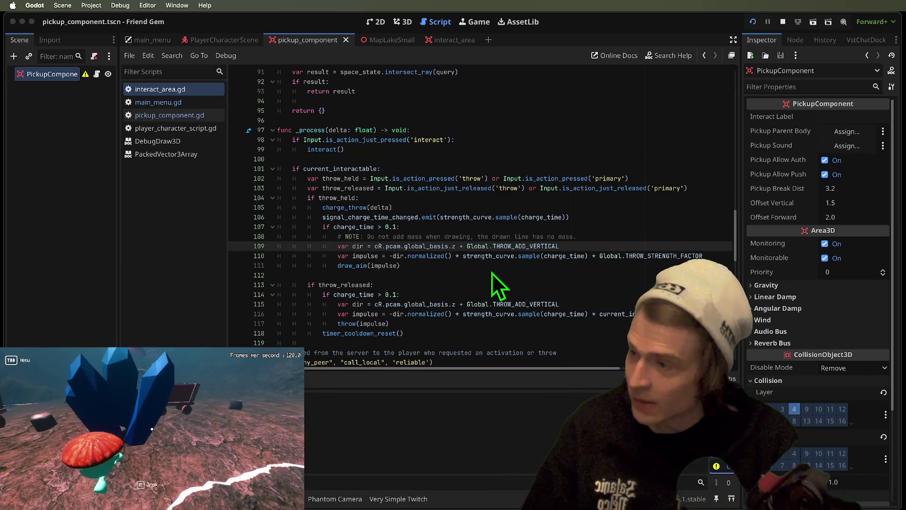
Run the project to test the change, then return to the MapLakeSmall scene.
key("super+b")
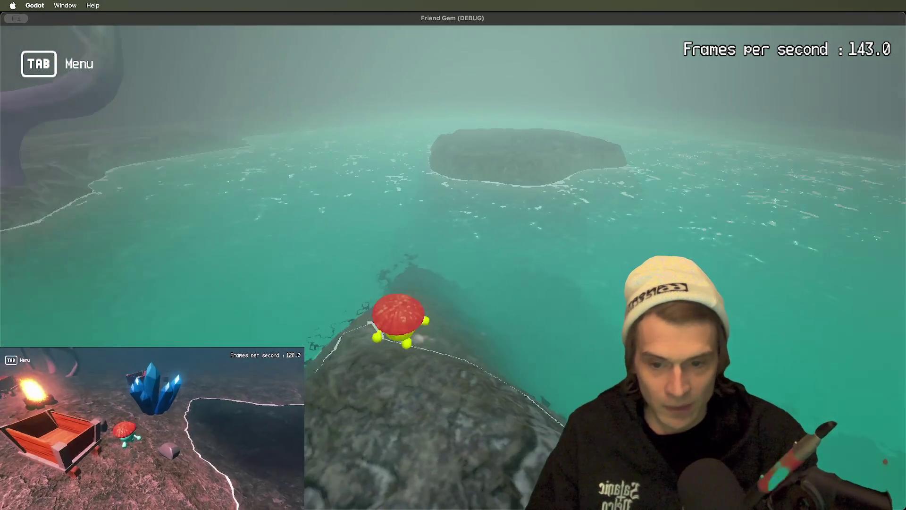
key("super+Tab")
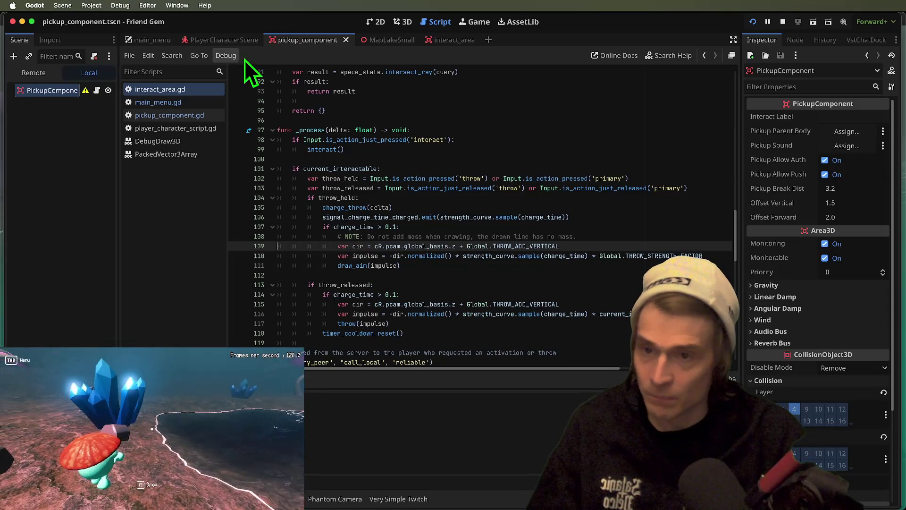
left_click(382, 40)
Set the FogVolume density to 0.15 in the MapLakeSmall 3D scene.
left_click(398, 22)
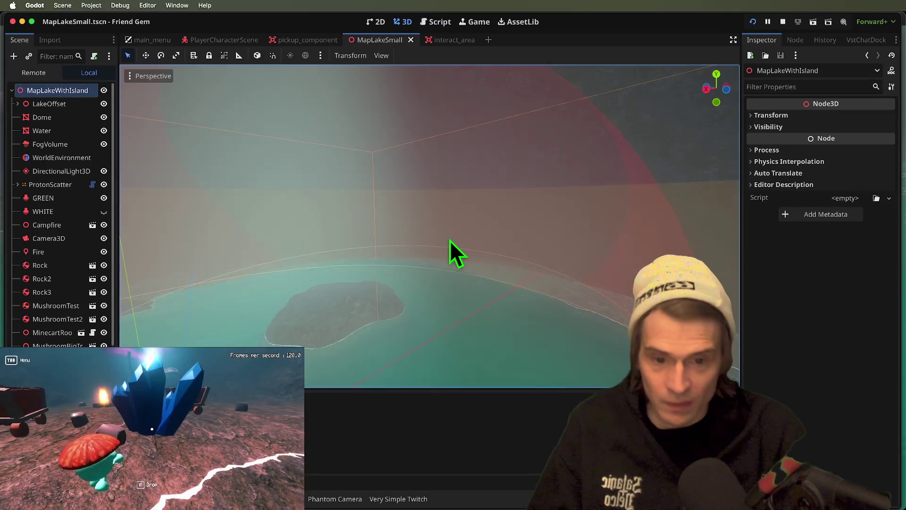
scroll(430, 225, "up", 10)
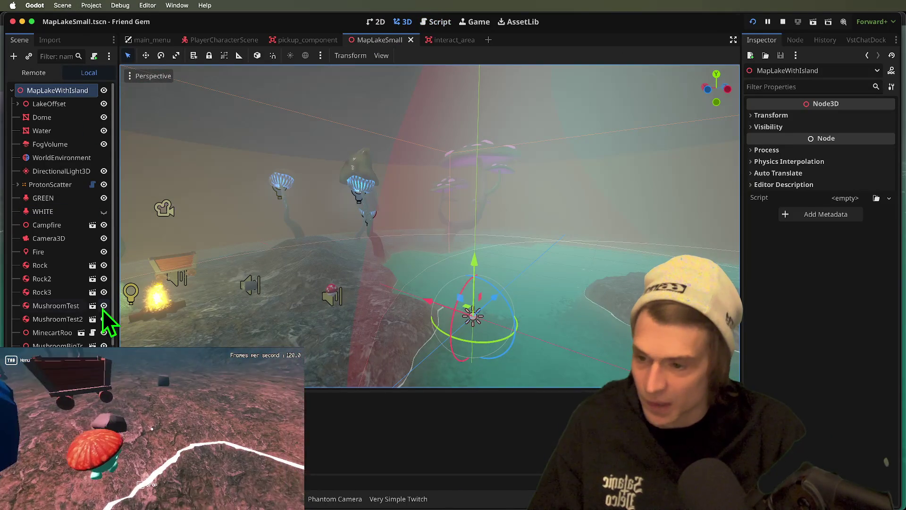
scroll(72, 290, "up", 1)
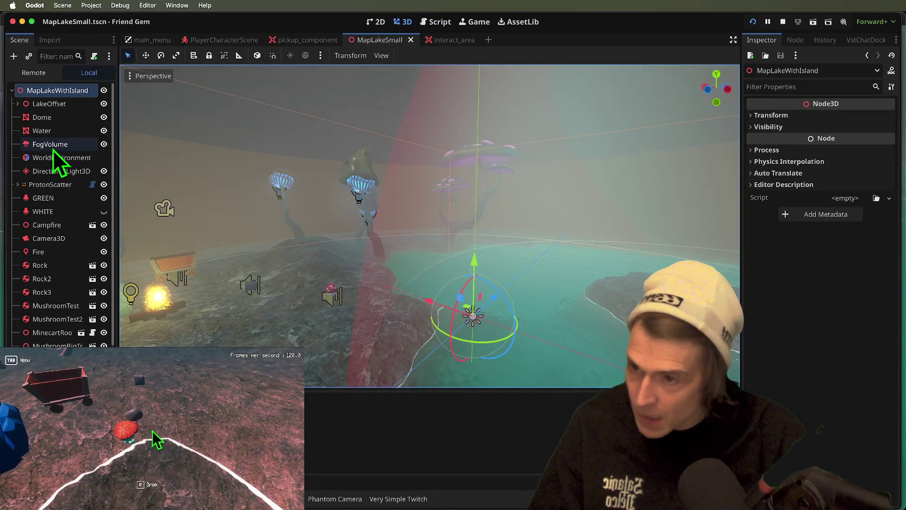
left_click(51, 143)
type("0.15")
key("Return")
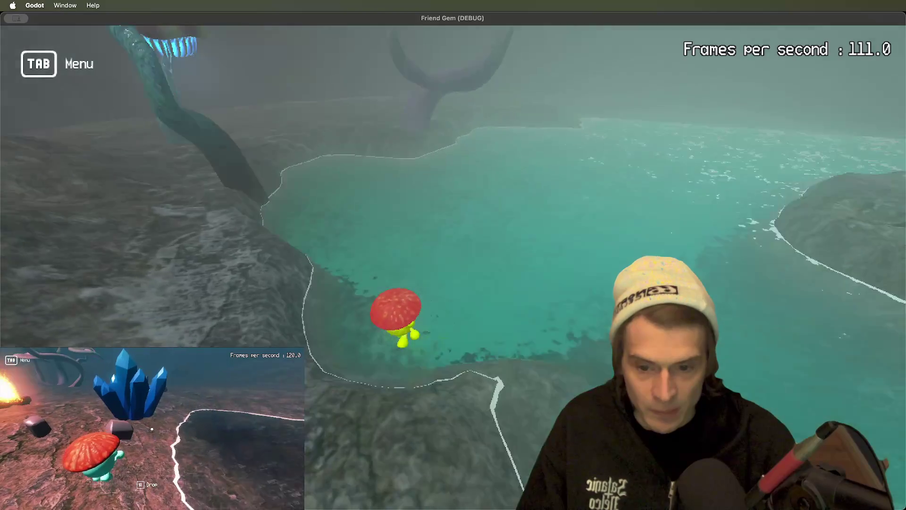
scroll(801, 207, "down", 1)
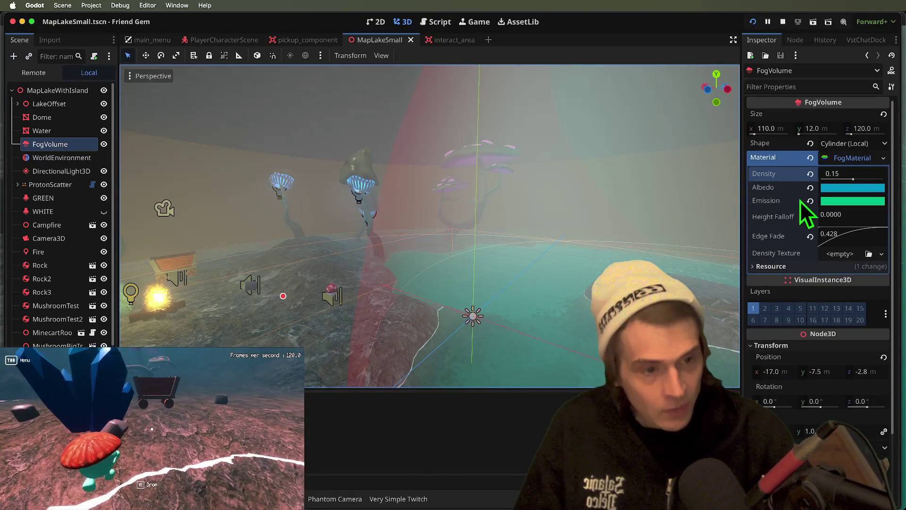
Expand the Water node's material and lower its Refraction amount from 0.4 to 0.2.
left_click(33, 130)
scroll(864, 334, "down", 5)
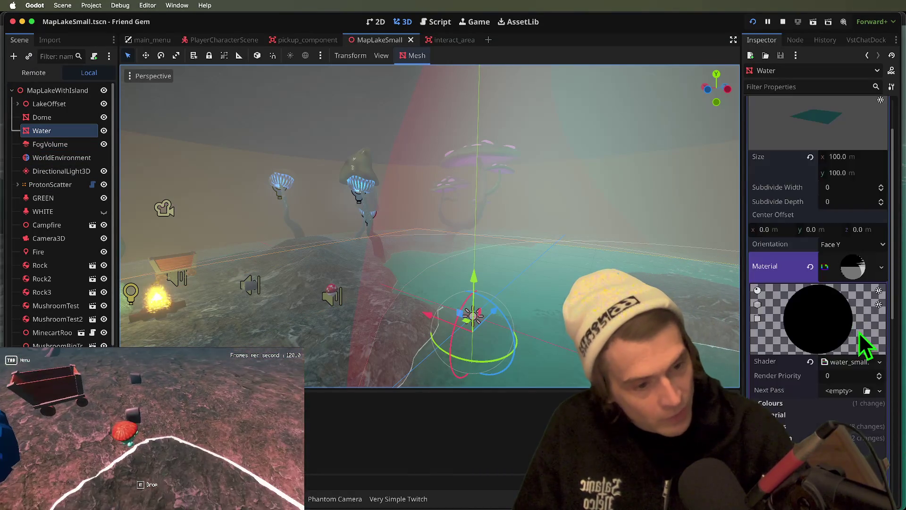
scroll(862, 373, "down", 5)
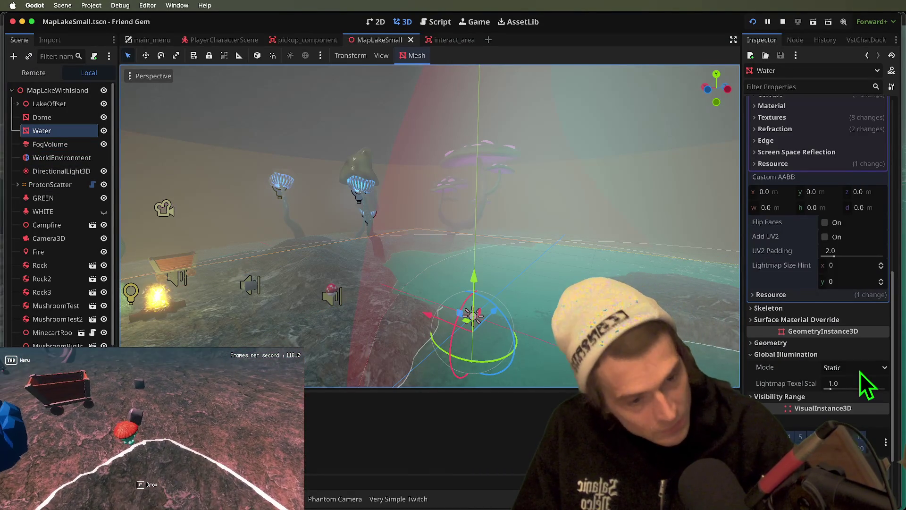
scroll(860, 371, "up", 10)
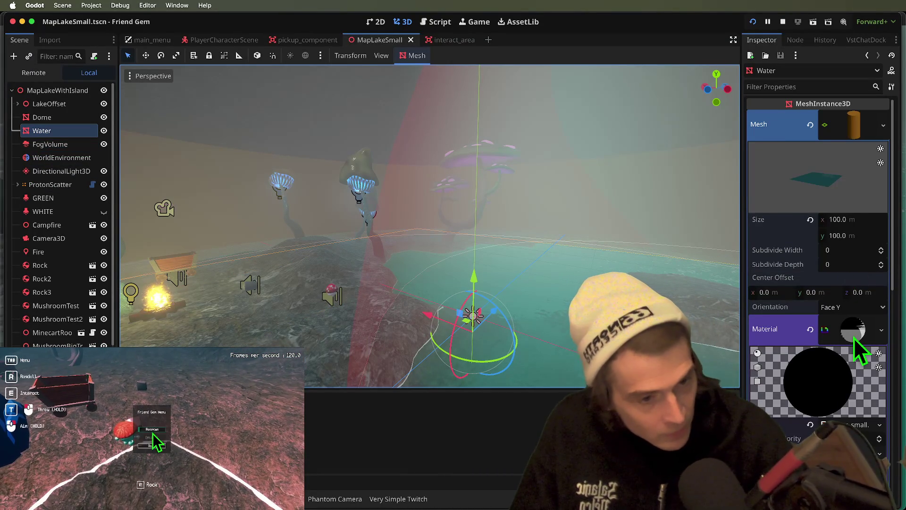
scroll(854, 338, "down", 10)
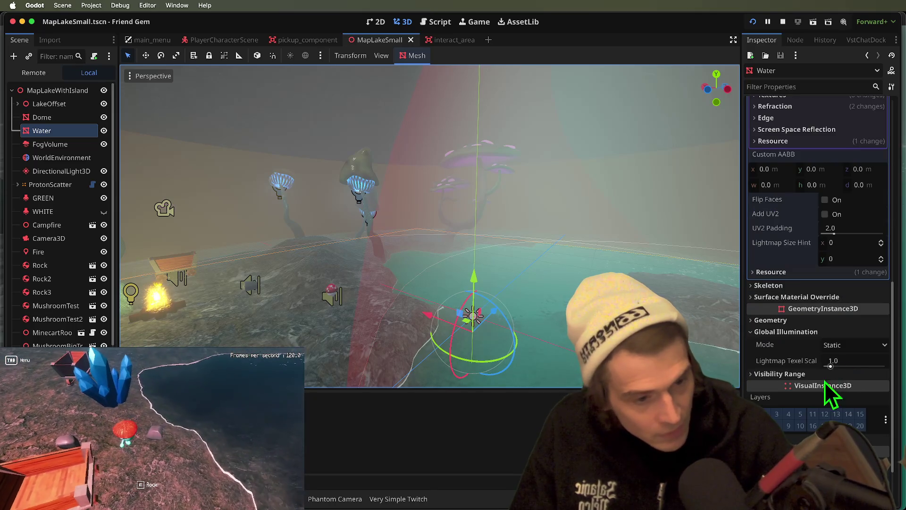
scroll(826, 299, "up", 10)
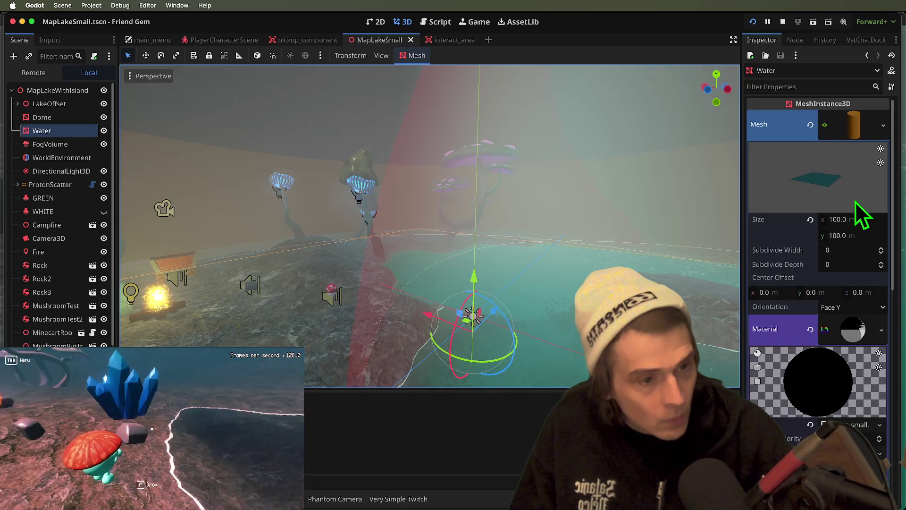
left_click(856, 332)
scroll(865, 161, "up", 4)
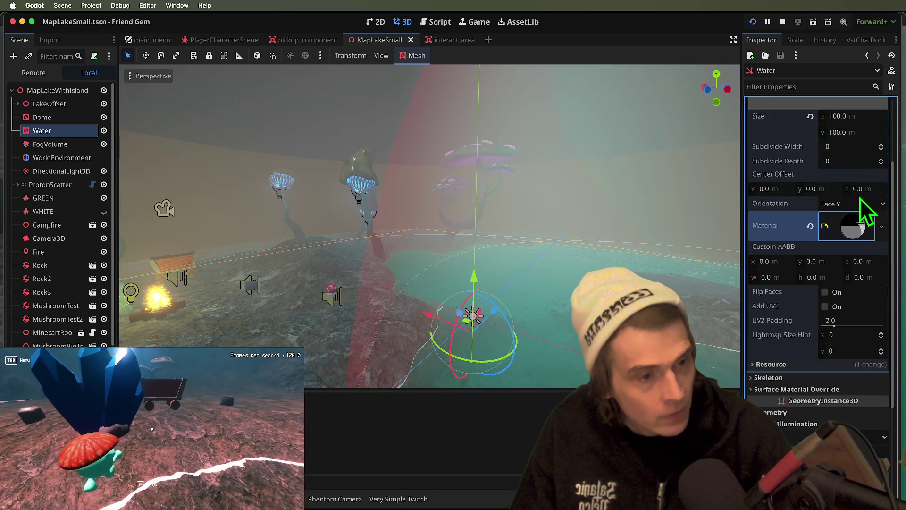
left_click(853, 226)
scroll(816, 293, "down", 3)
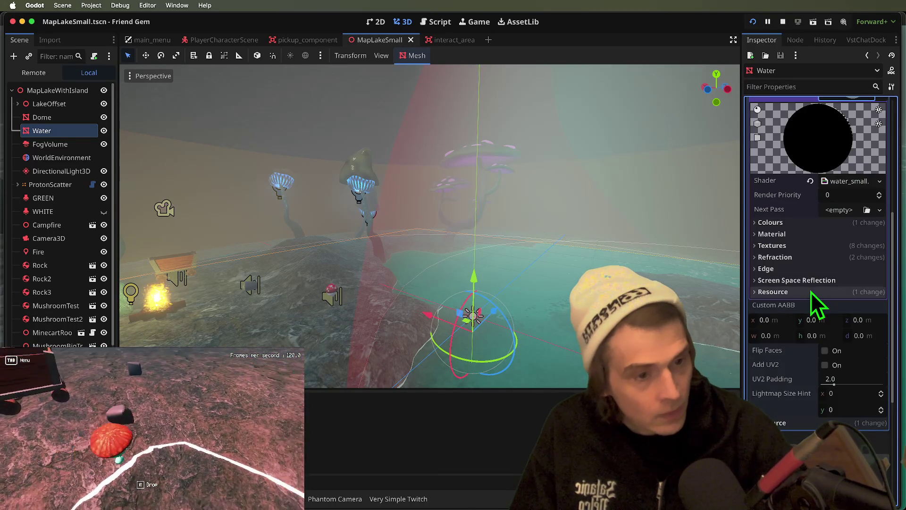
left_click(819, 258)
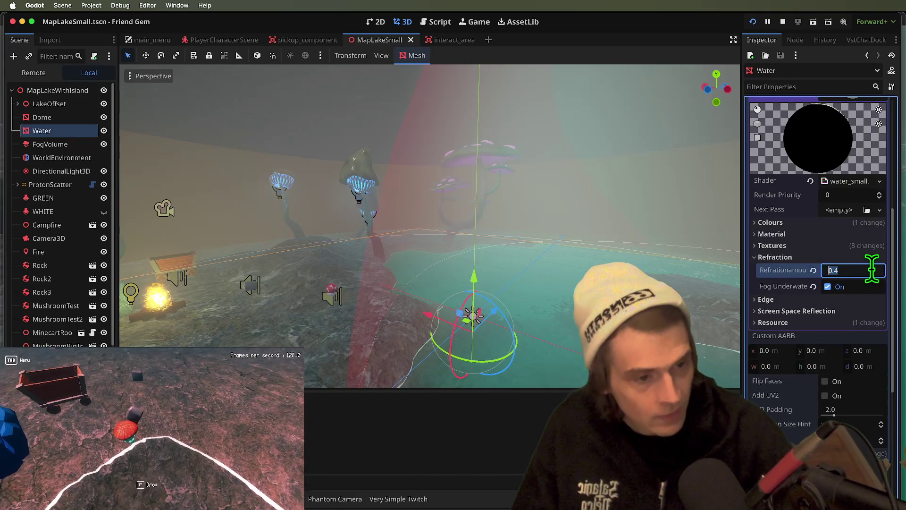
Check the lake water in the running game and return to the editor.
key("Return")
key("super+Tab")
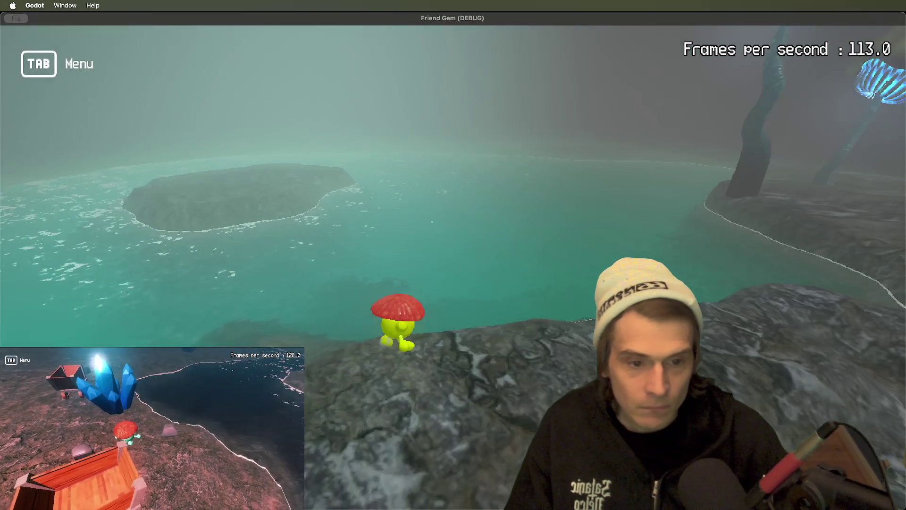
key("super+Tab")
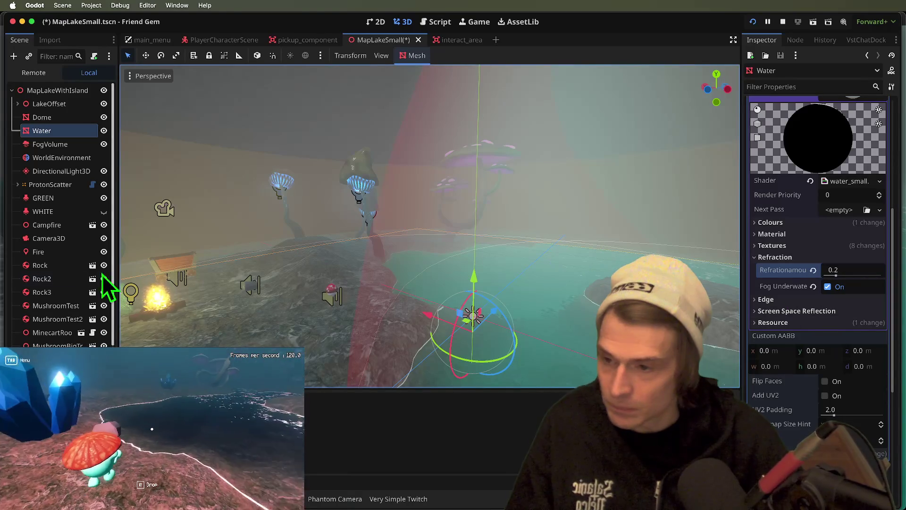
Darken the FogVolume emission colour to teal by lowering G to 110, previewing it in game.
left_click(52, 171)
left_click(50, 144)
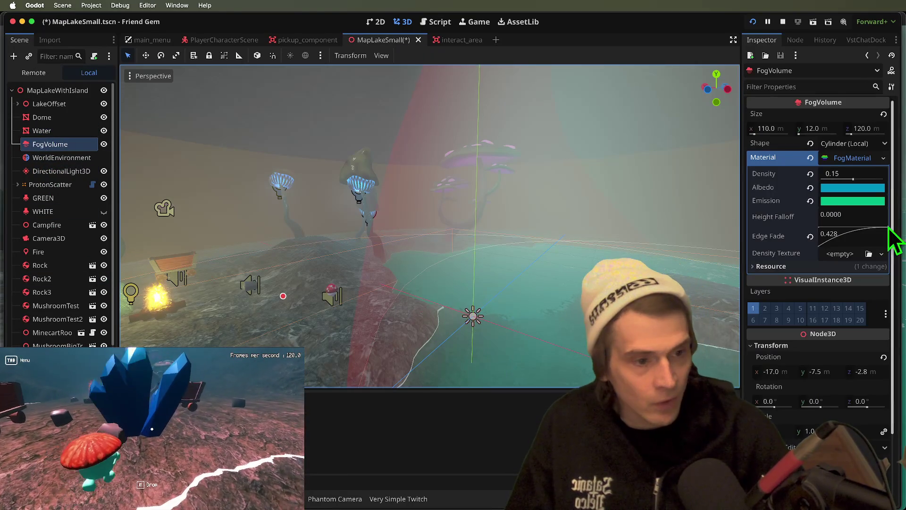
left_click(855, 202)
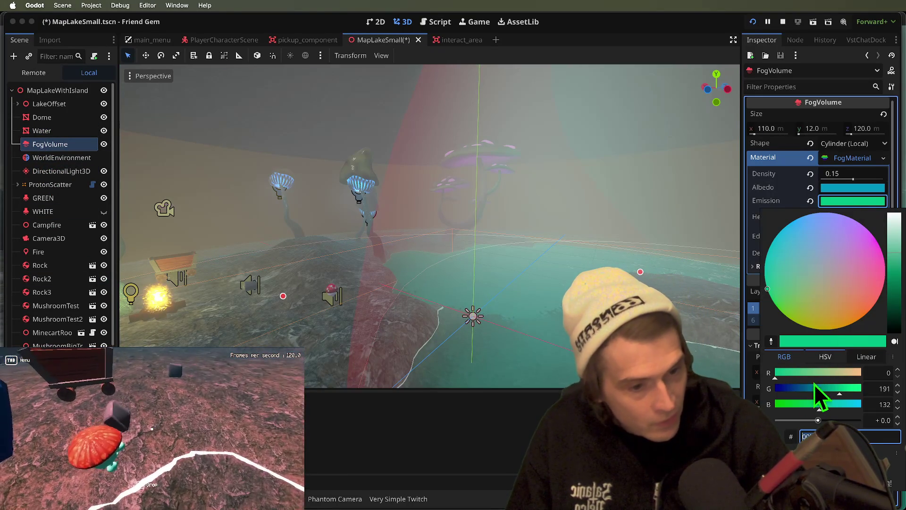
key("super+Tab")
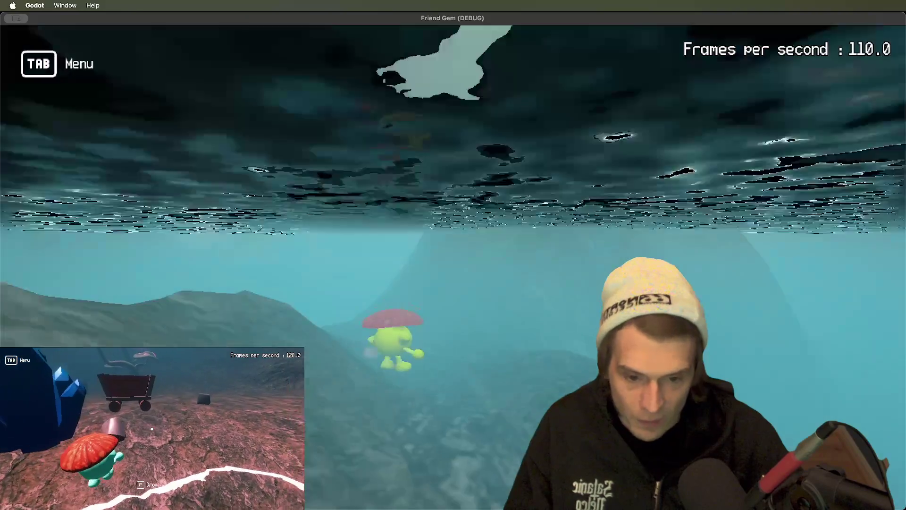
key("super+Tab")
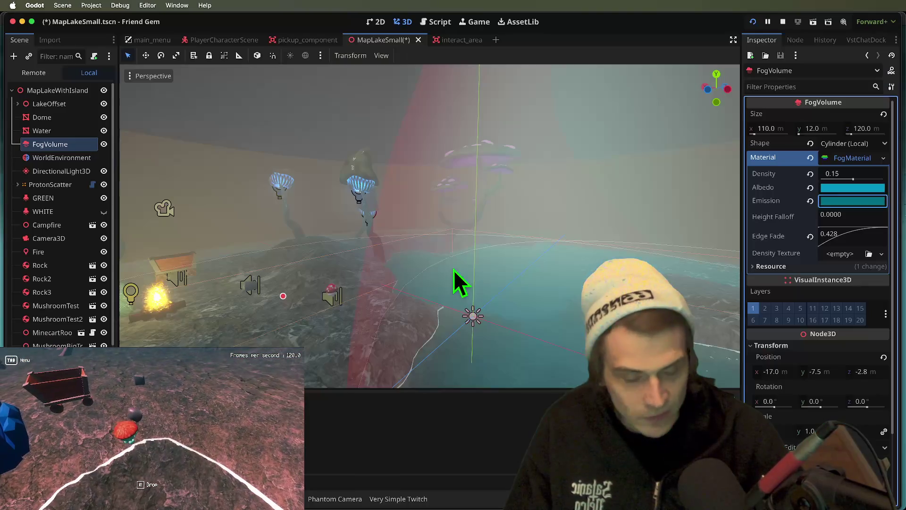
left_click(854, 201)
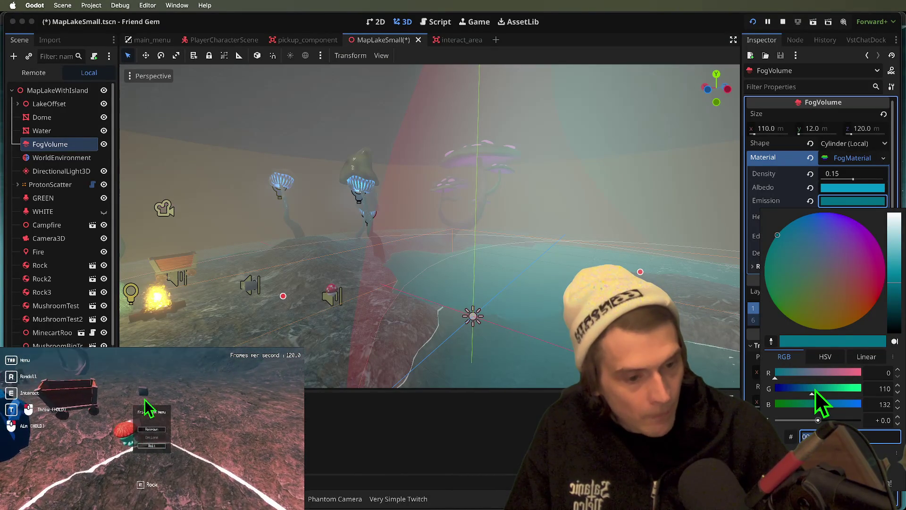
key("super+Tab")
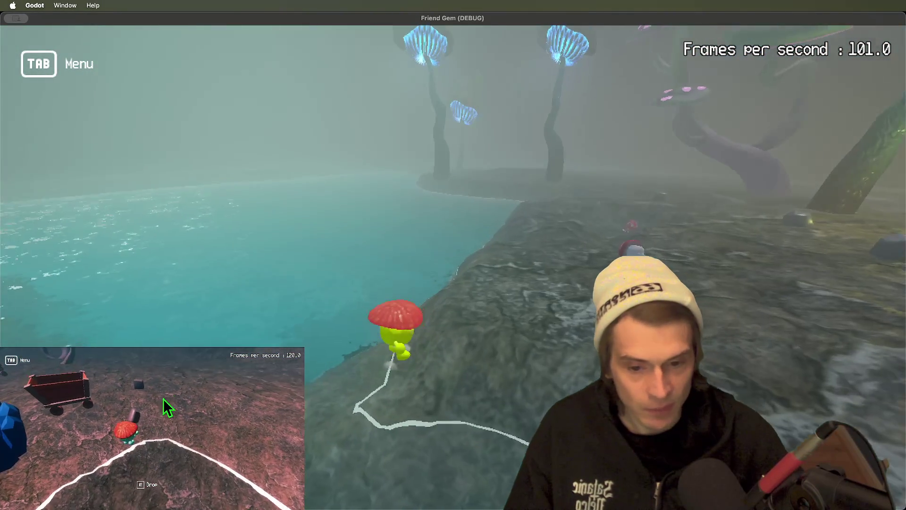
key("super+Tab")
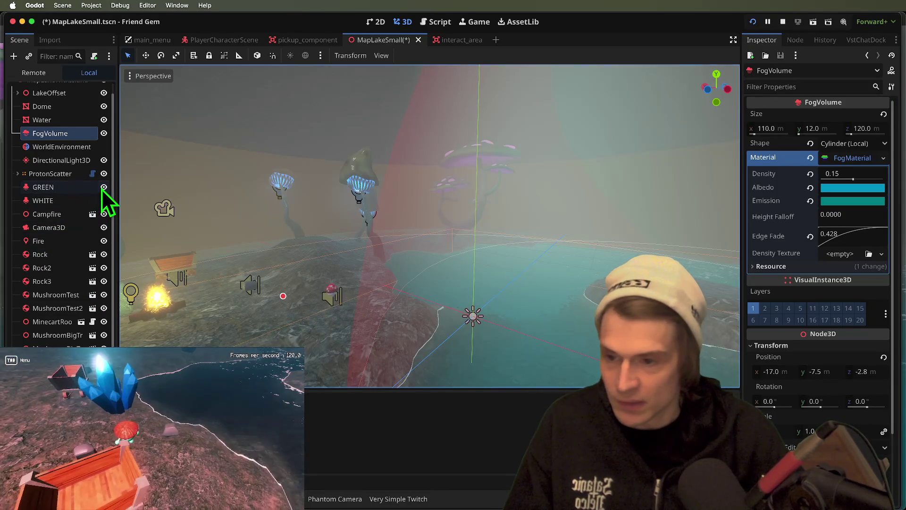
key("super+Tab")
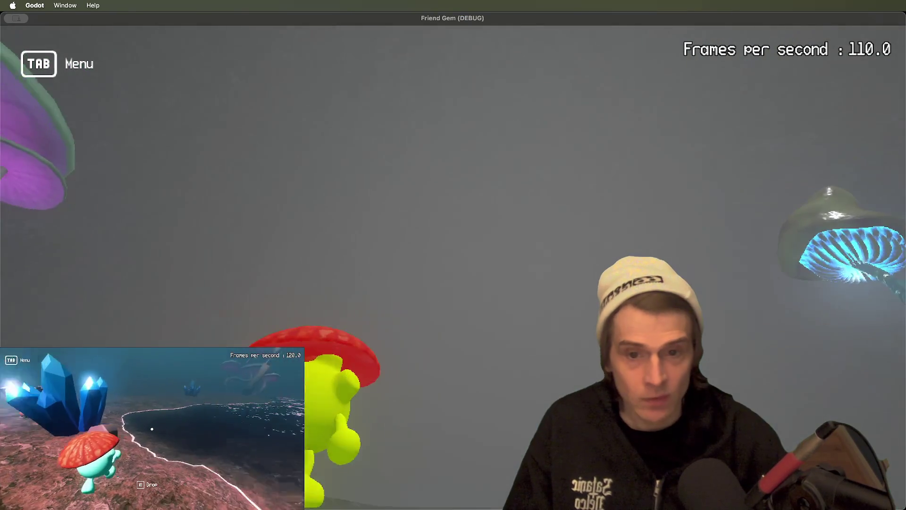
Save the lake scene and stop the running game.
key("super+Tab")
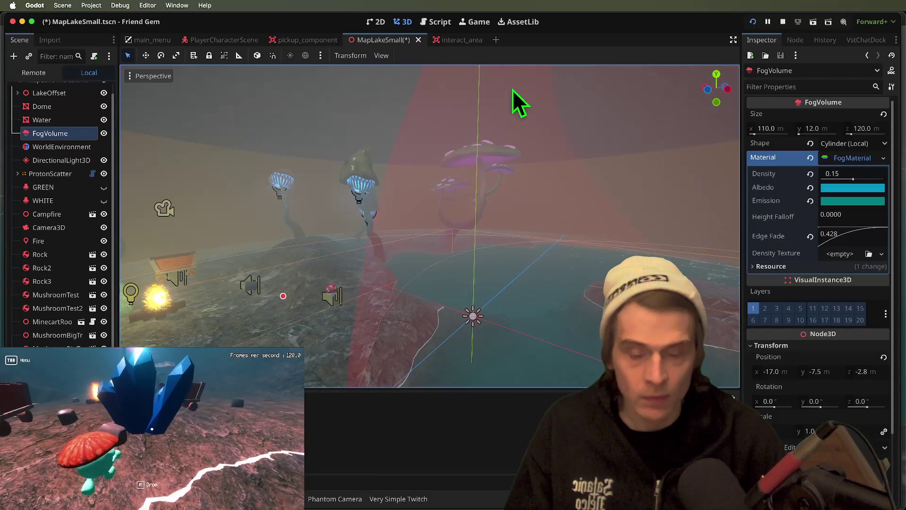
key("super+s")
left_click(783, 22)
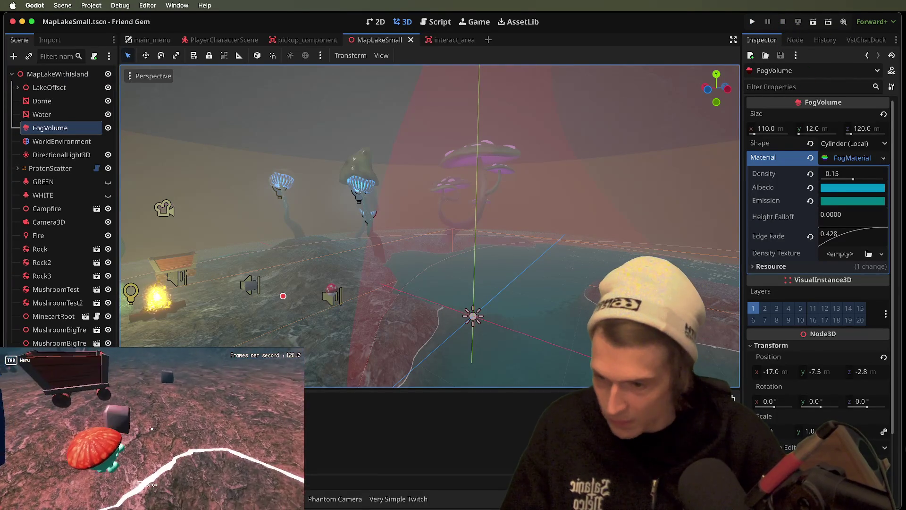
Add a CSGCombiner3D node by searching 'csg' in Create New Node.
key("ctrl+a")
type("csg")
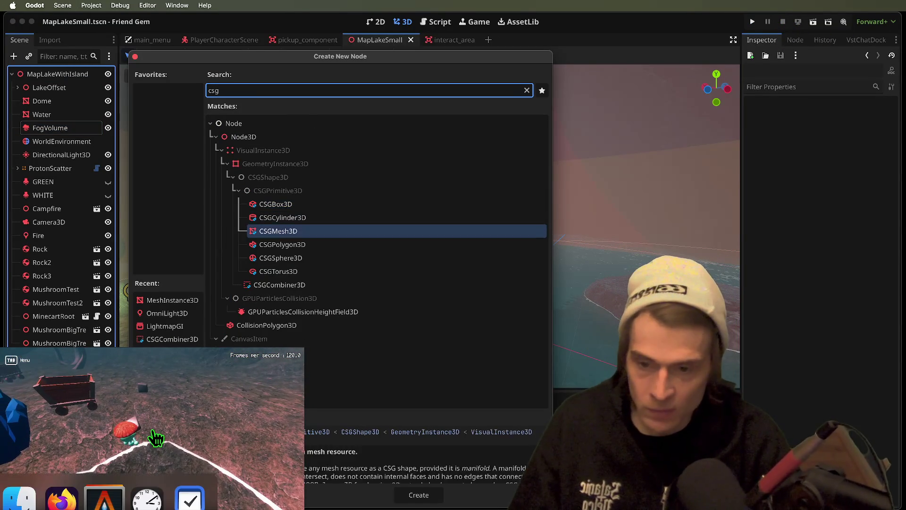
key("Down")
key("Return")
Add a CSGSphere3D node from the CSG-filtered node list.
key("ctrl+a")
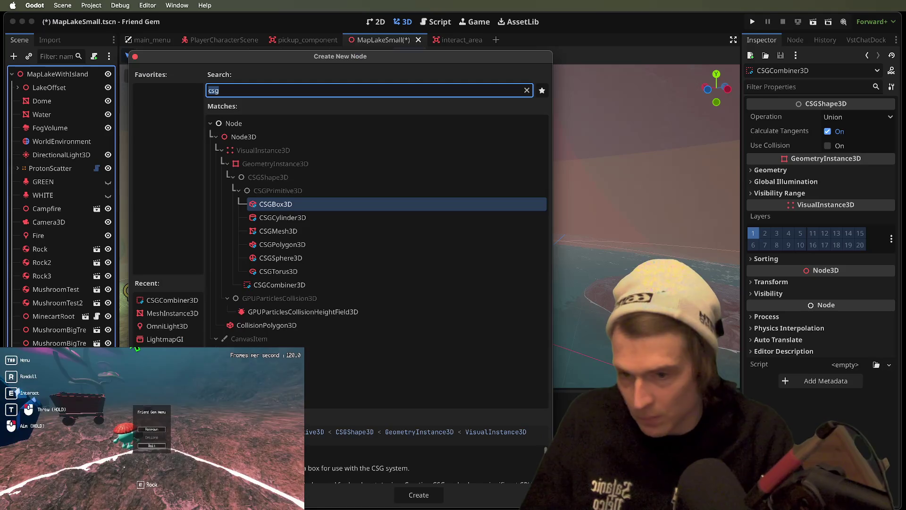
key("Down")
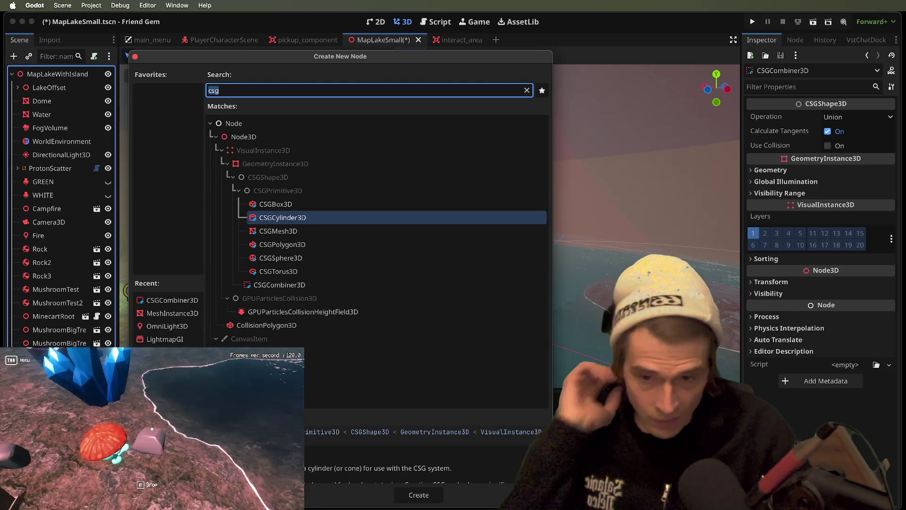
key("Down")
key("Down")
key("Down")
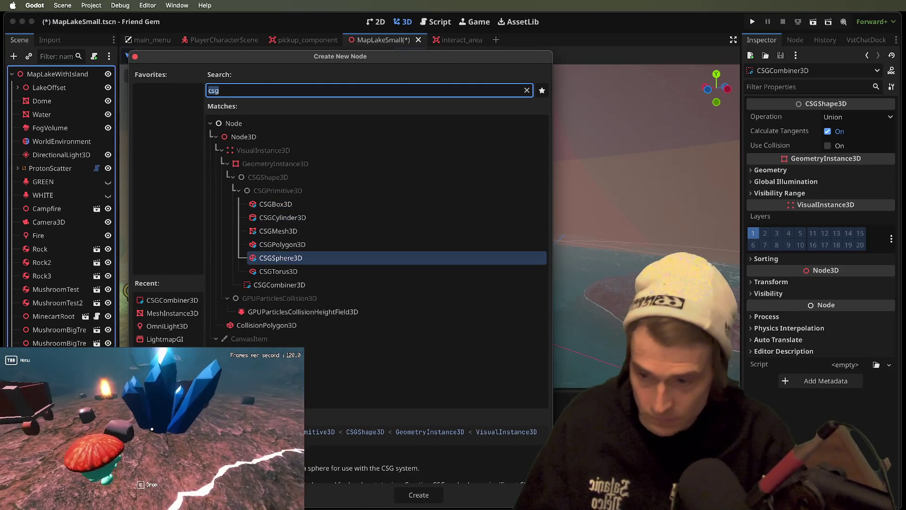
key("Return")
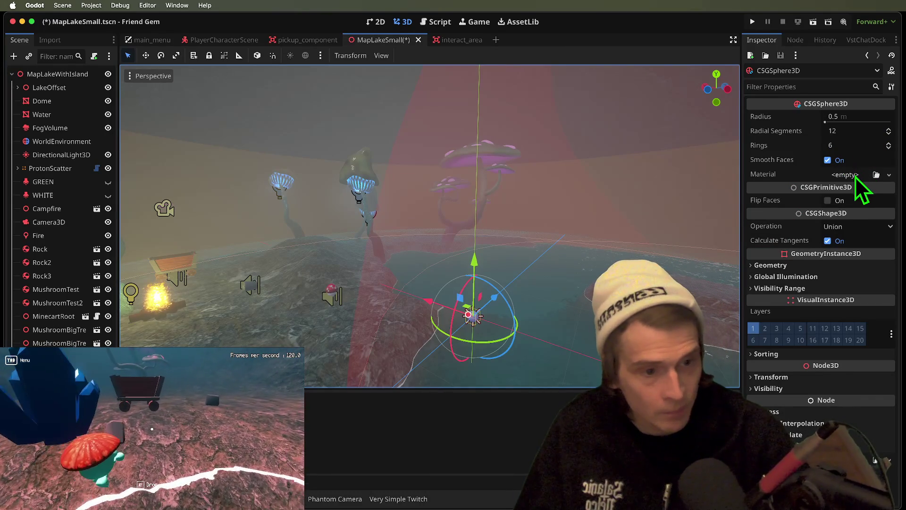
Turn off Volumetric Fog in the WorldEnvironment settings.
scroll(440, 284, "up", 5)
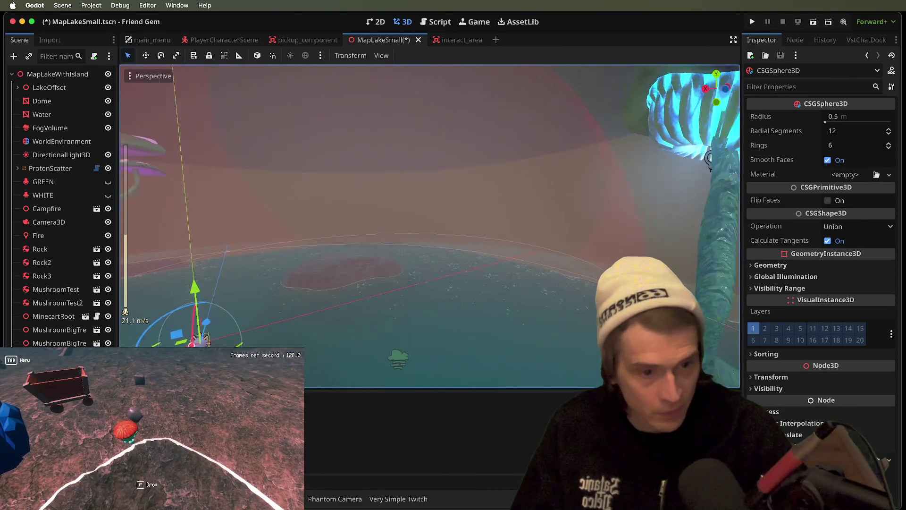
key("f")
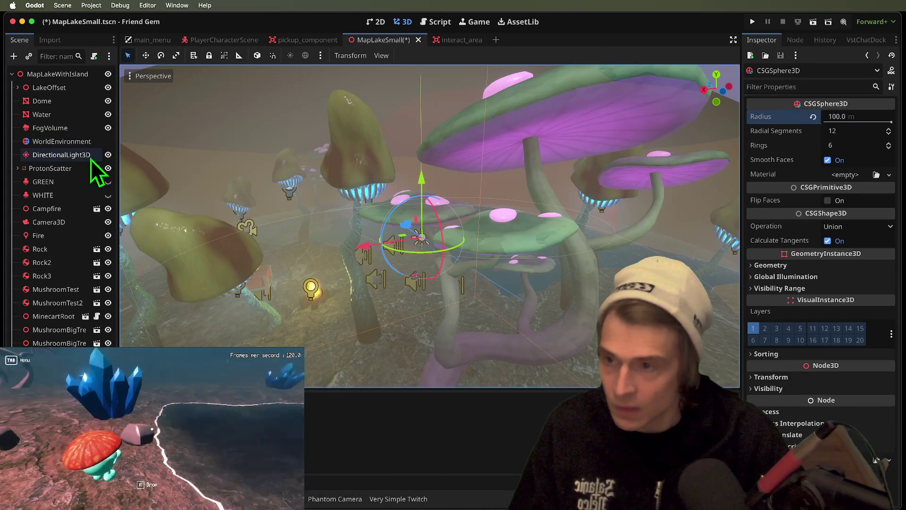
scroll(429, 226, "down", 5)
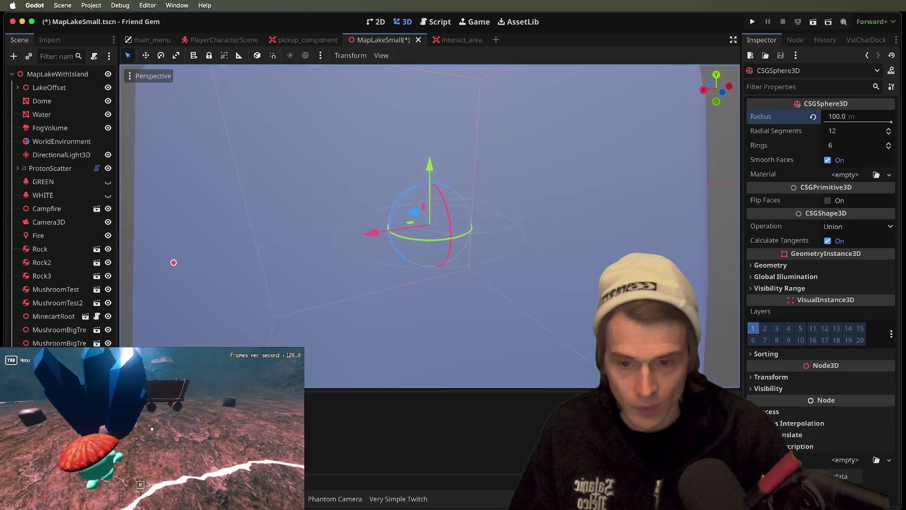
scroll(430, 226, "down", 3)
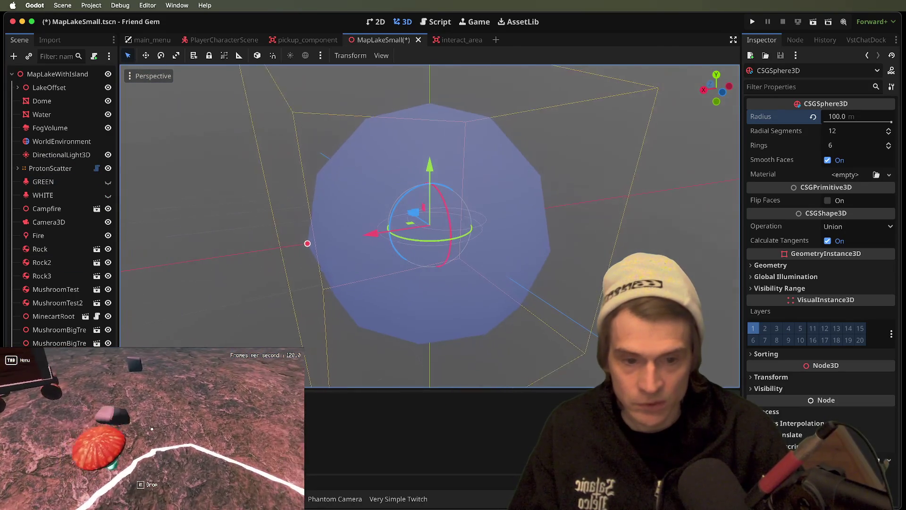
scroll(308, 243, "up", 3)
scroll(354, 246, "down", 3)
scroll(385, 246, "up", 2)
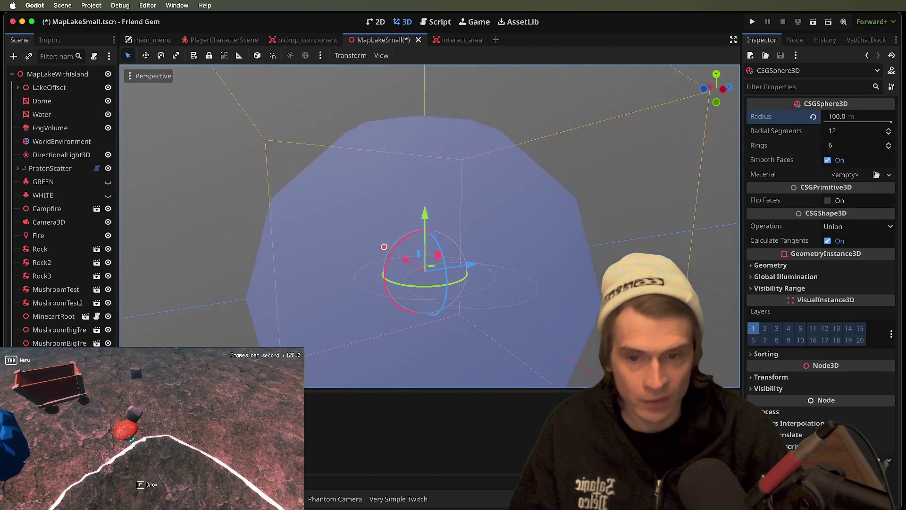
left_click(93, 146)
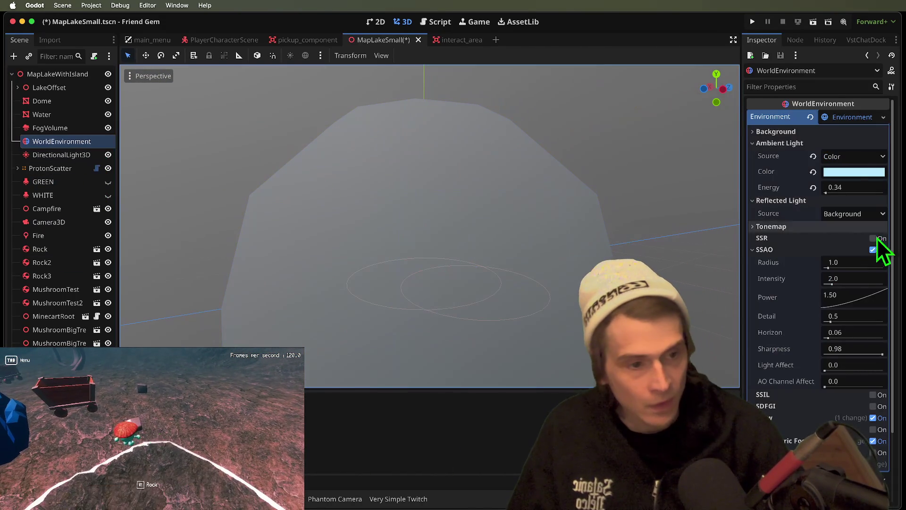
scroll(871, 248, "down", 3)
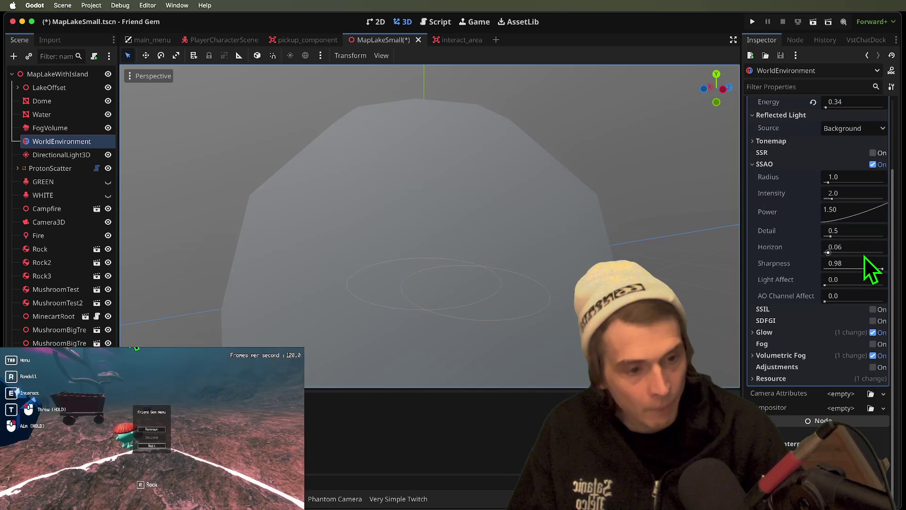
left_click(873, 356)
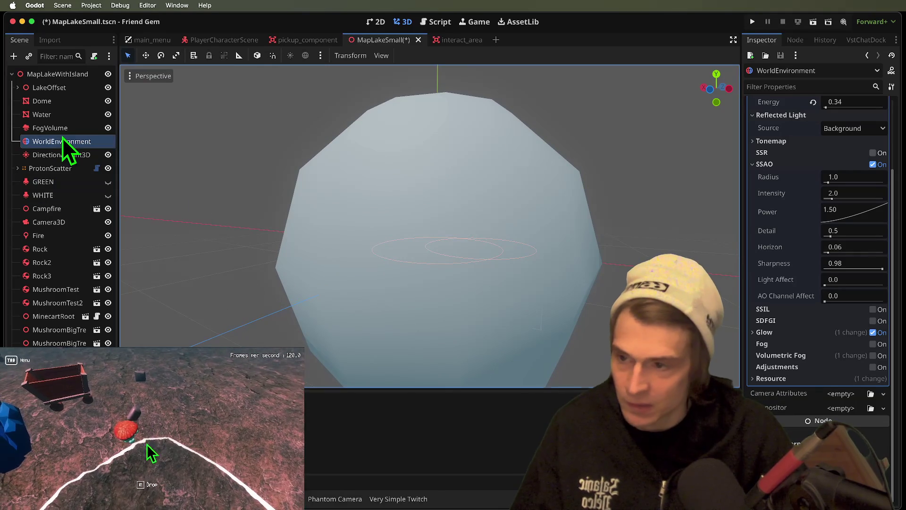
Set the CSGSphere3D dome radius to 60 m, up from 50 m.
left_click(341, 238)
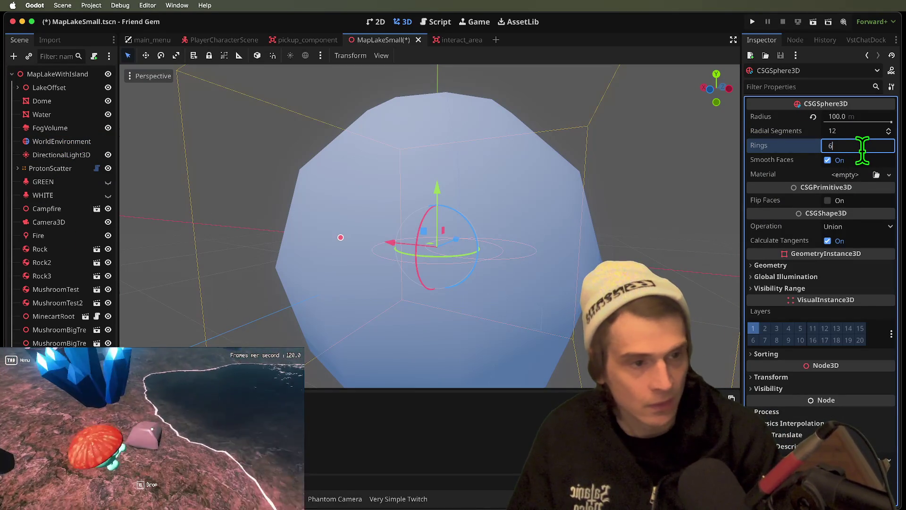
key("Tab")
type("50")
key("Return")
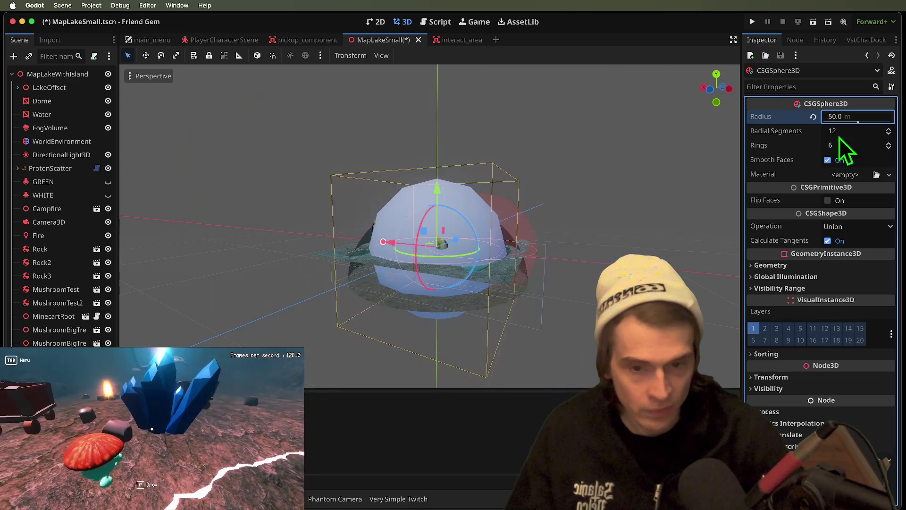
scroll(429, 225, "up", 10)
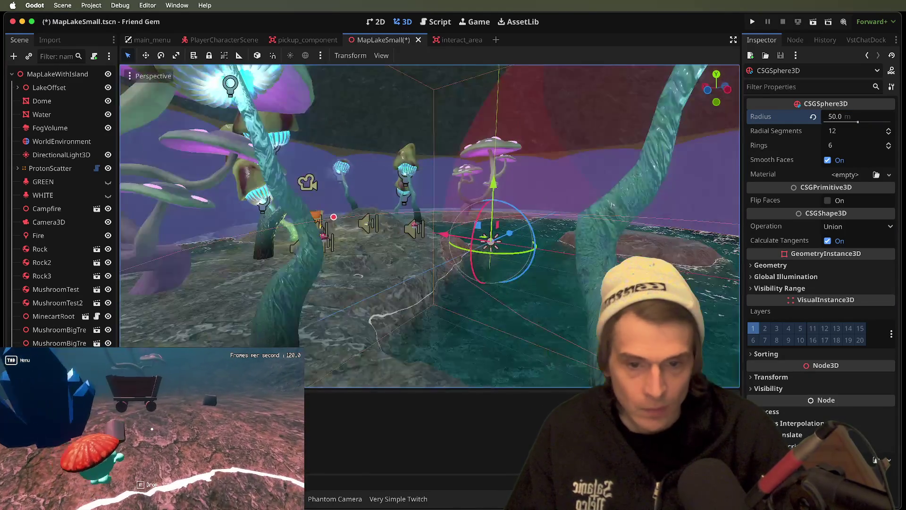
key("w")
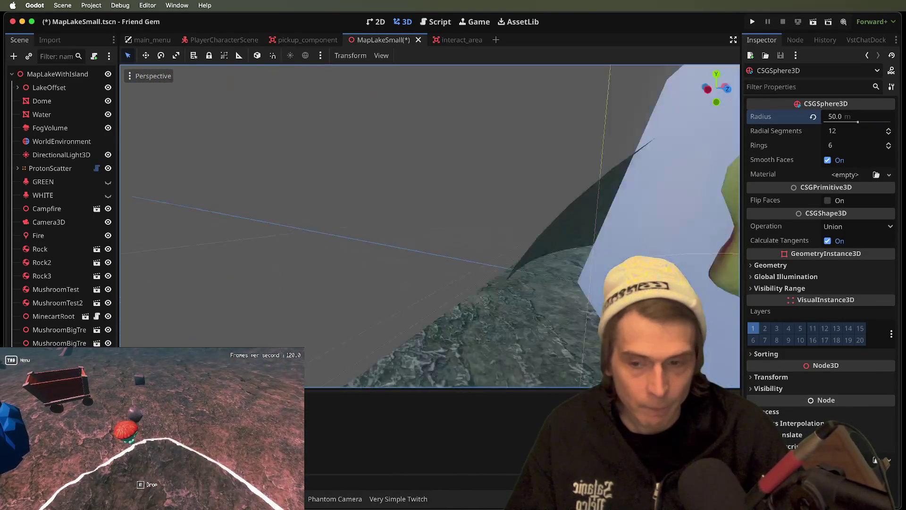
key("f")
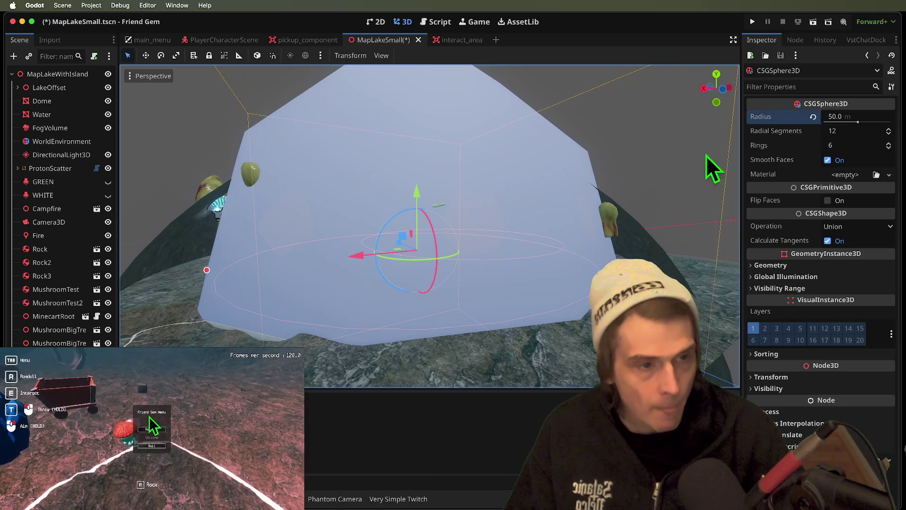
left_click(842, 118)
key("Return")
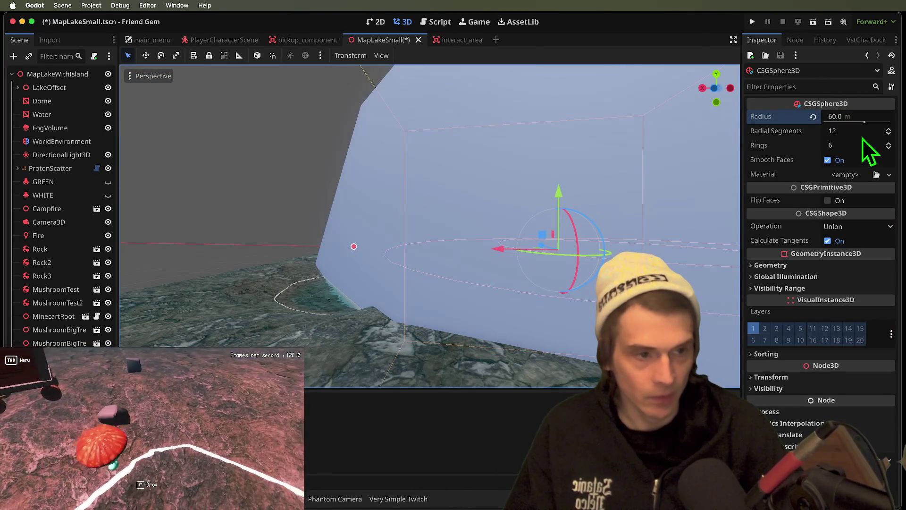
Give the dome sphere 24 radial segments and 24 rings.
left_click(858, 132)
type("24")
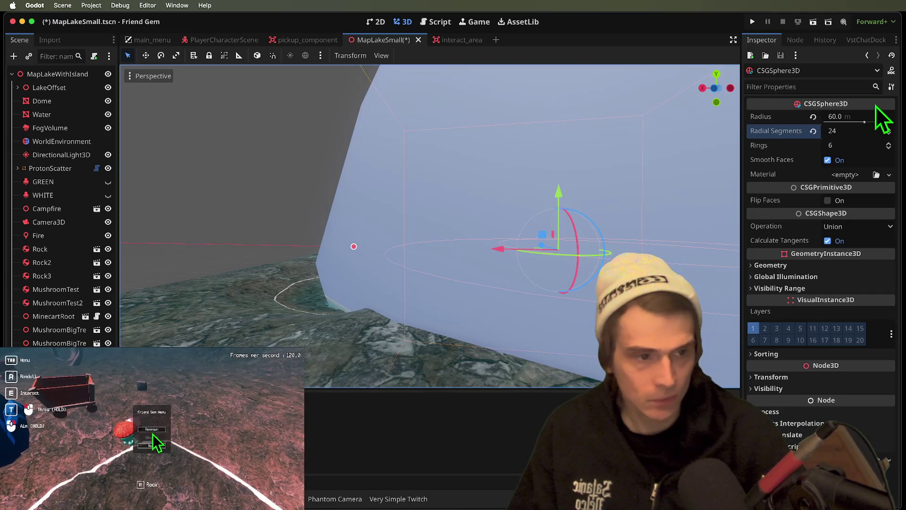
left_click(867, 143)
type("24")
key("Return")
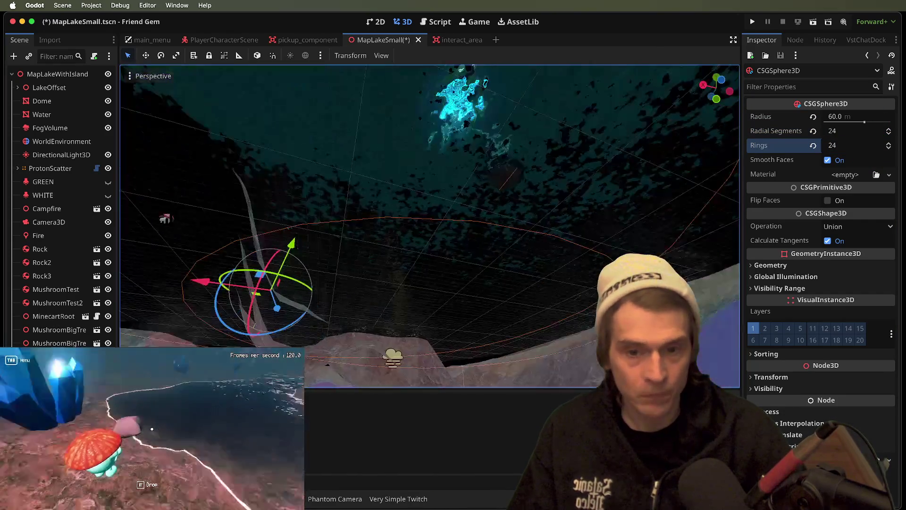
key("f")
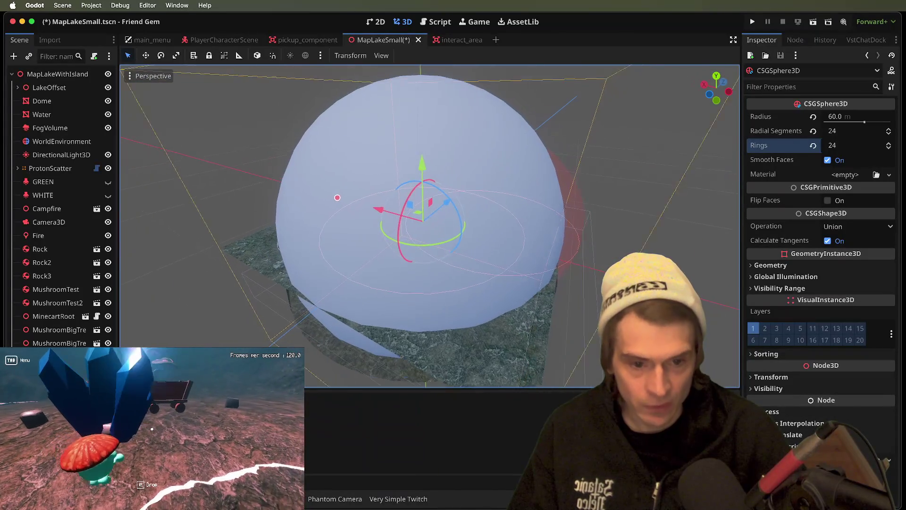
scroll(208, 295, "up", 3)
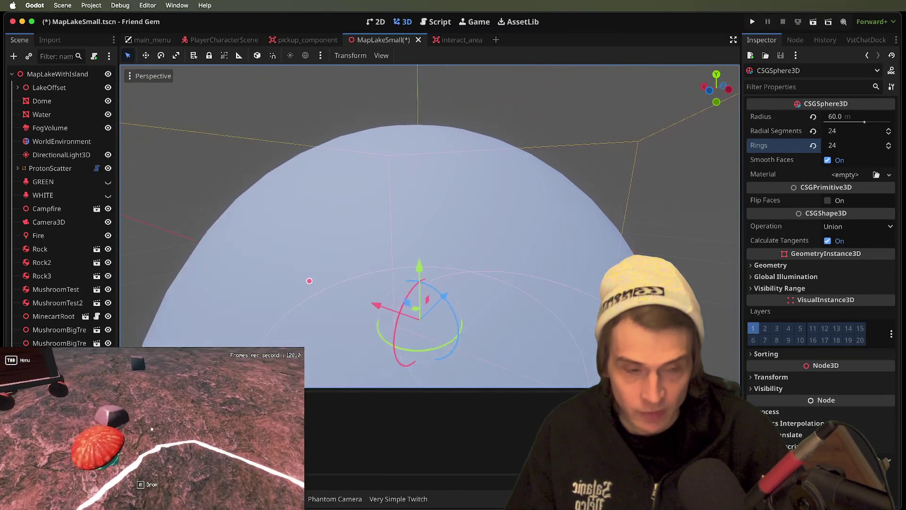
left_click(318, 276)
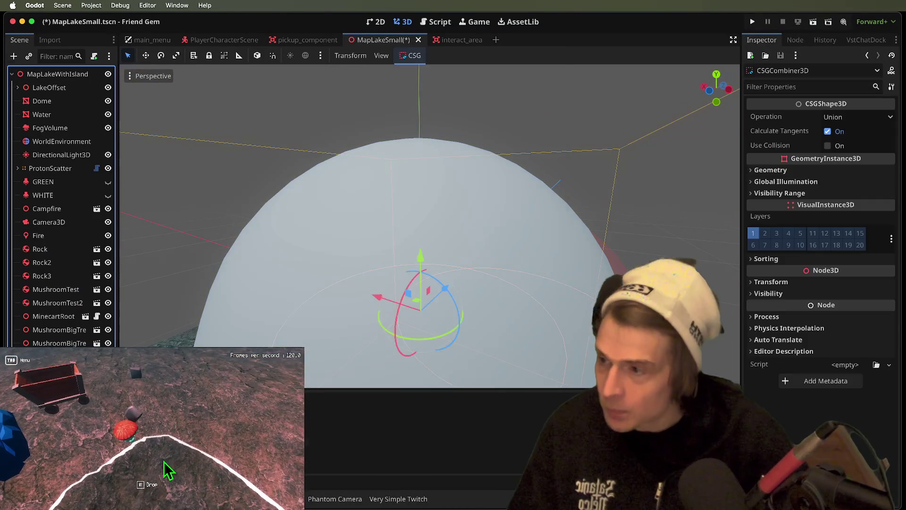
Add a CSGCylinder3D under the dome with radius 10.5 m and height 13 m.
key("ctrl+a")
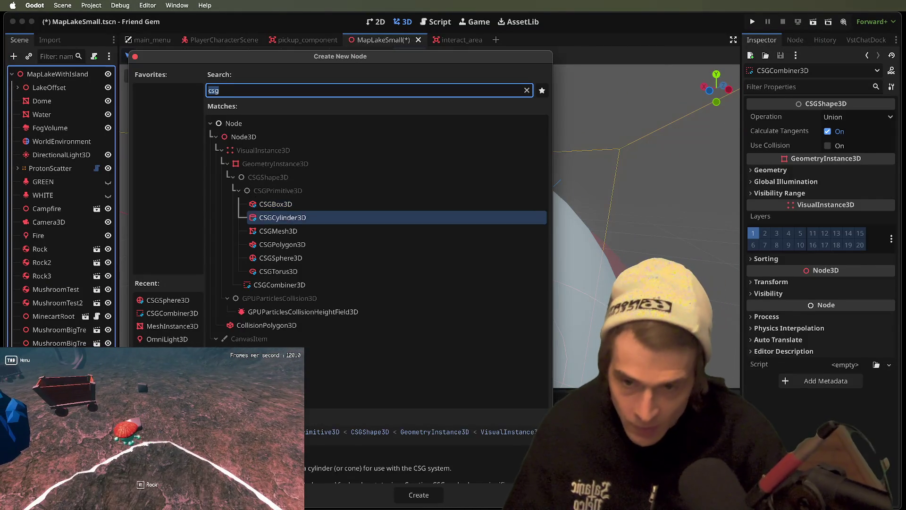
key("Return")
mouse_move(424, 258)
left_mouse_down()
mouse_move(443, 55)
mouse_move(443, 71)
left_mouse_up()
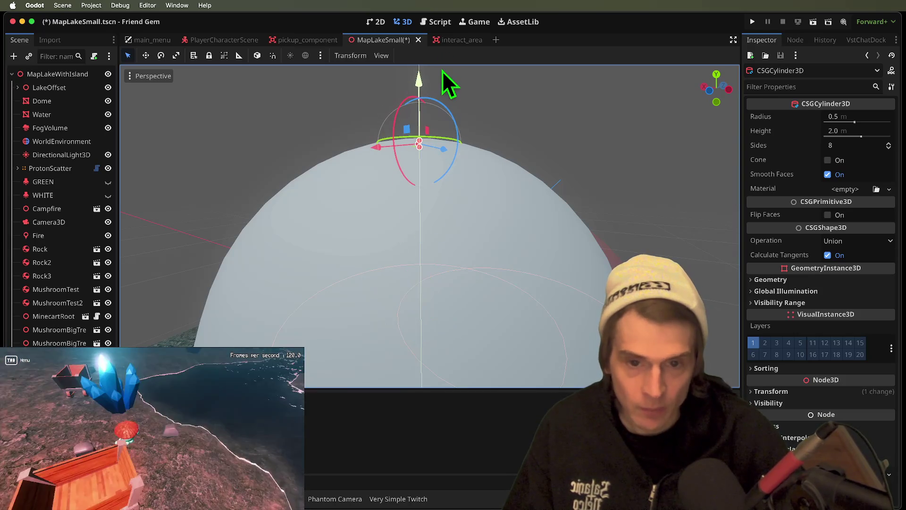
left_click(852, 118)
type("4.5")
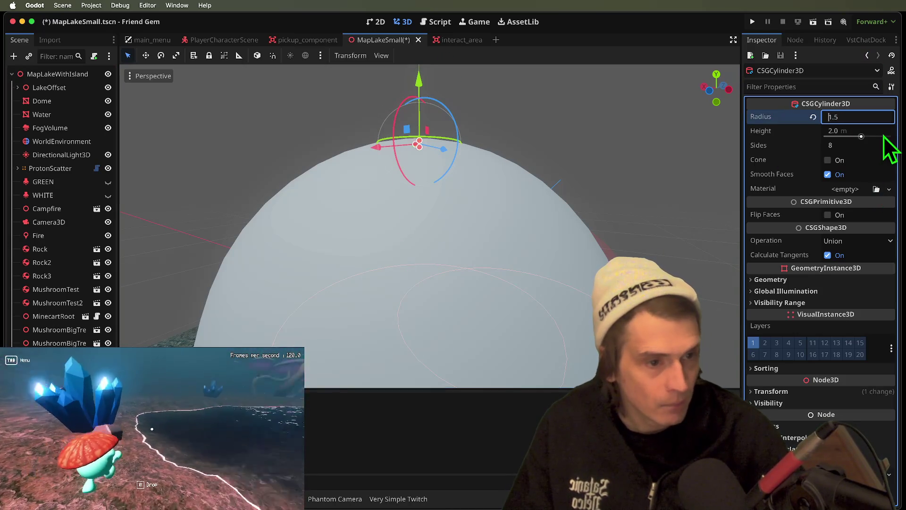
key("Tab")
type("4.013")
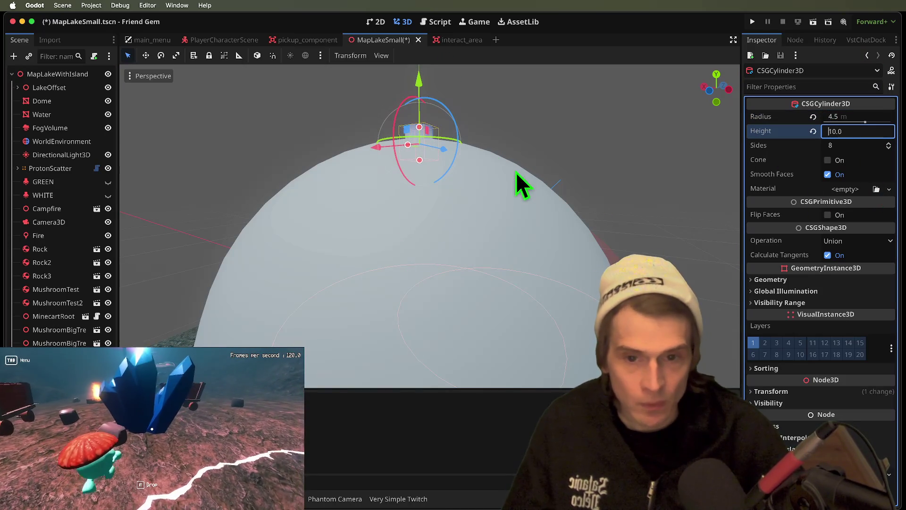
type("10.5")
key("Return")
Raise the cylinder to Y position 60 so it sits on the dome top.
scroll(427, 196, "up", 5)
scroll(572, 198, "down", 5)
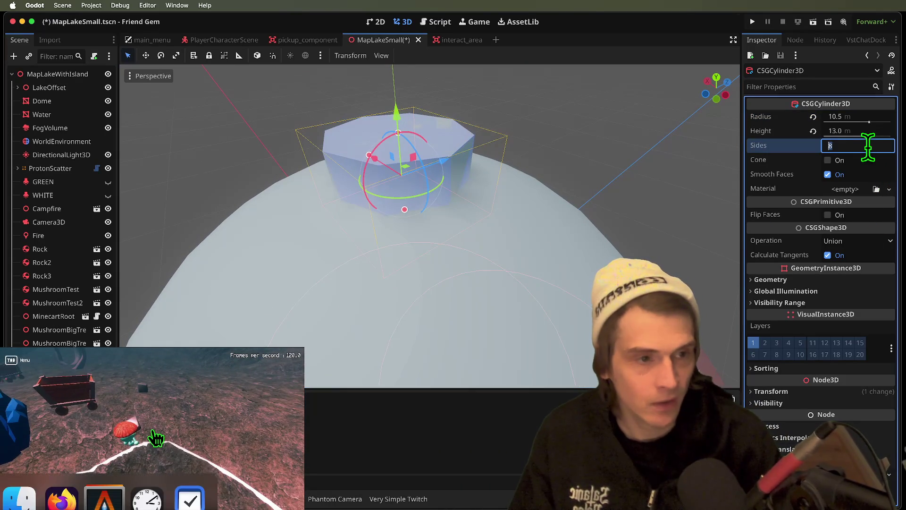
scroll(330, 203, "up", 2)
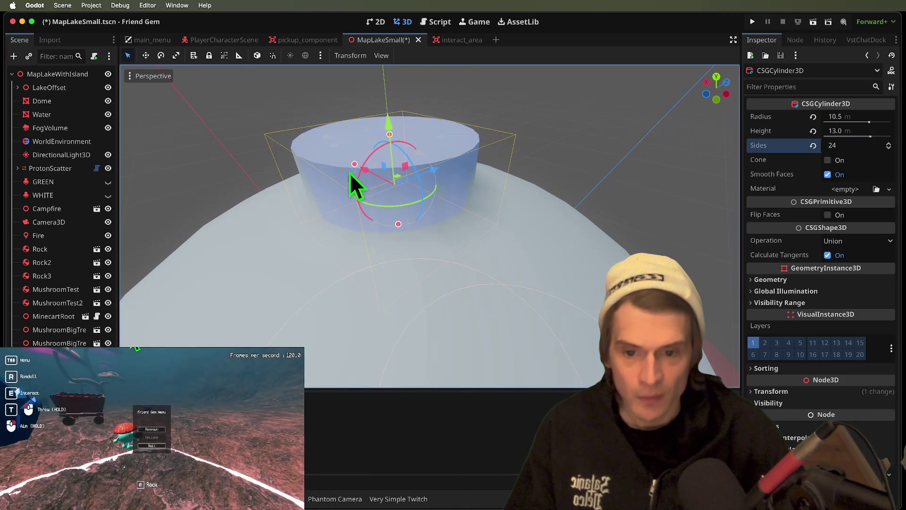
mouse_move(455, 249)
left_mouse_down()
mouse_move(455, 221)
mouse_move(455, 264)
mouse_move(455, 227)
mouse_move(439, 226)
left_mouse_up()
left_click(795, 391)
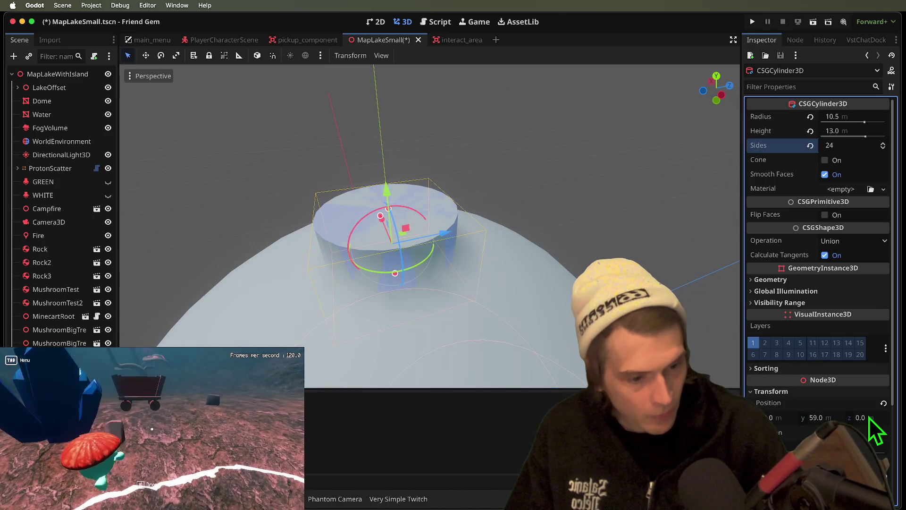
left_click(816, 417)
type("60")
key("Return")
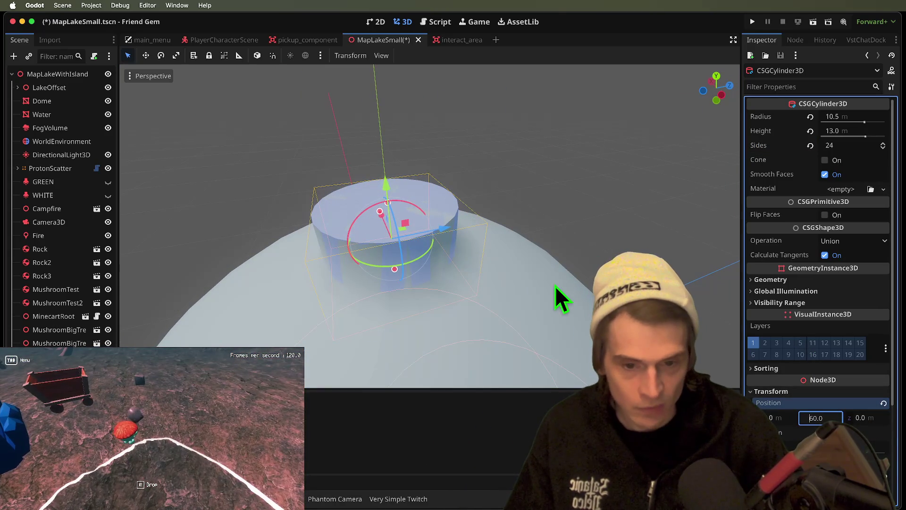
left_click(555, 285)
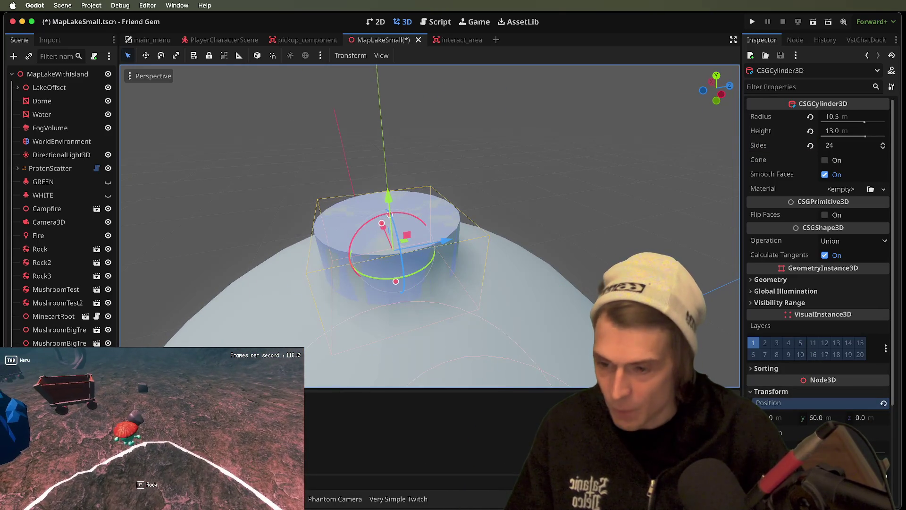
Tilt the cylinder slightly and slide it along the Z axis over the dome.
mouse_move(364, 225)
left_mouse_down()
mouse_move(432, 199)
mouse_move(384, 214)
left_mouse_up()
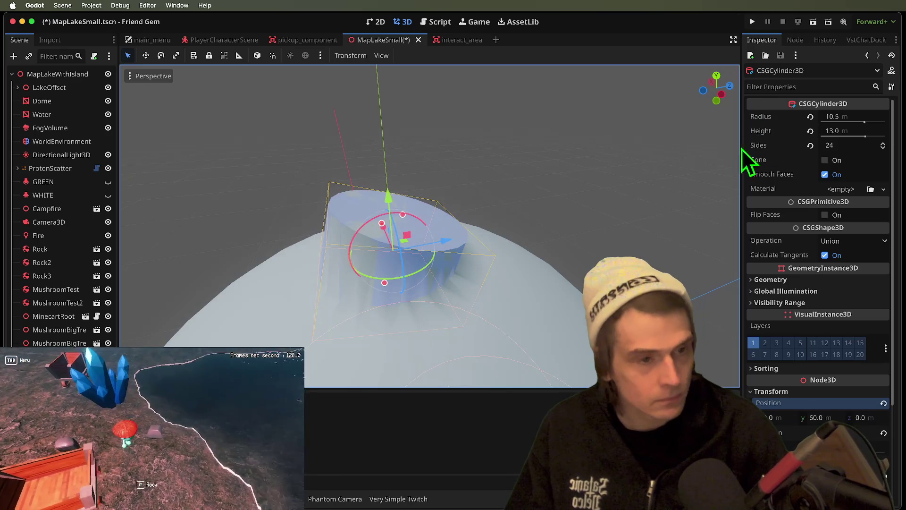
mouse_move(460, 235)
left_mouse_down()
mouse_move(473, 235)
mouse_move(476, 215)
mouse_move(449, 197)
left_mouse_up()
left_click(702, 308)
scroll(702, 308, "down", 5)
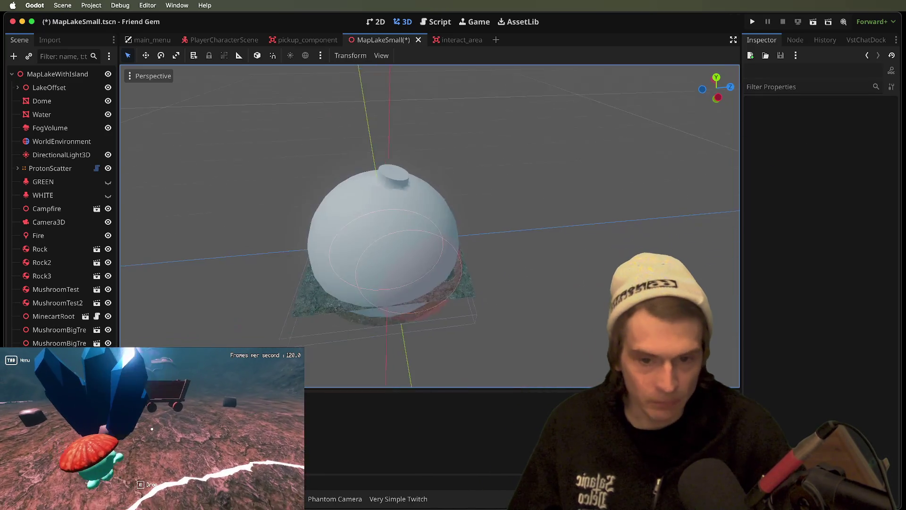
scroll(429, 226, "up", 5)
left_click(500, 184)
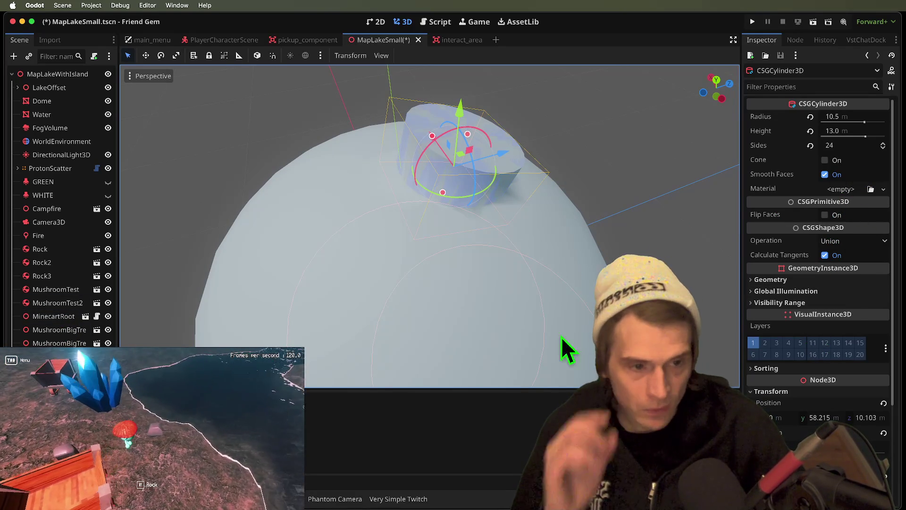
left_click(850, 241)
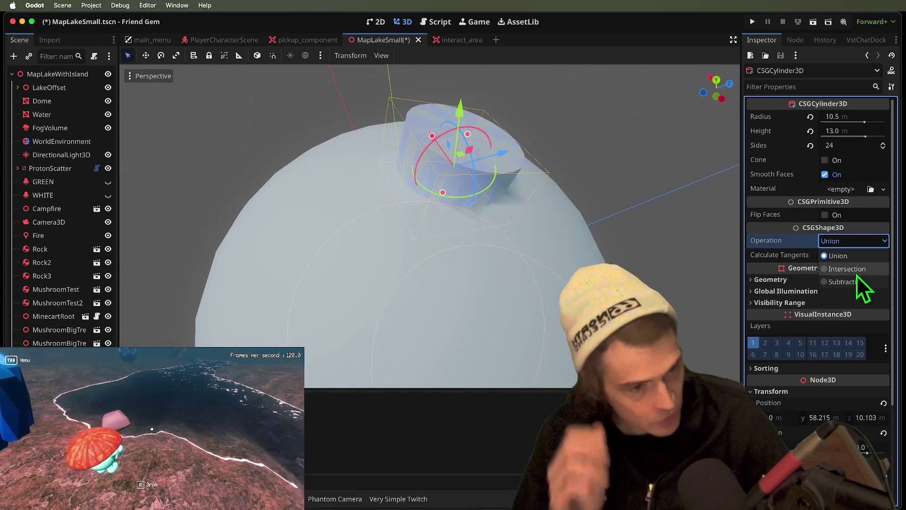
Set the cylinder's CSG operation to Subtraction to carve a hole in the dome.
left_click(854, 280)
left_click(633, 193)
scroll(636, 192, "up", 3)
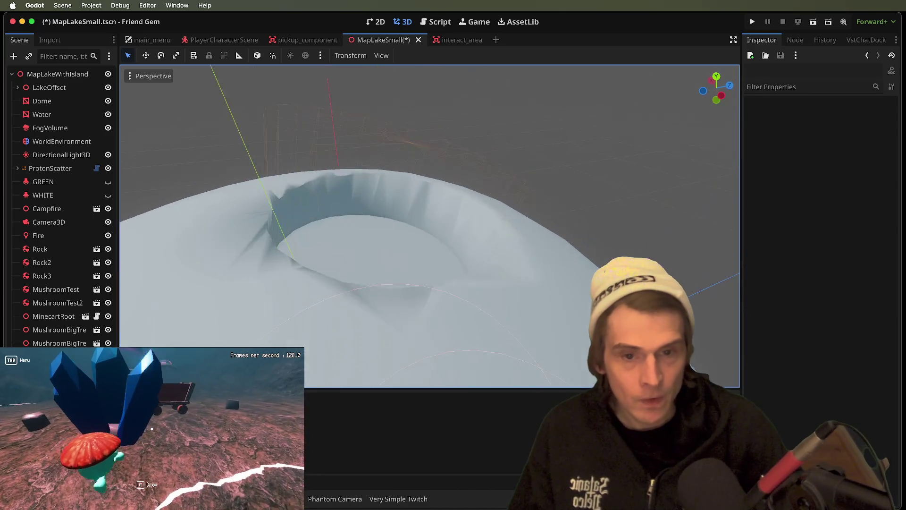
scroll(636, 191, "up", 3)
scroll(636, 191, "down", 5)
scroll(635, 192, "up", 8)
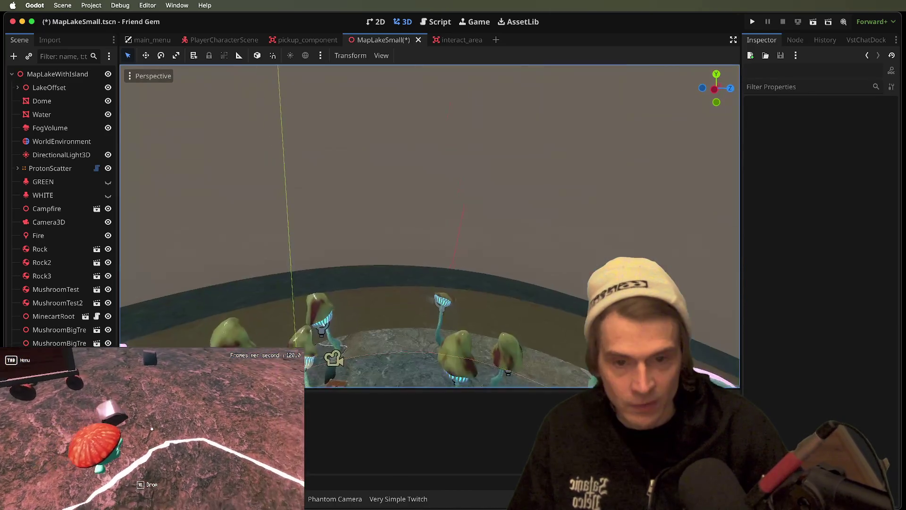
scroll(429, 226, "down", 6)
scroll(429, 225, "up", 2)
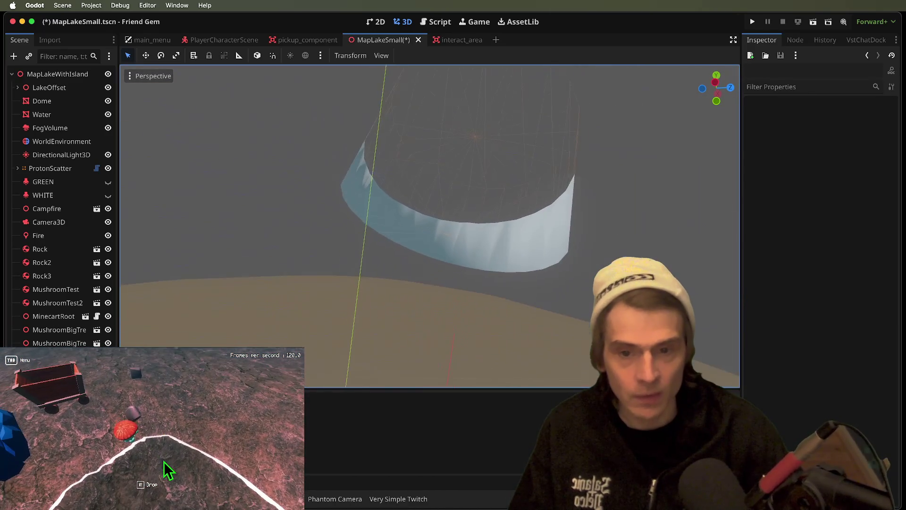
scroll(646, 205, "down", 3)
scroll(646, 205, "up", 3)
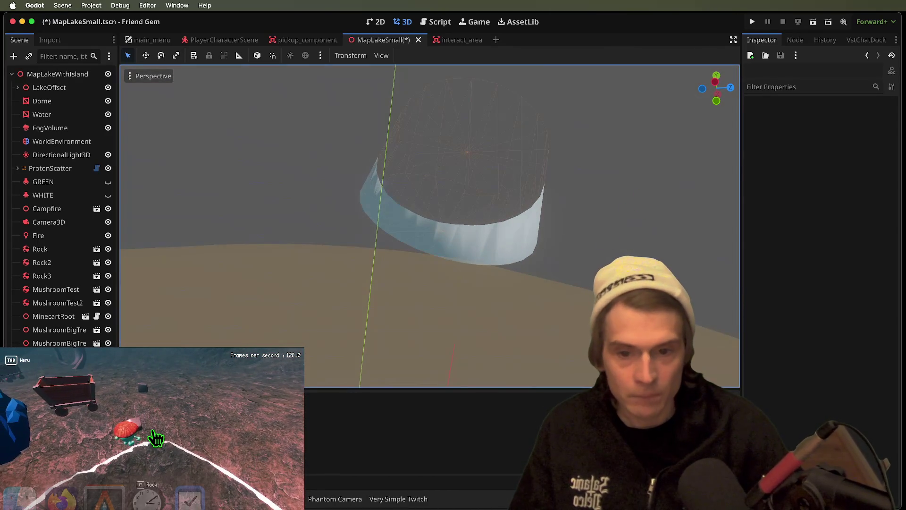
scroll(605, 234, "down", 3)
scroll(605, 234, "up", 5)
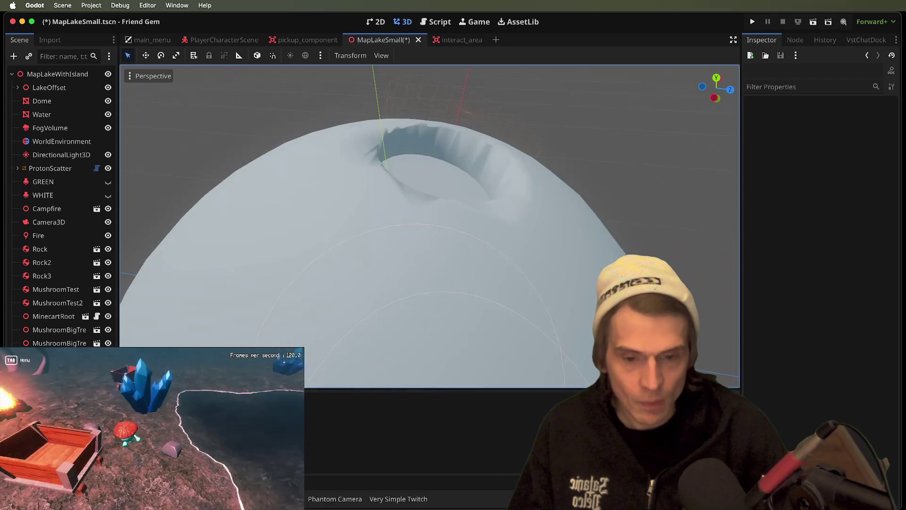
scroll(599, 231, "up", 4)
scroll(599, 231, "down", 4)
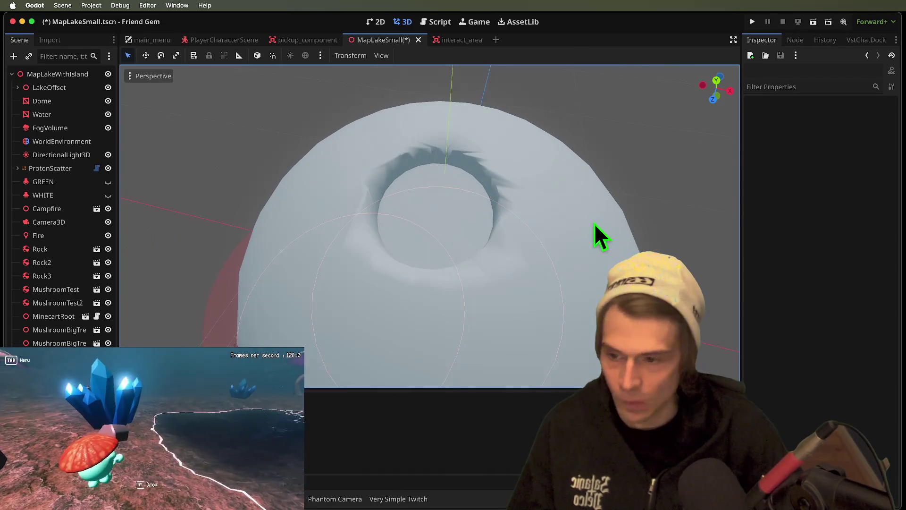
Make the cylinder 16 m tall, lower it into the dome, and respawn the player in-game.
left_click(439, 217)
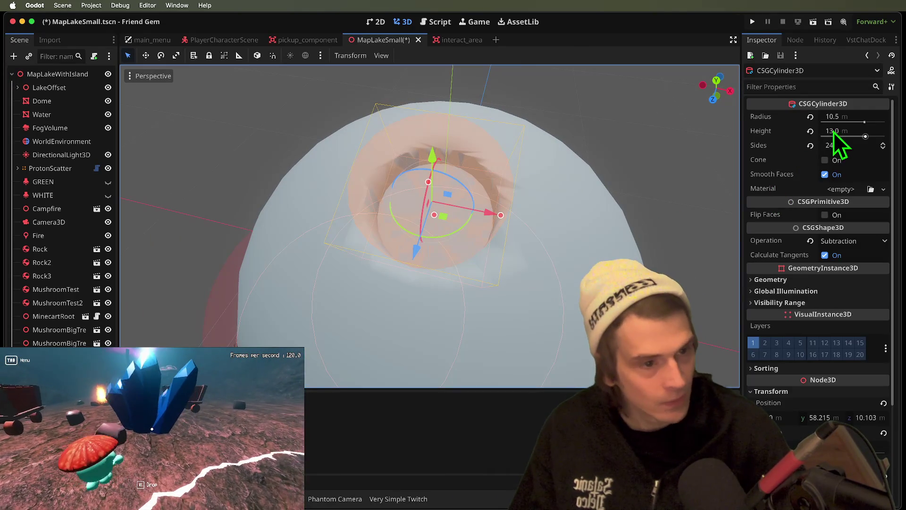
left_click_drag(834, 132, 879, 180)
mouse_move(433, 163)
left_mouse_down()
mouse_move(430, 228)
mouse_move(433, 186)
left_mouse_up()
scroll(503, 255, "up", 5)
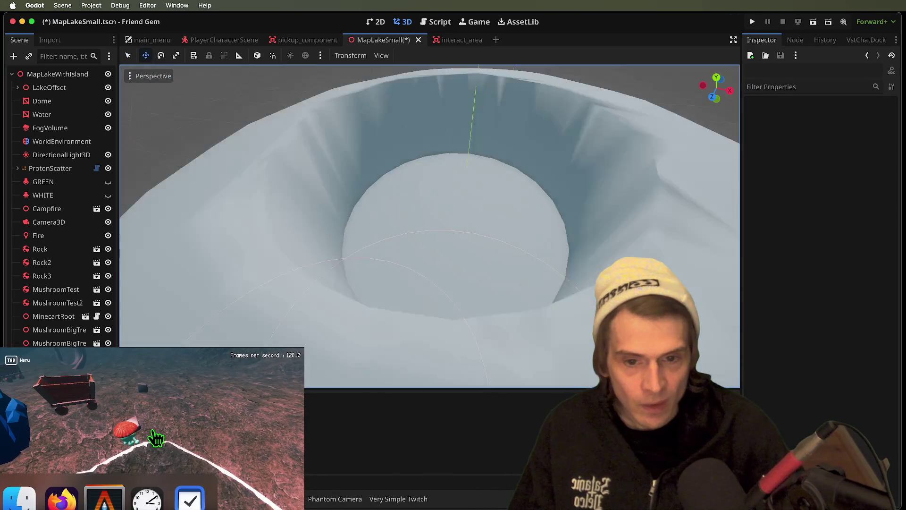
key("Tab")
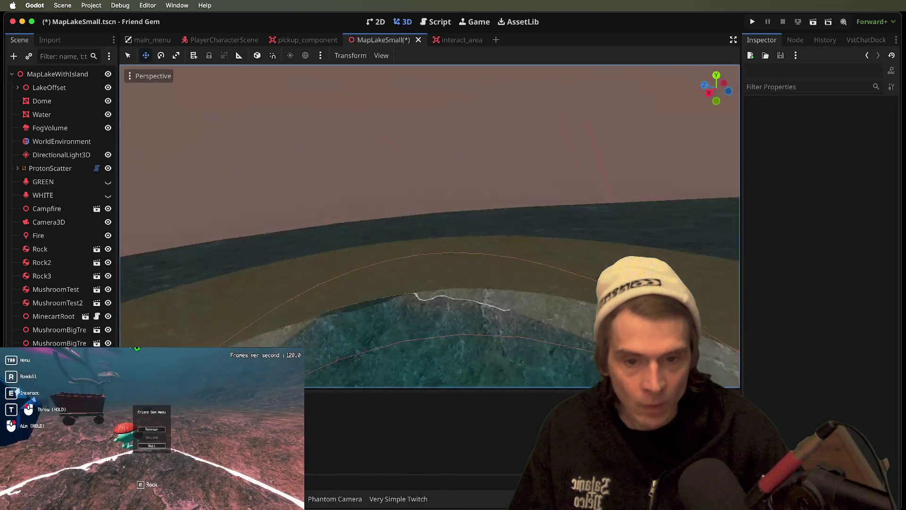
left_click(152, 430)
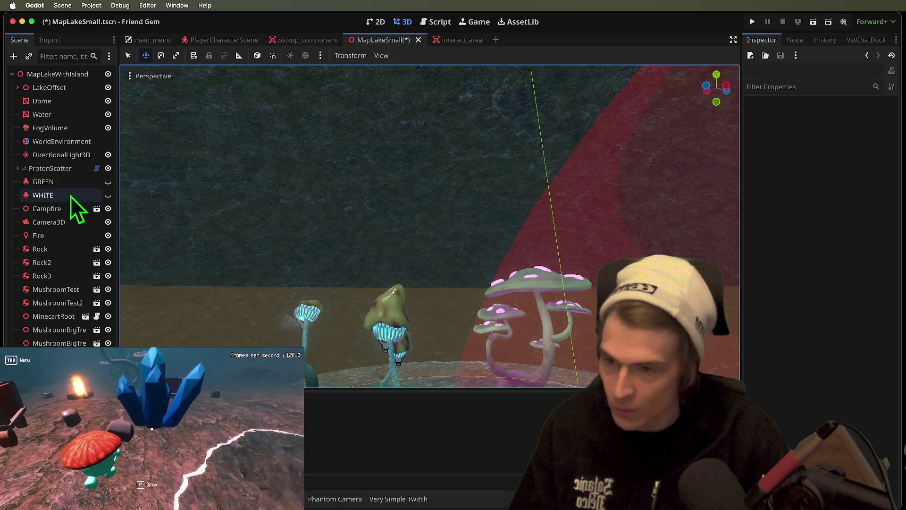
Hide the Dome and enable Flip Faces on its CSG sphere.
left_click(108, 101)
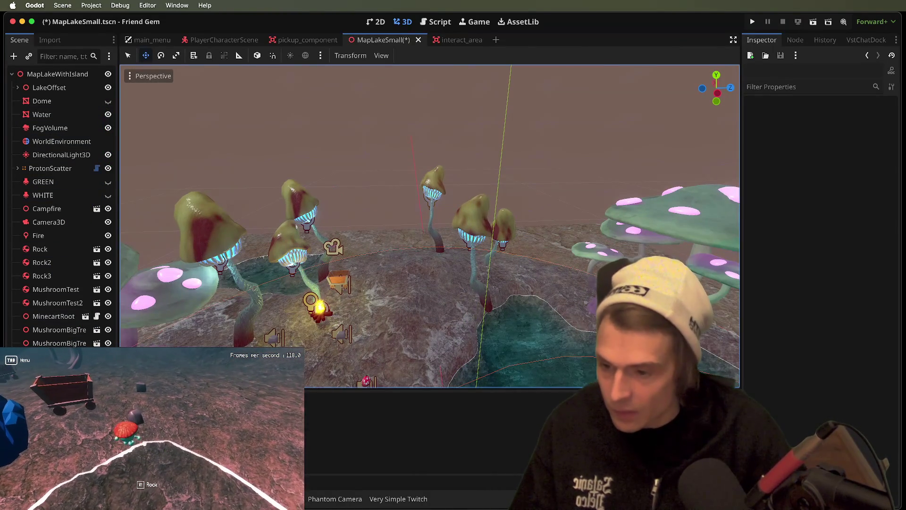
left_click(422, 228)
left_click(835, 200)
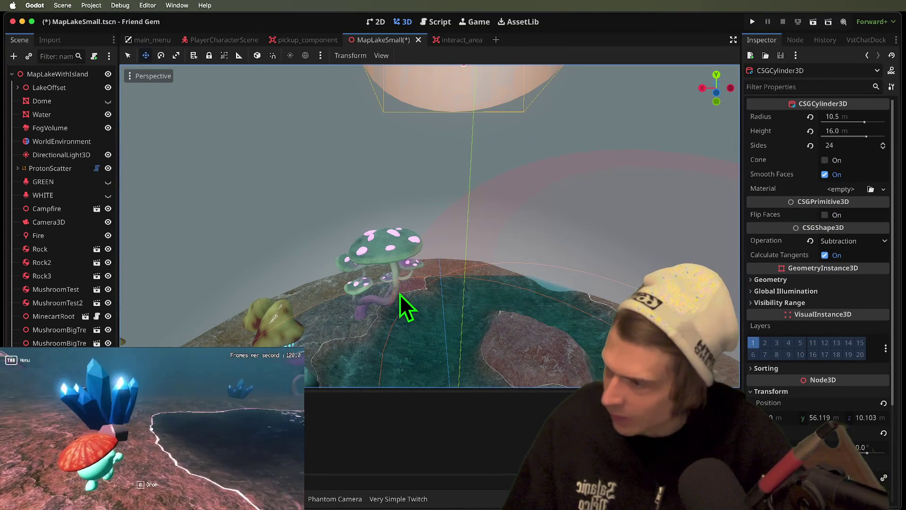
Frame the cylinder and shift it along Z and X across the dome, then respawn in-game.
key("f")
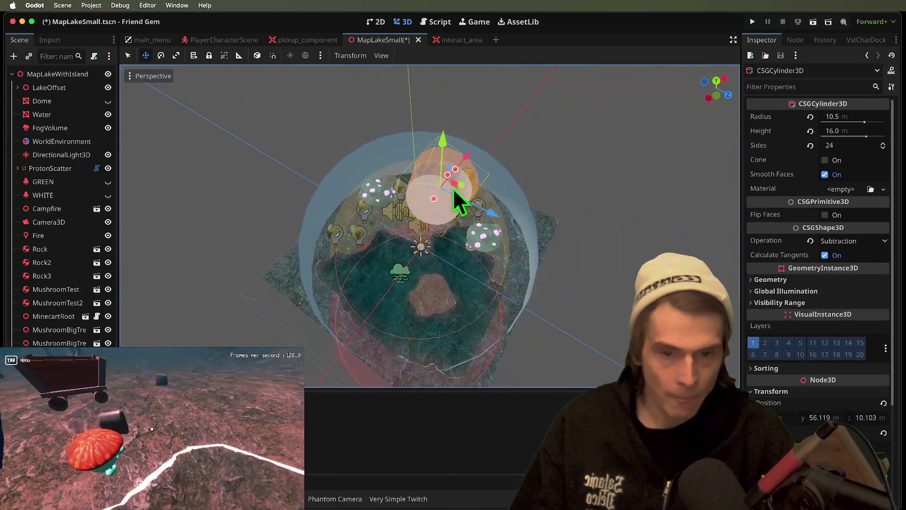
mouse_move(455, 202)
left_mouse_down()
mouse_move(491, 228)
mouse_move(542, 240)
left_mouse_up()
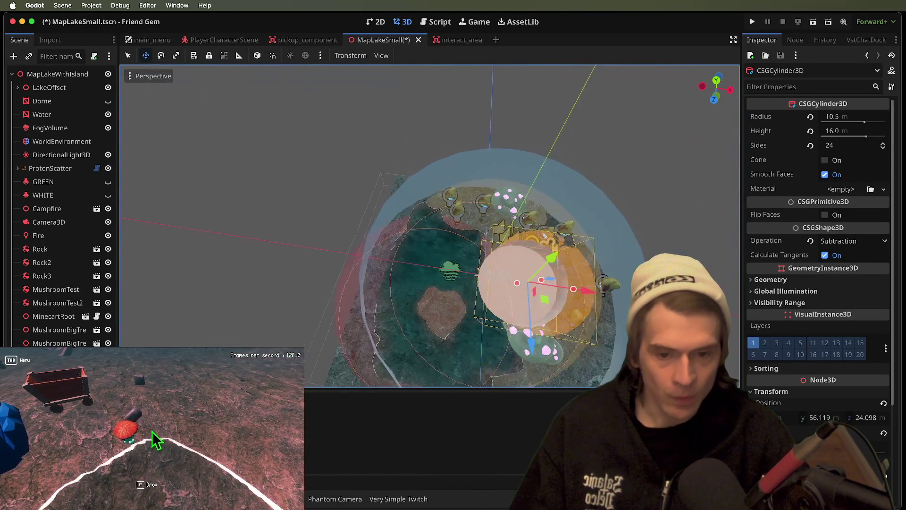
left_click_drag(545, 296, 463, 289)
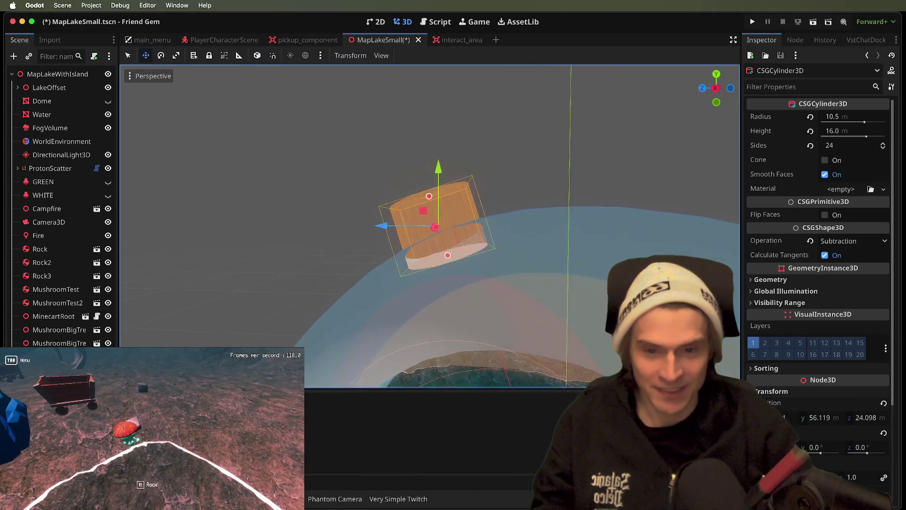
key("Tab")
left_click(152, 430)
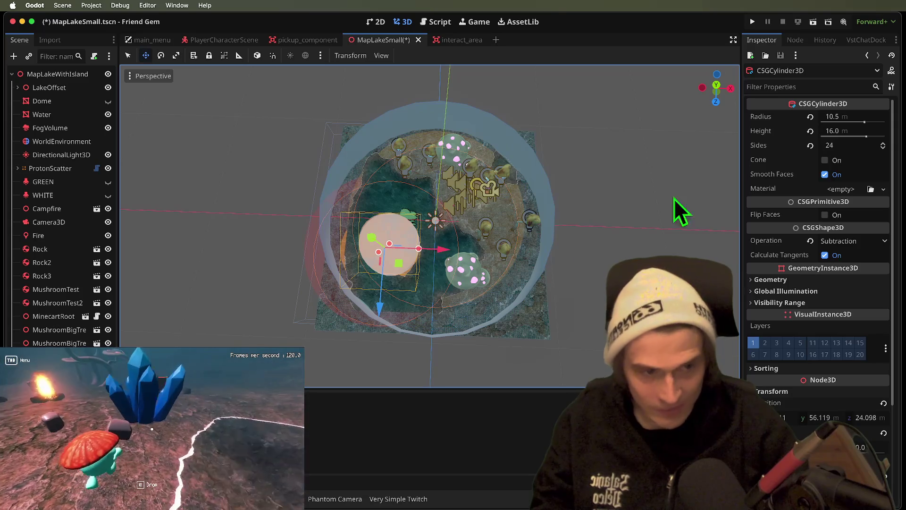
Widen the cylinder's radius to 11.5 m.
left_click(855, 128)
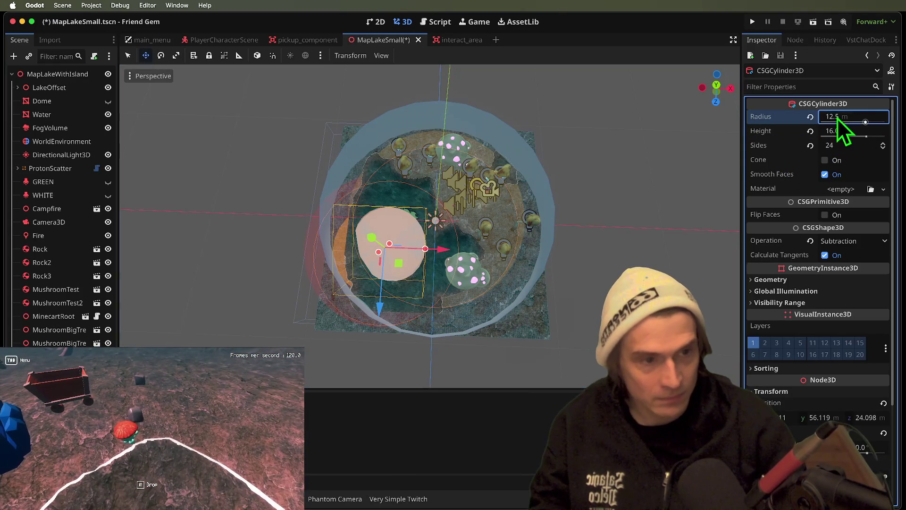
mouse_move(475, 300)
left_mouse_down()
mouse_move(151, 449)
mouse_move(169, 470)
mouse_move(118, 507)
mouse_move(155, 438)
mouse_move(141, 370)
left_mouse_up()
left_click(475, 302)
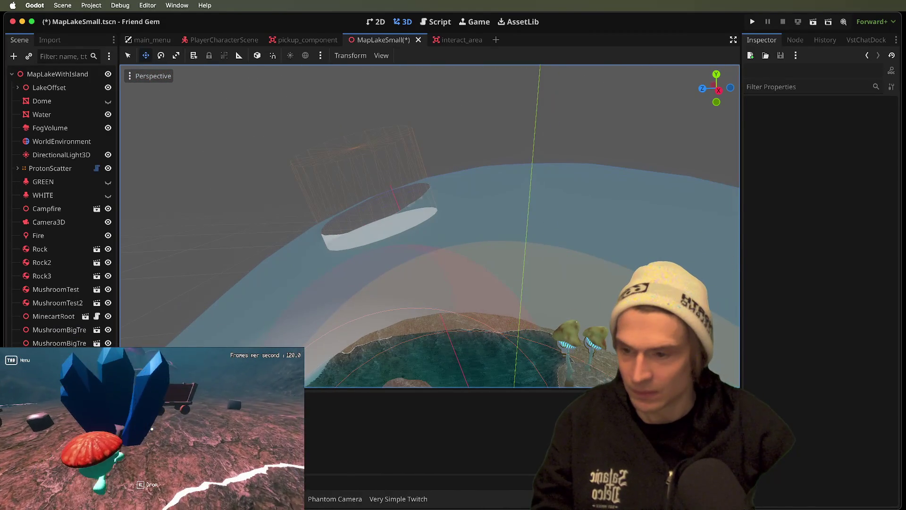
left_click(358, 184)
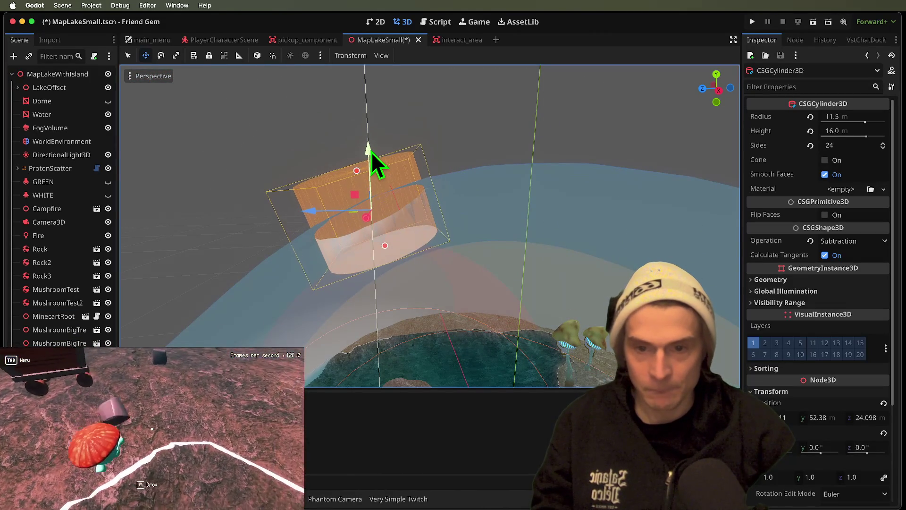
key("Escape")
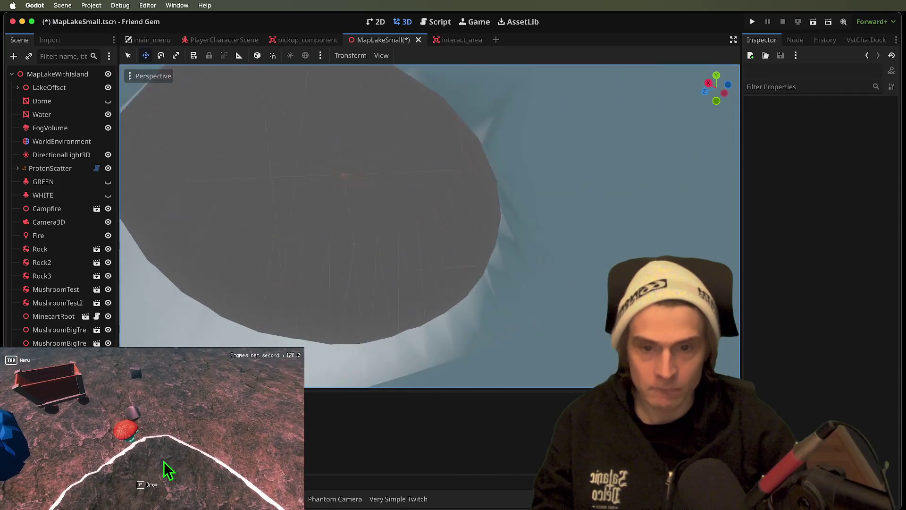
Toggle the cylinder's Flip Faces on and back off, then respawn and pick up the rock in-game.
key("Tab")
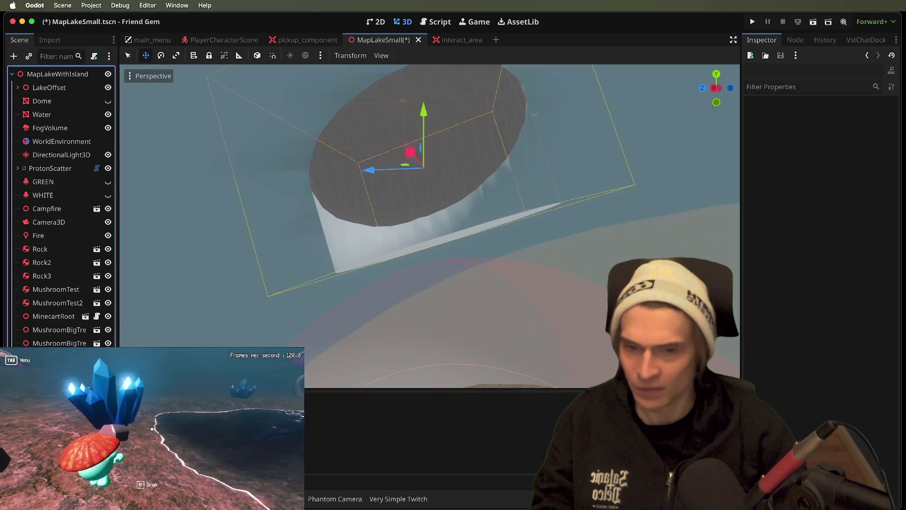
left_click(856, 217)
left_click(858, 217)
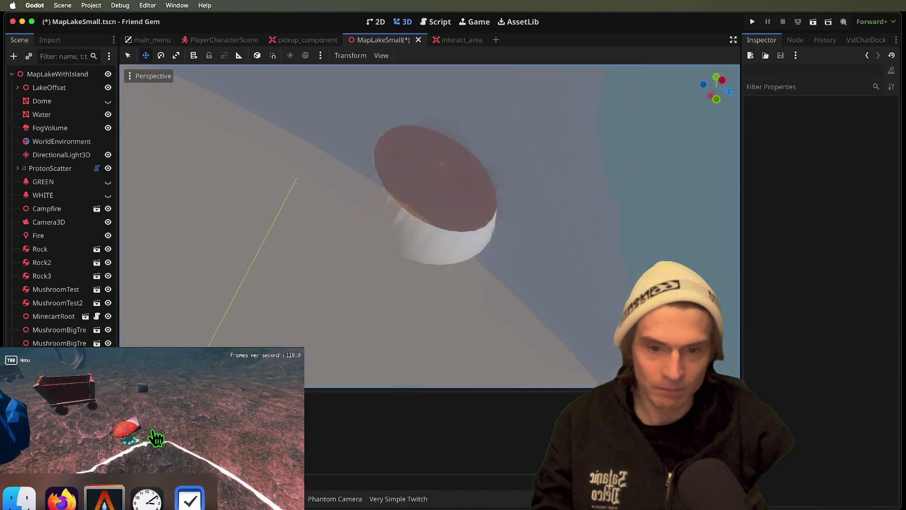
left_click(152, 432)
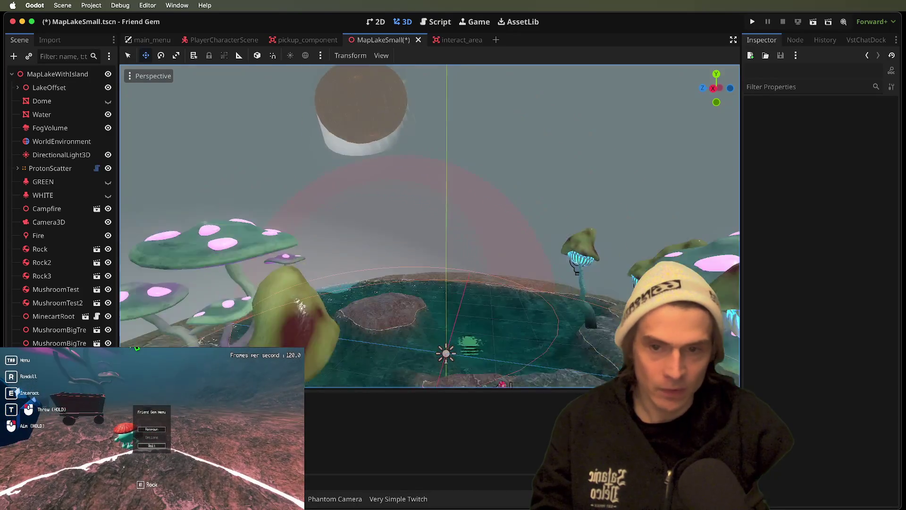
key("e")
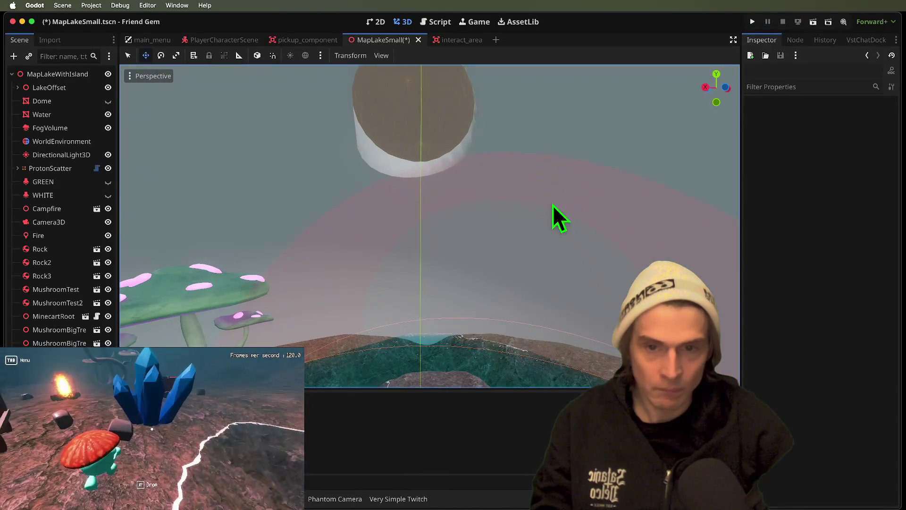
left_click(422, 121)
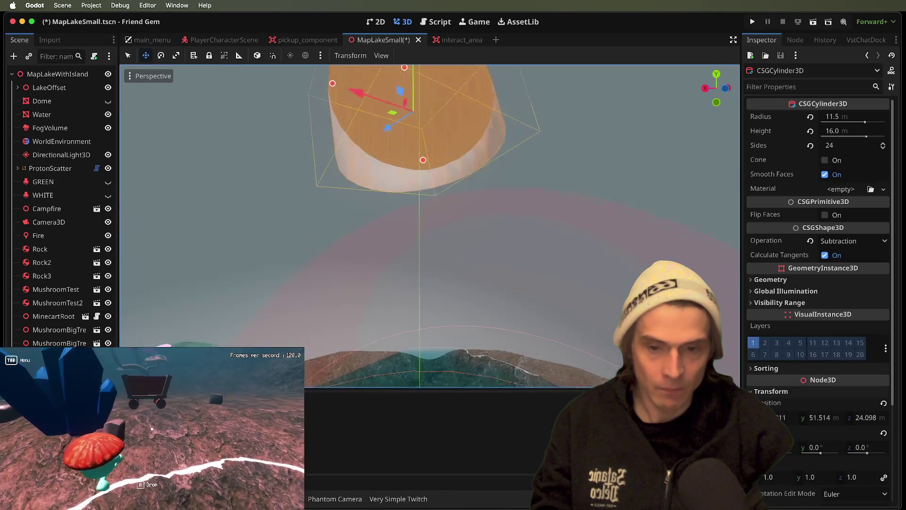
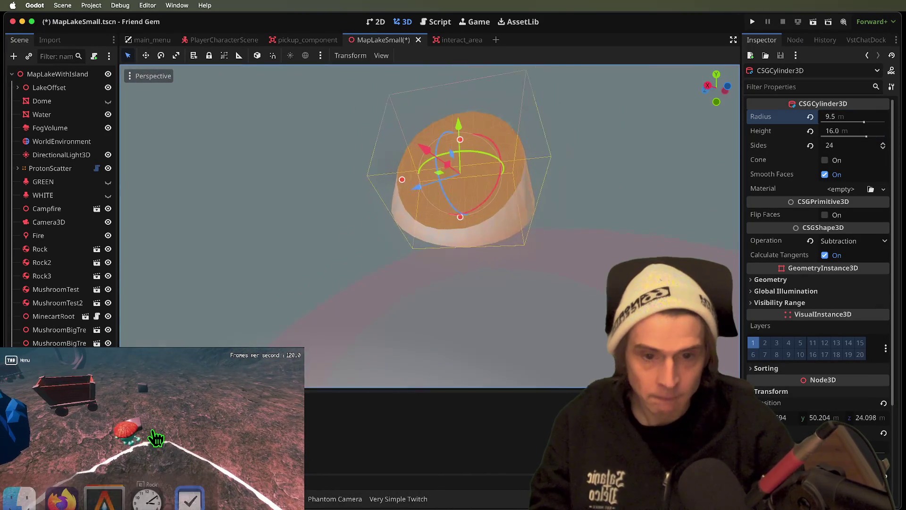
Commit the 9.5 m cylinder radius and assign rock_lake_map_1.tres as the cylinder's material.
left_click(157, 443)
key("Tab")
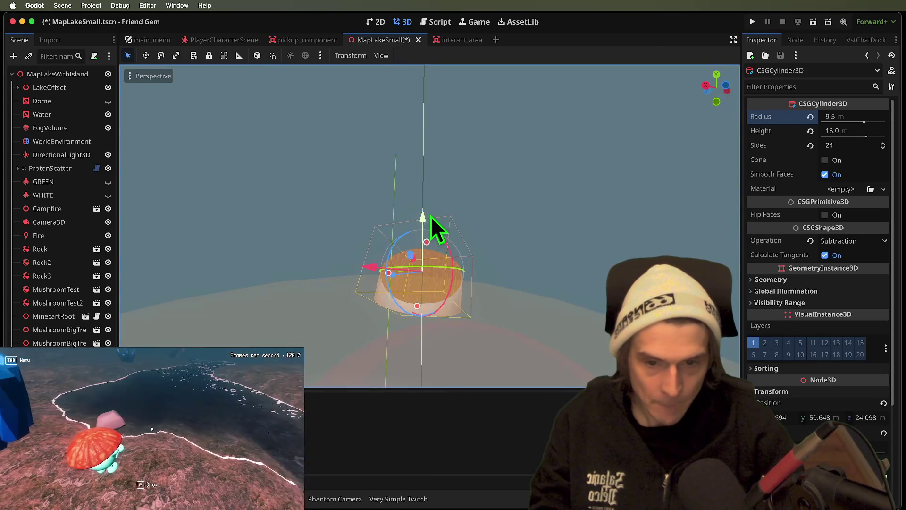
left_click(501, 297)
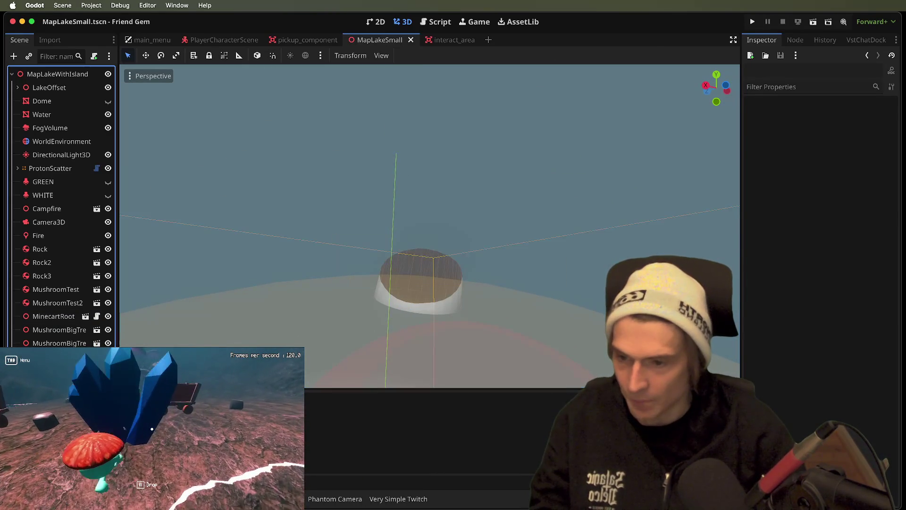
left_click(61, 359)
left_click(420, 278)
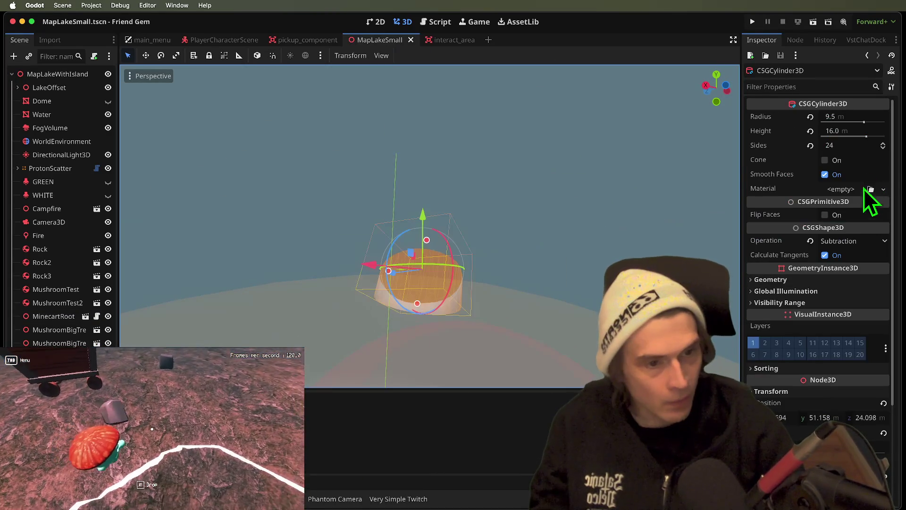
left_click(871, 190)
type("rock")
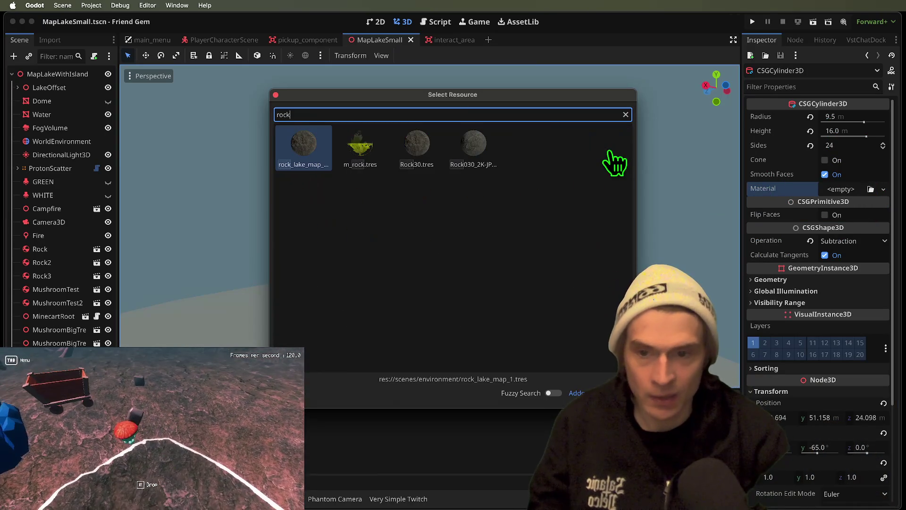
key("Return")
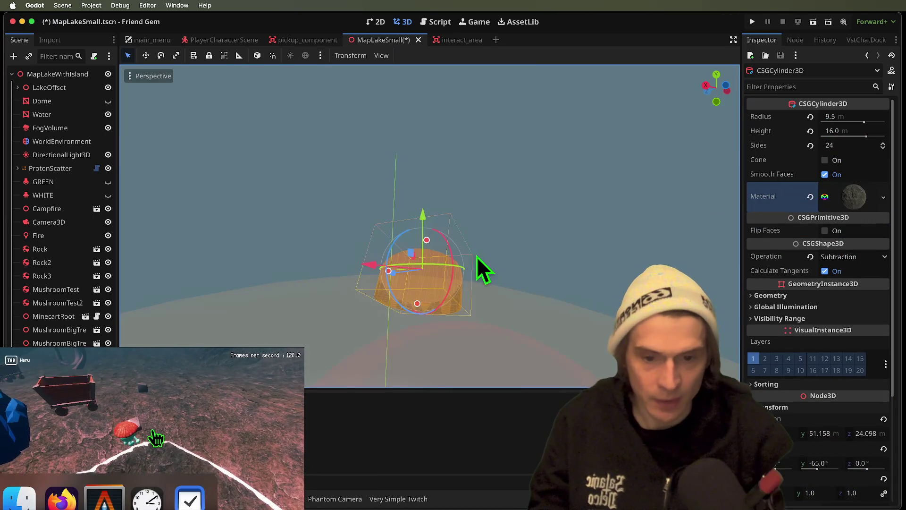
Give the 60 m dome sphere the rock_lake_map_1 material as well.
left_click(61, 358)
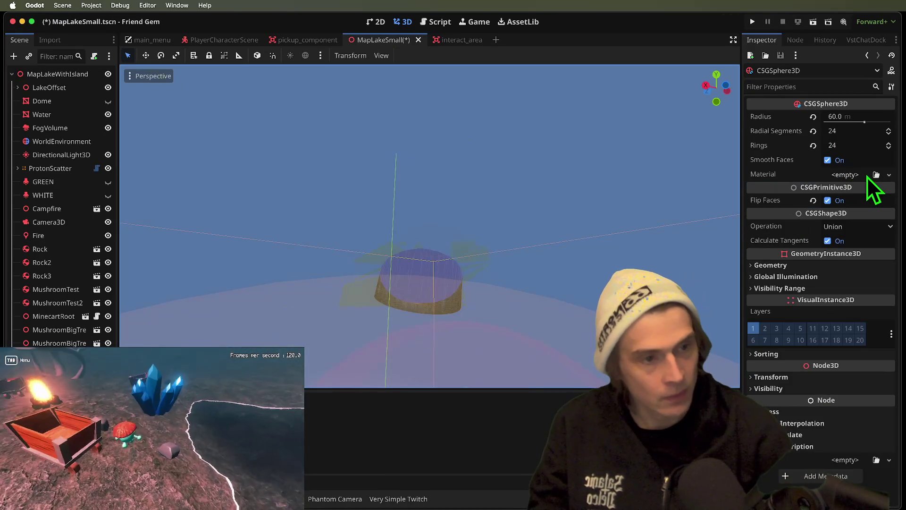
left_click(875, 175)
type("ro")
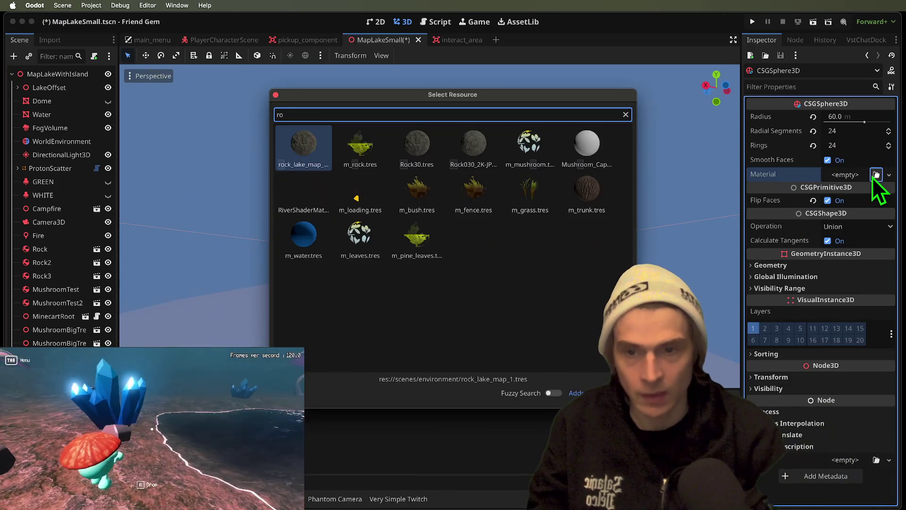
key("Return")
left_click(613, 253)
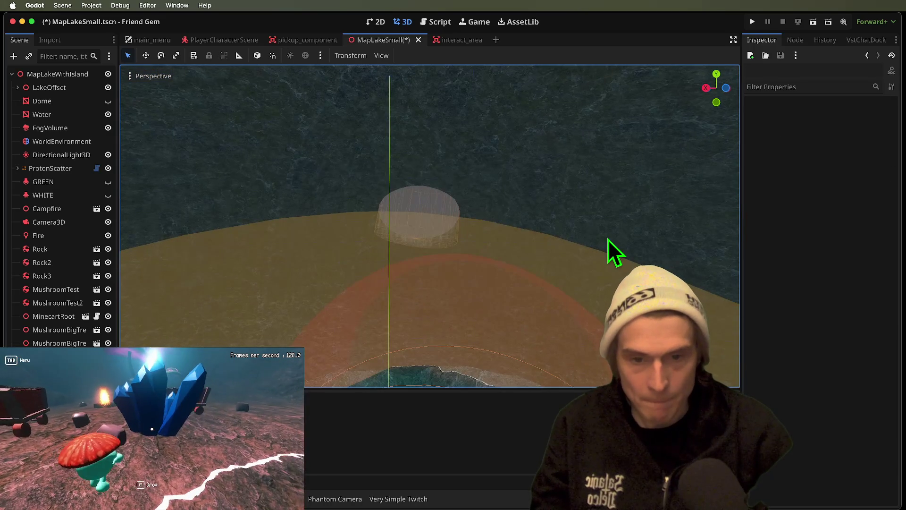
left_click_drag(609, 240, 609, 208)
Zoom around the rock-textured lake and save the MapLakeSmall scene.
scroll(430, 225, "up", 5)
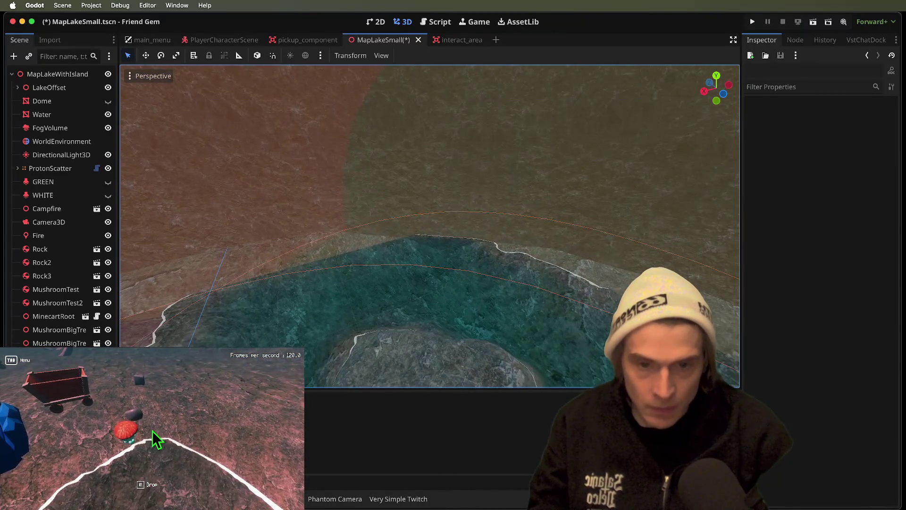
scroll(608, 274, "down", 10)
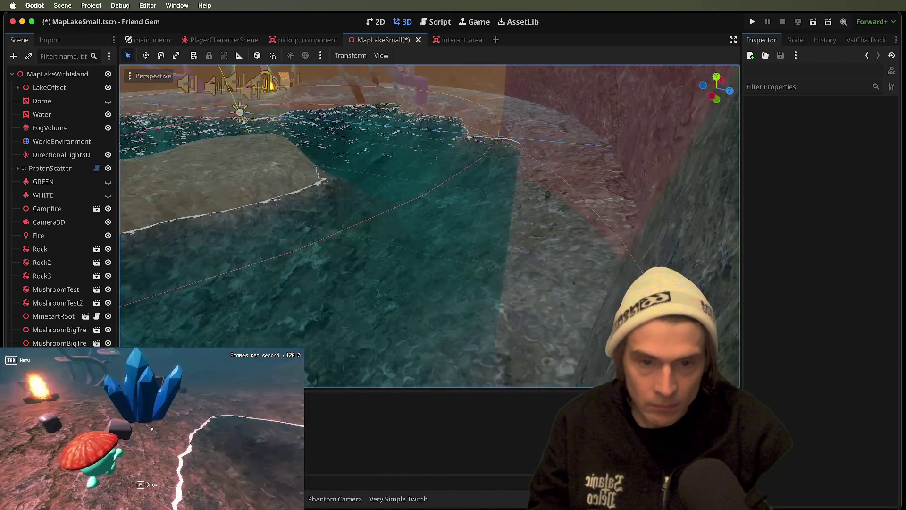
scroll(675, 255, "up", 5)
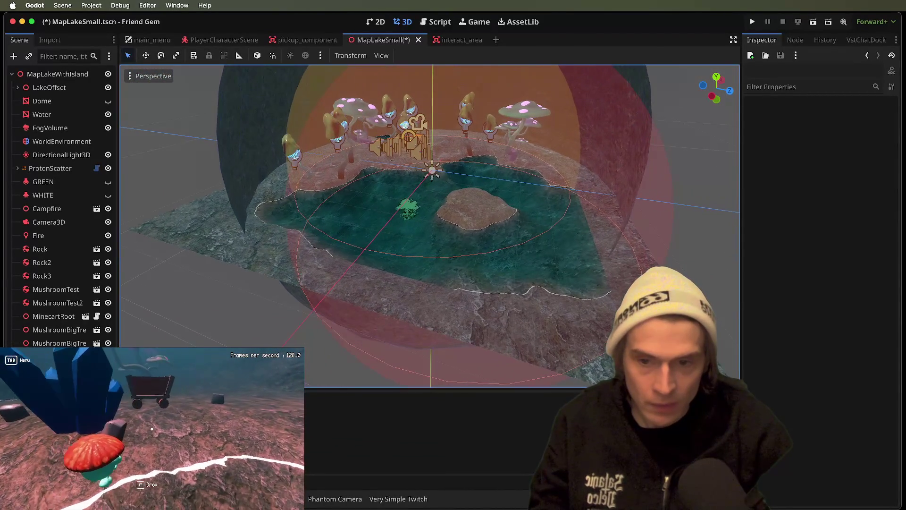
key("ctrl+s")
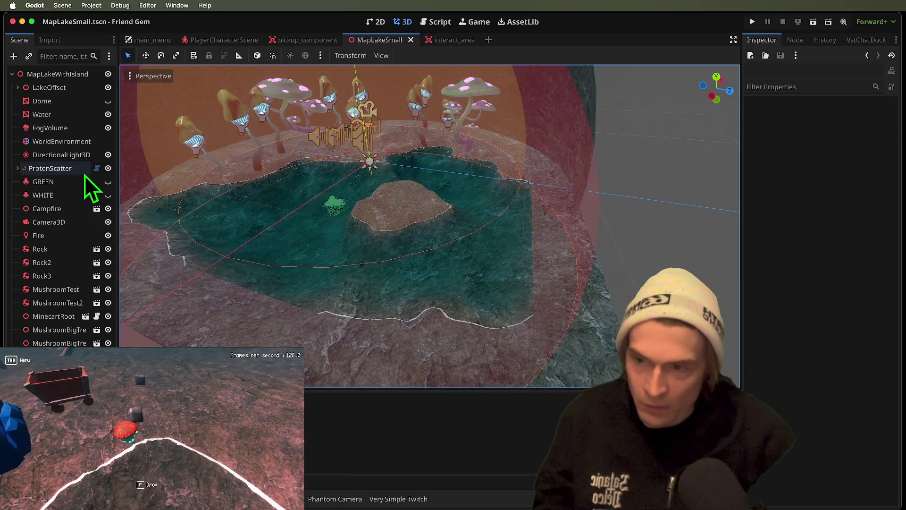
left_click(77, 118)
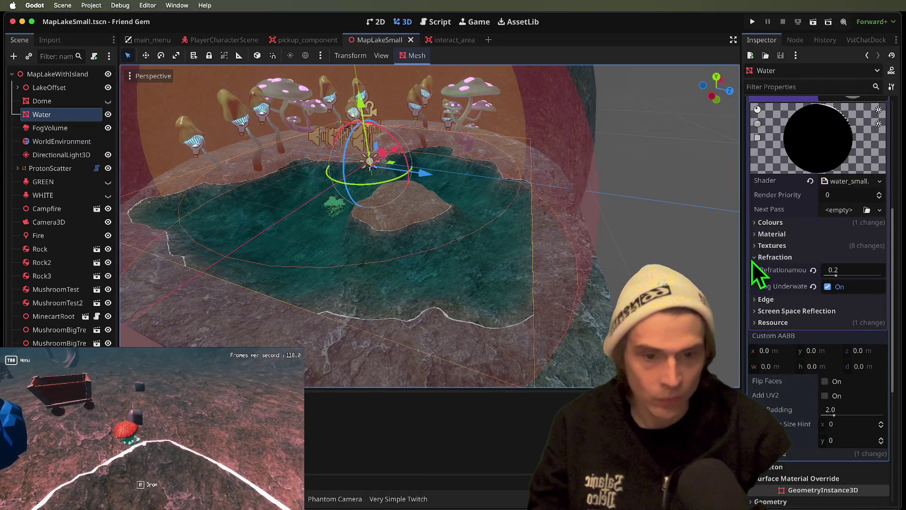
Resize the Water plane mesh to 109 × 114 m, save, and run the project.
scroll(849, 331, "up", 5)
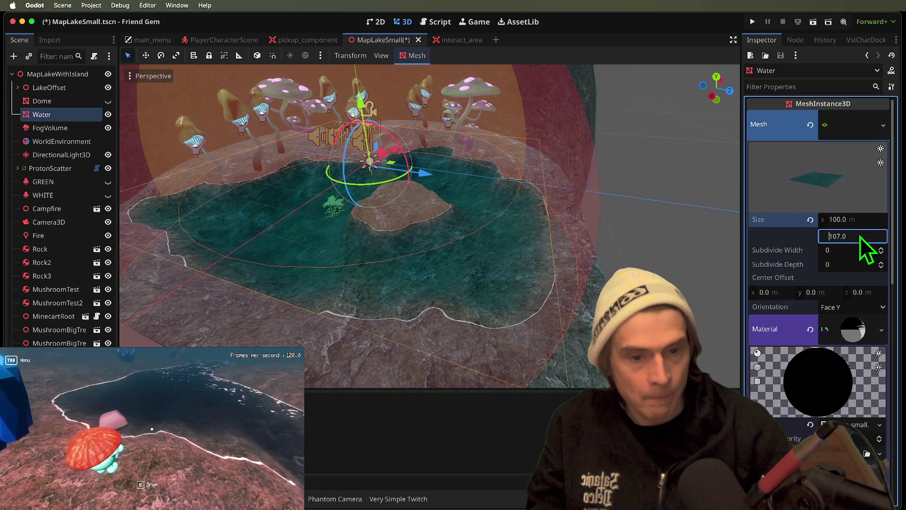
scroll(559, 292, "down", 5)
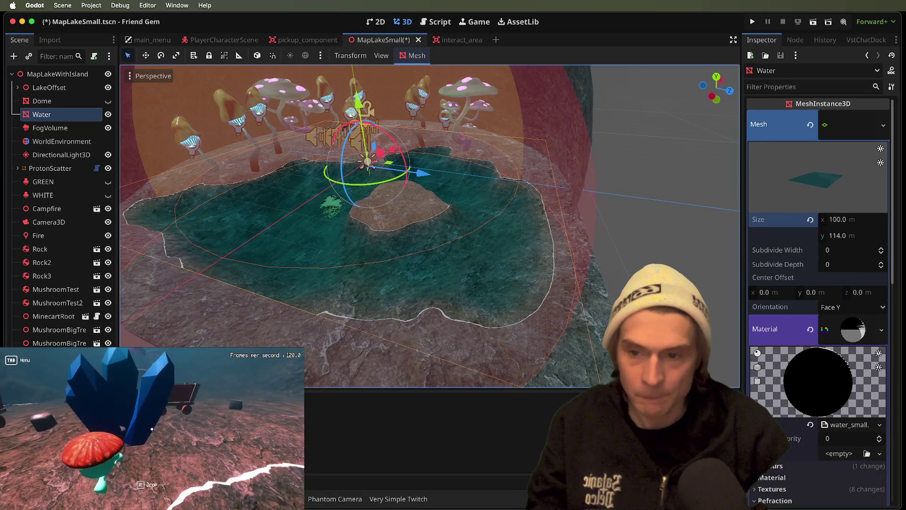
double_click(835, 219)
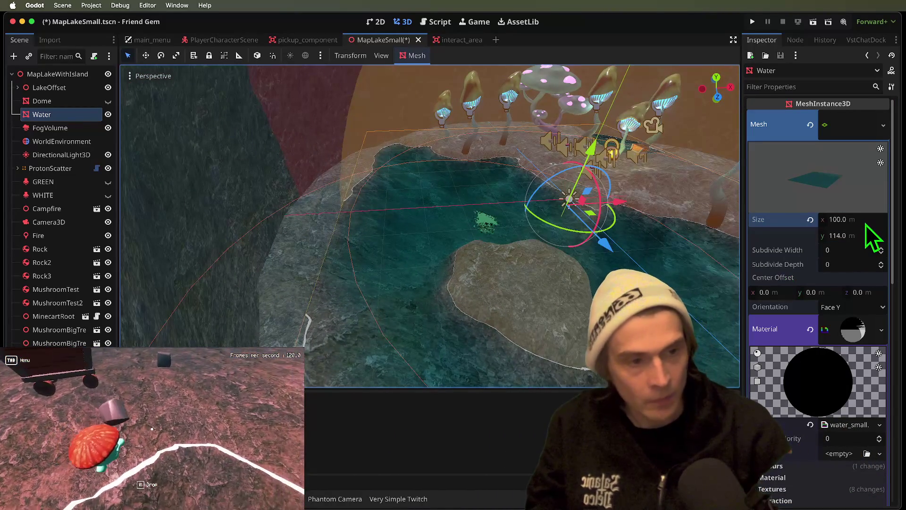
type("103")
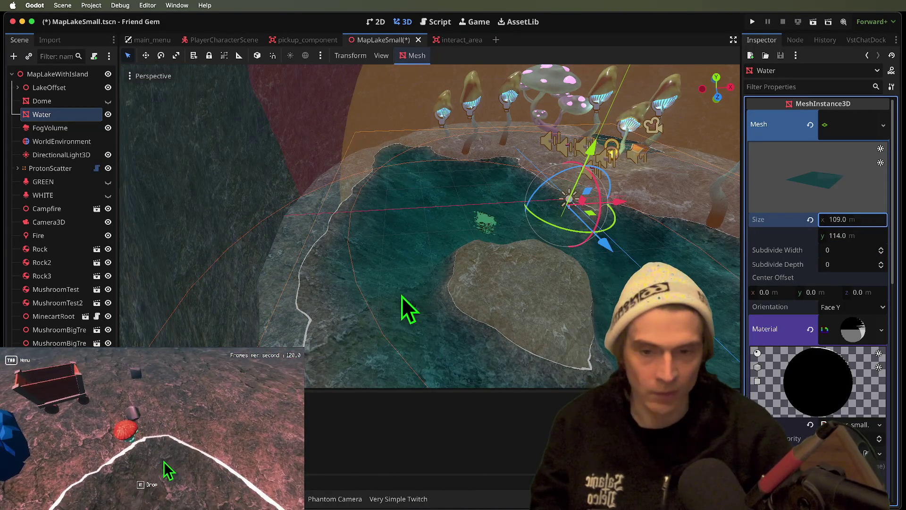
scroll(403, 302, "left", 10)
scroll(429, 225, "down", 10)
scroll(429, 225, "up", 5)
key("super+s")
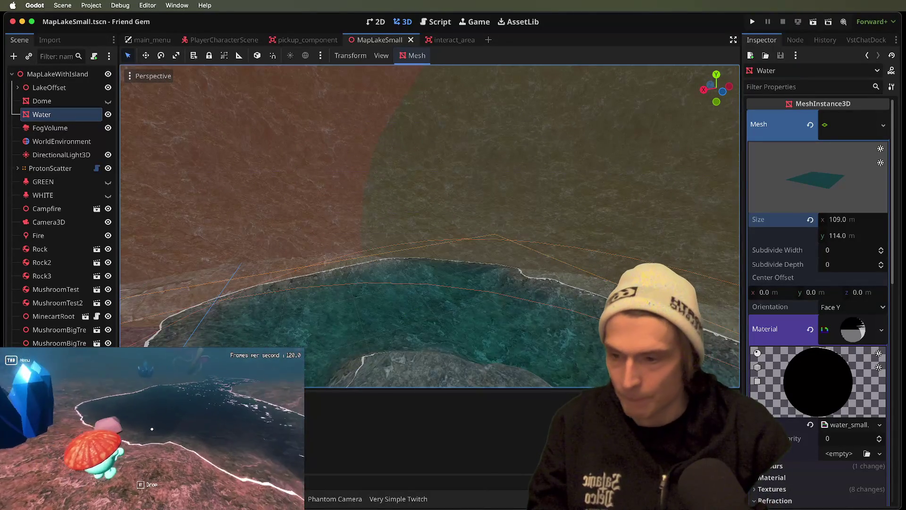
key("super+b")
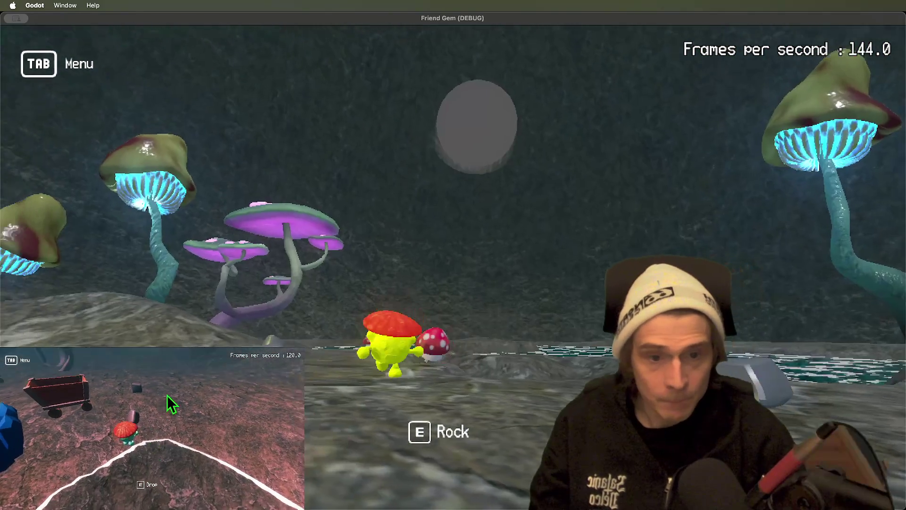
Walk the character past the mushrooms toward the lake with WASD, then return to the editor.
key("a")
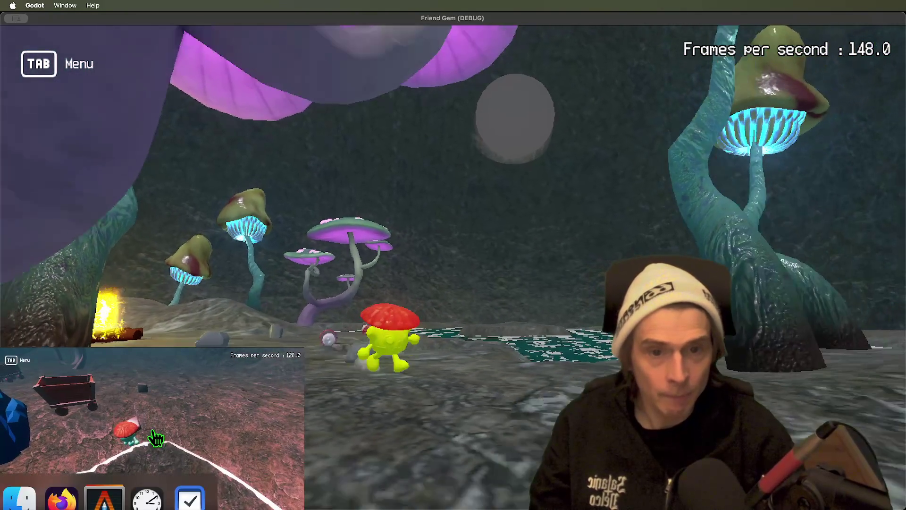
key("a")
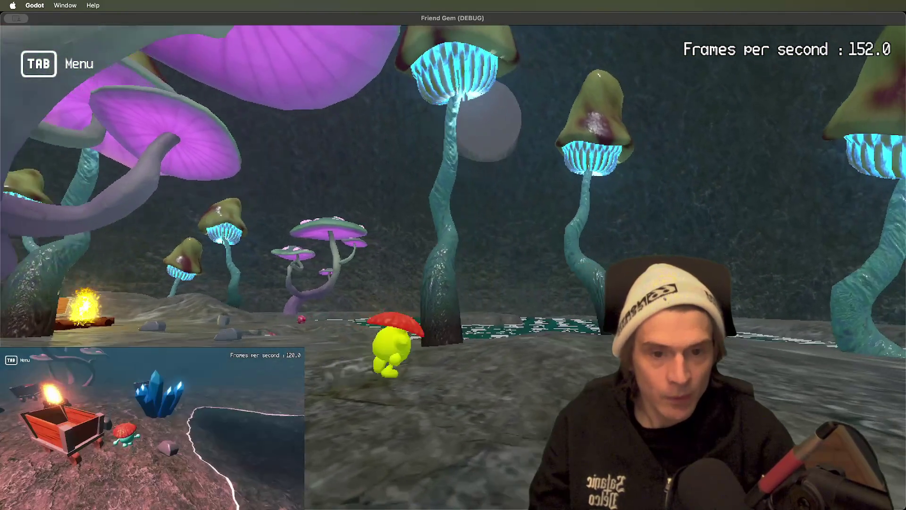
key("w")
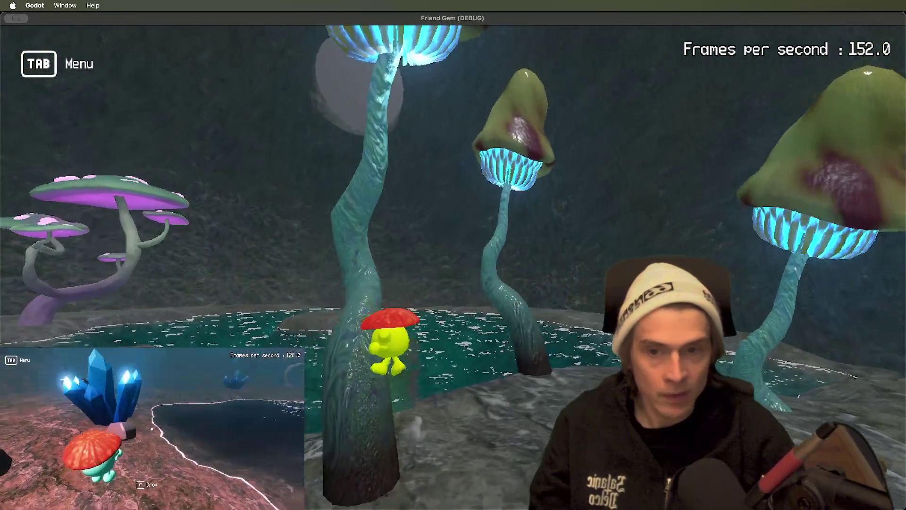
key("a")
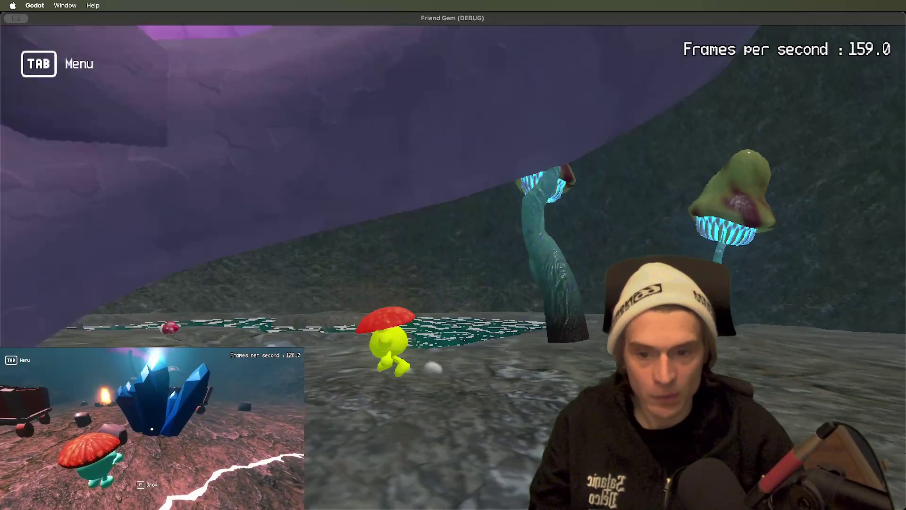
key("super+Tab")
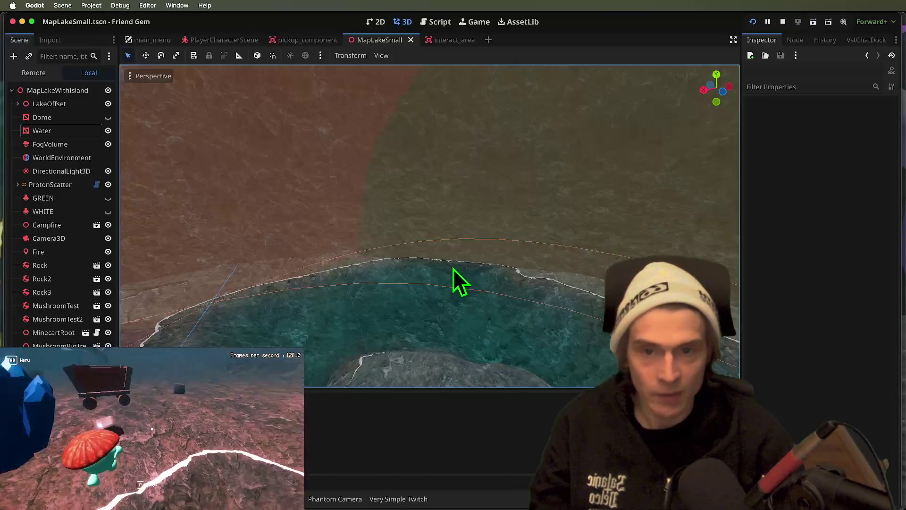
Reposition the light-shaft cylinder on top of the dome and check it in the running game.
scroll(470, 283, "down", 8)
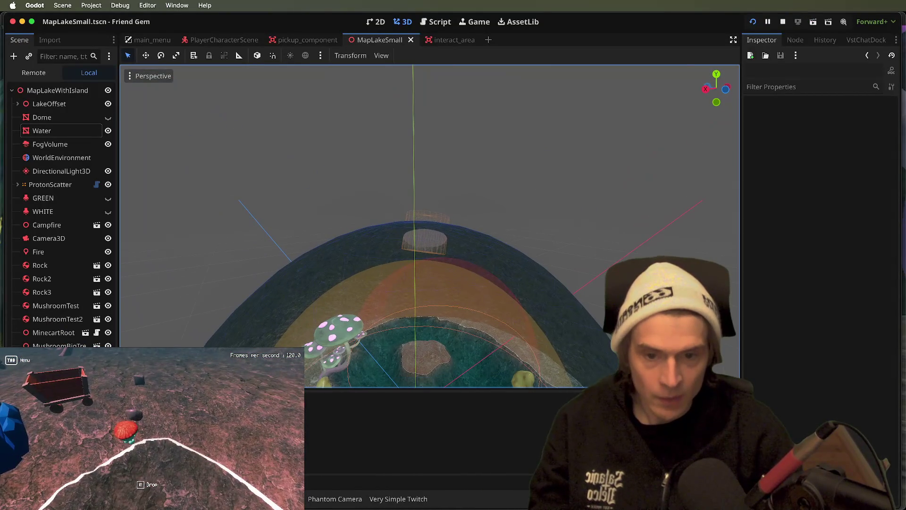
left_click(421, 213)
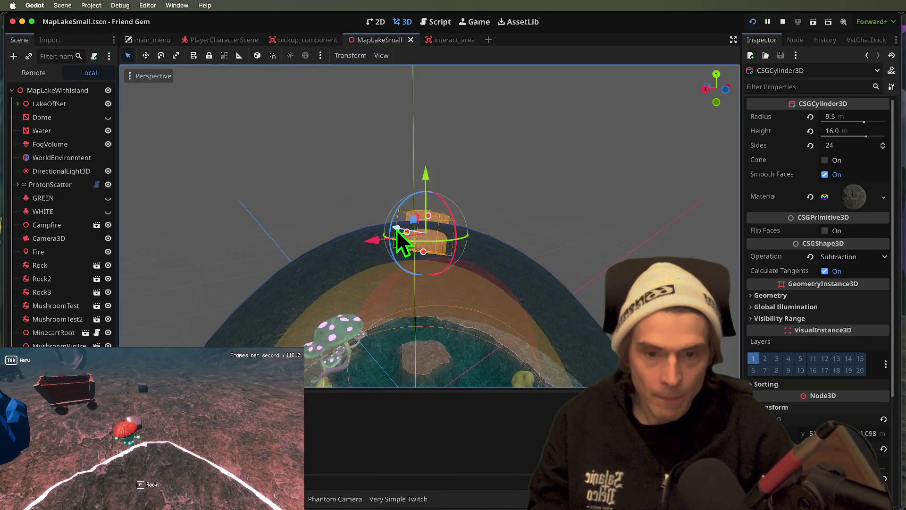
mouse_move(398, 232)
left_mouse_down()
mouse_move(479, 245)
mouse_move(422, 247)
mouse_move(444, 248)
left_mouse_up()
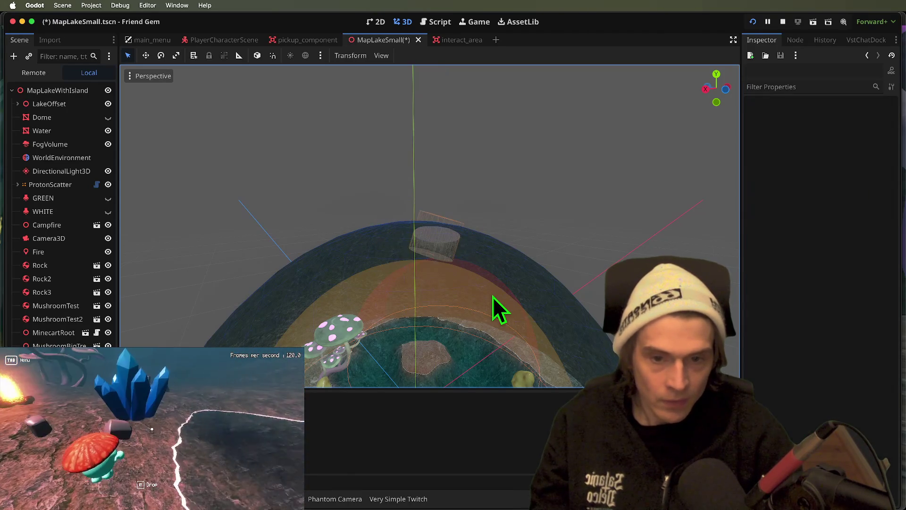
key("super+r")
key("a")
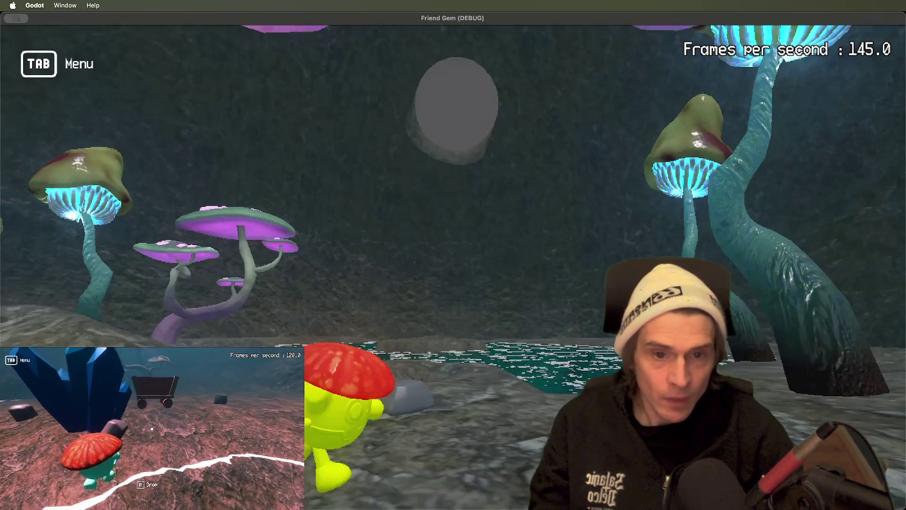
key("super+Tab")
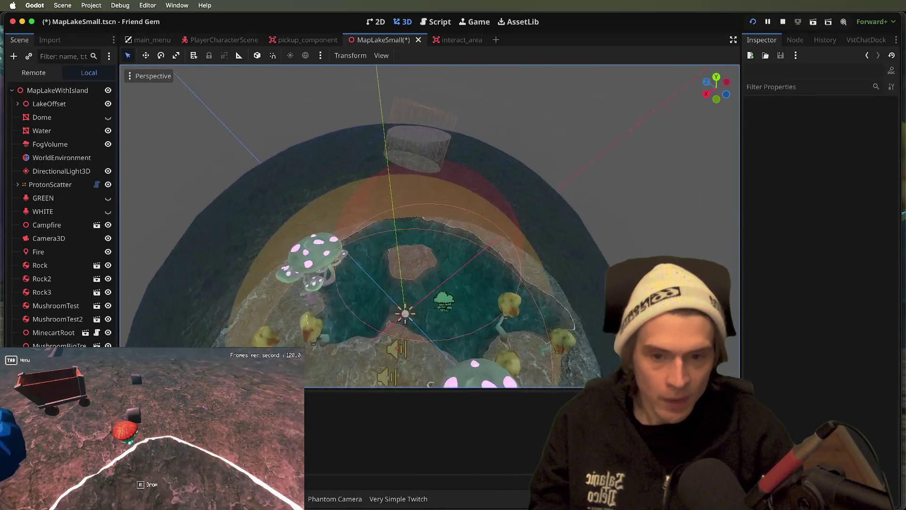
Rotate the cylinder upright and start lowering its radius back to 9.5 m.
left_click(399, 206)
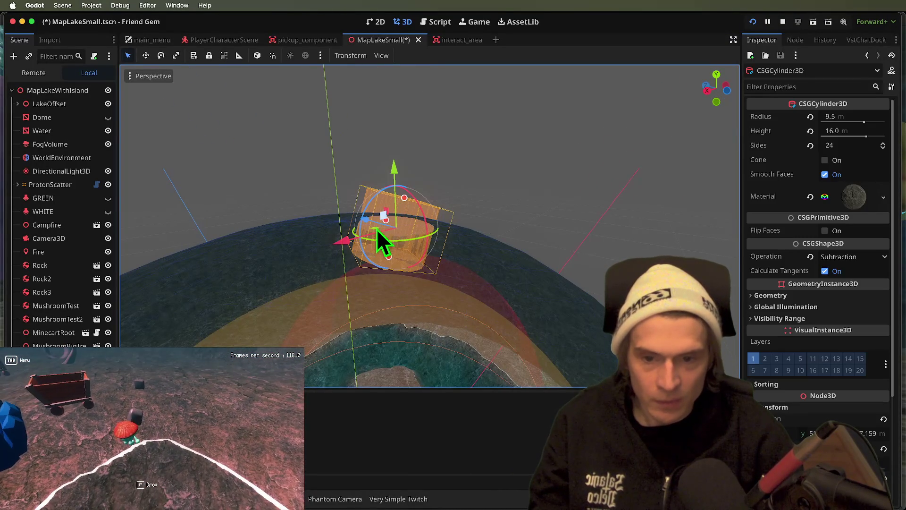
mouse_move(375, 193)
left_mouse_down()
mouse_move(357, 215)
mouse_move(362, 225)
left_mouse_up()
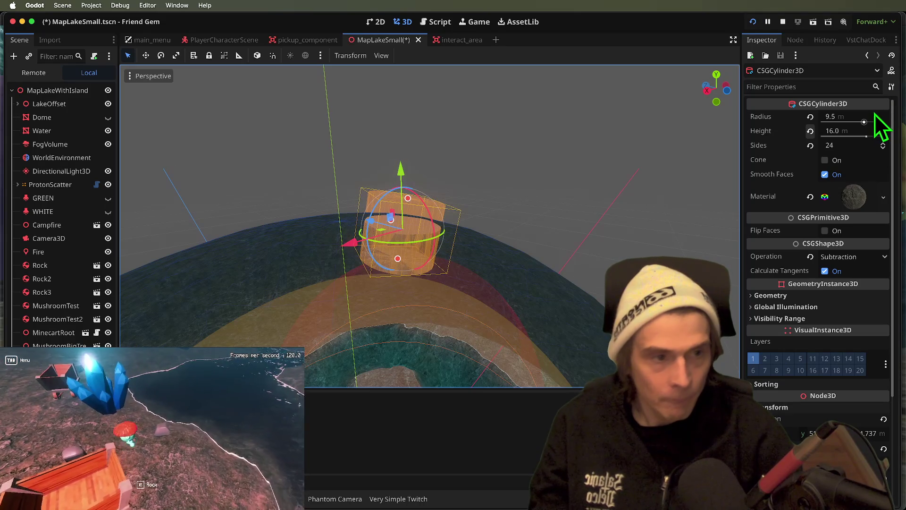
key("Return")
key("super+Tab")
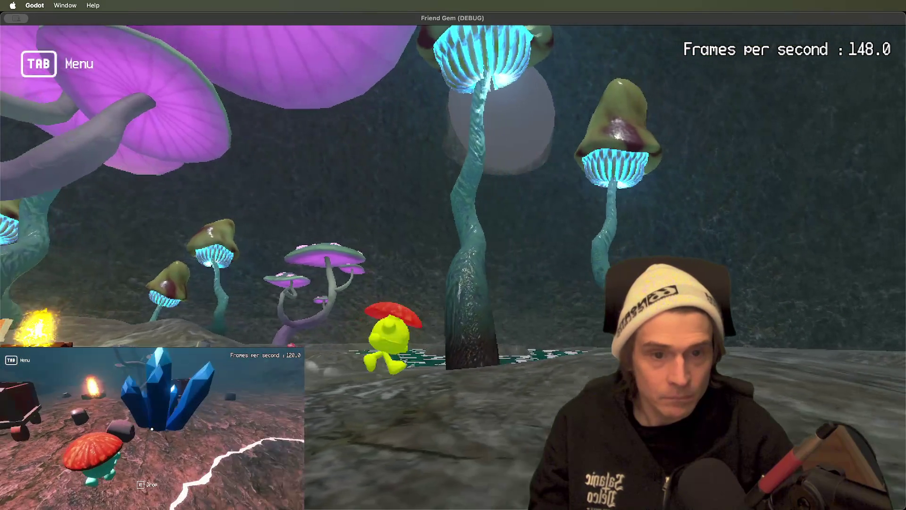
key("super+Tab")
mouse_move(406, 177)
left_mouse_down()
mouse_move(301, 191)
mouse_move(296, 217)
mouse_move(339, 151)
left_mouse_up()
left_click_drag(847, 117, 811, 134)
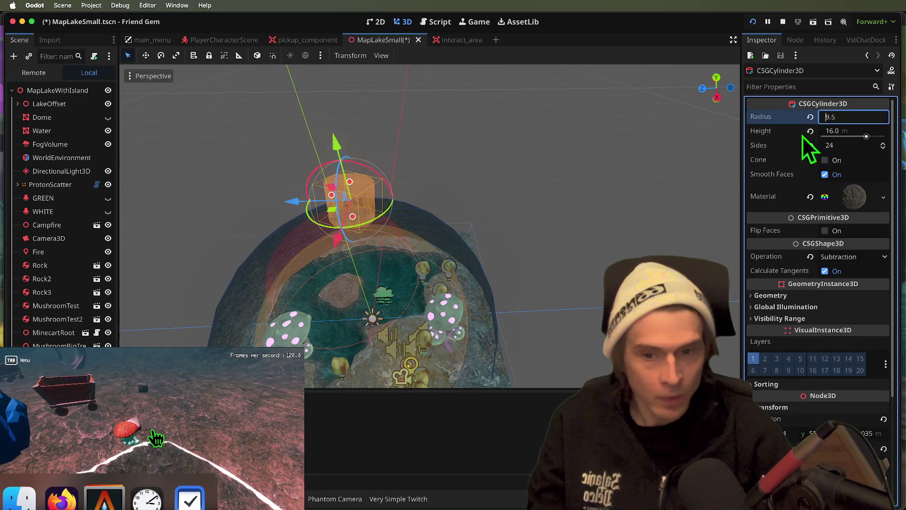
Aim the game camera up at the light shaft and walk around the cave.
key("super+Tab")
right_click(453, 268)
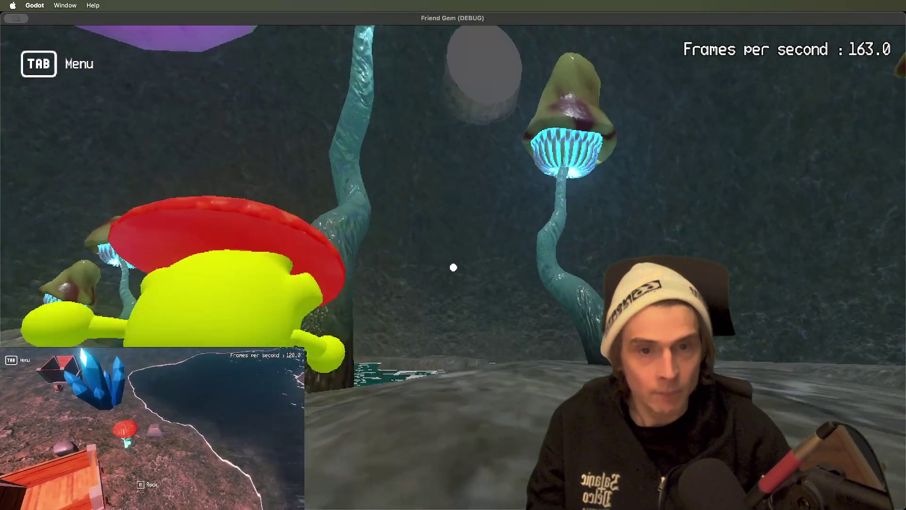
right_click(453, 267)
key("w")
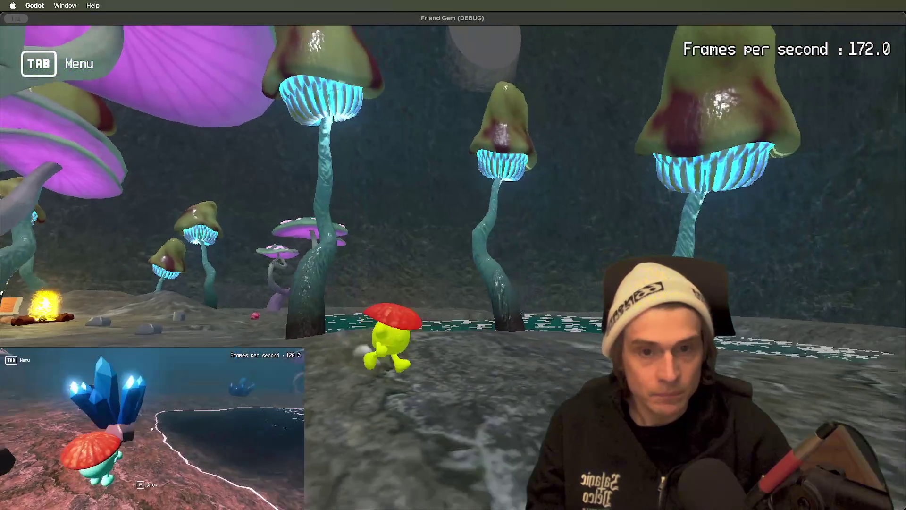
key("a")
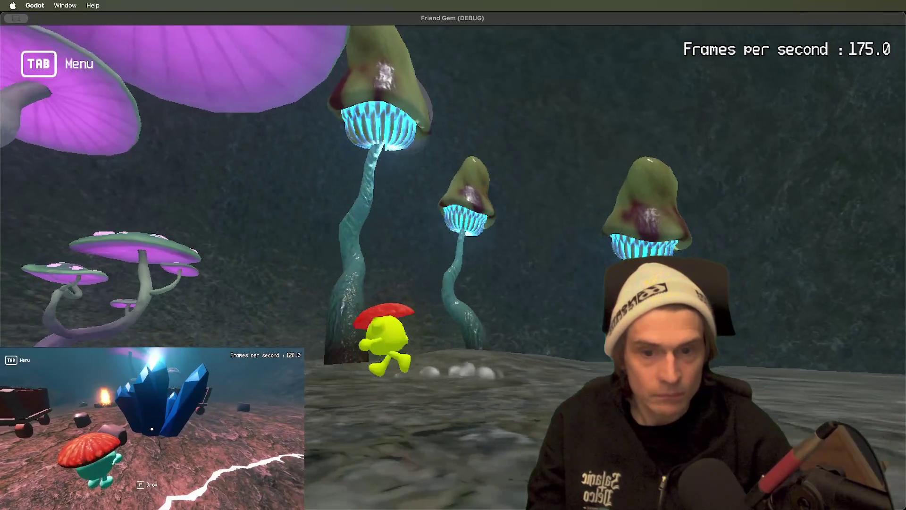
key("a")
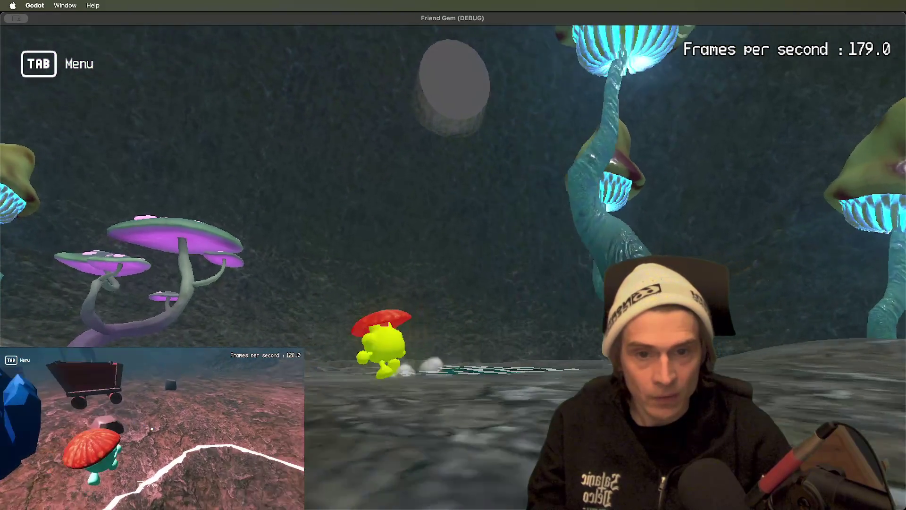
key("super+Tab")
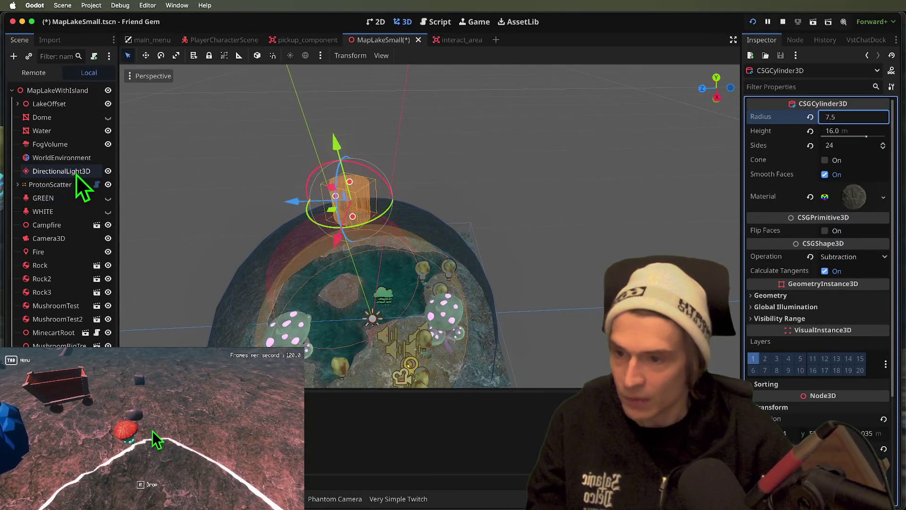
Set the DirectionalLight3D energy to 1.5 and save the lake scene.
left_click(76, 174)
left_click(859, 182)
type("1.5")
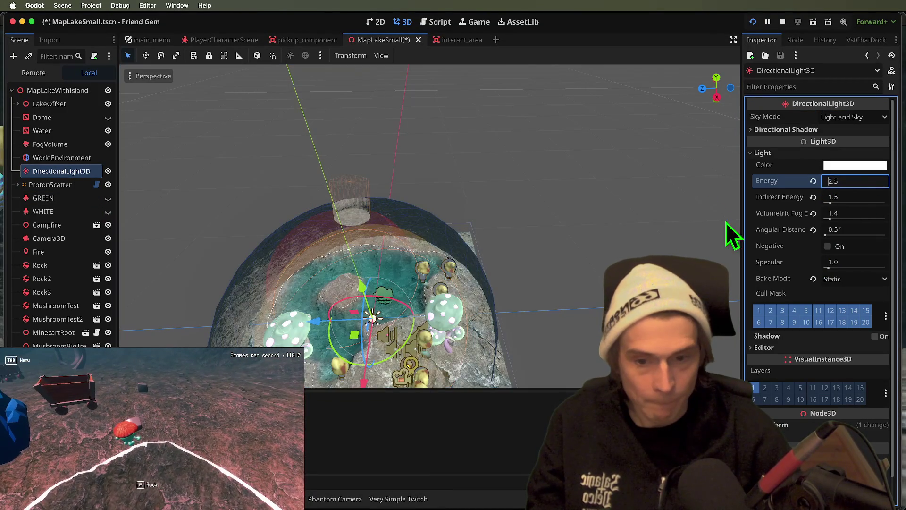
key("super+Tab")
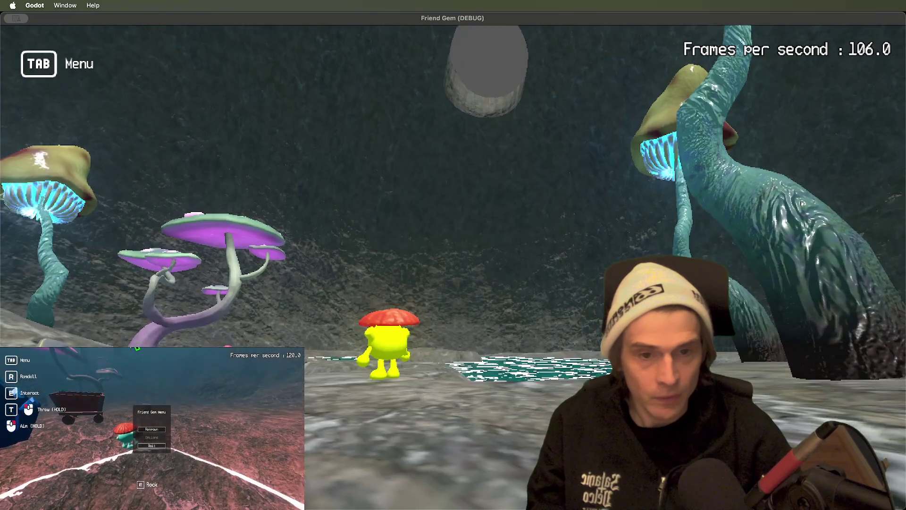
key("super+Tab")
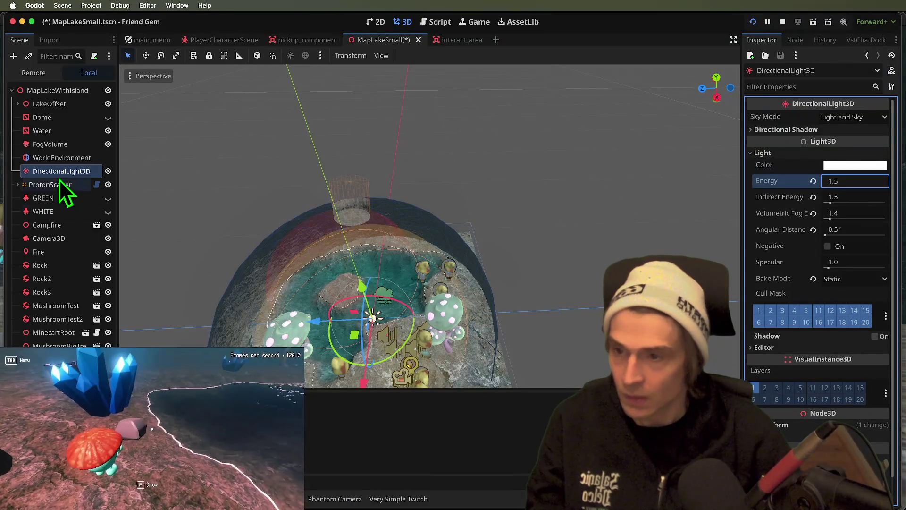
key("Return")
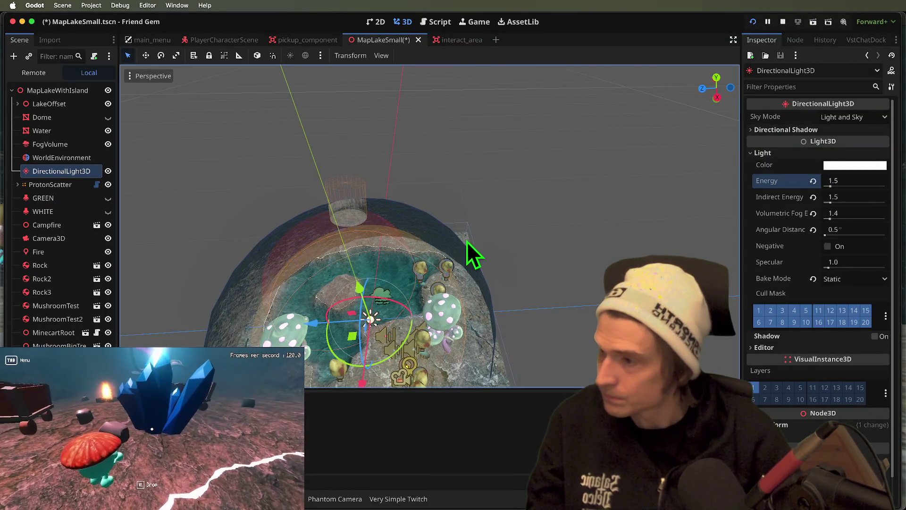
key("super+s")
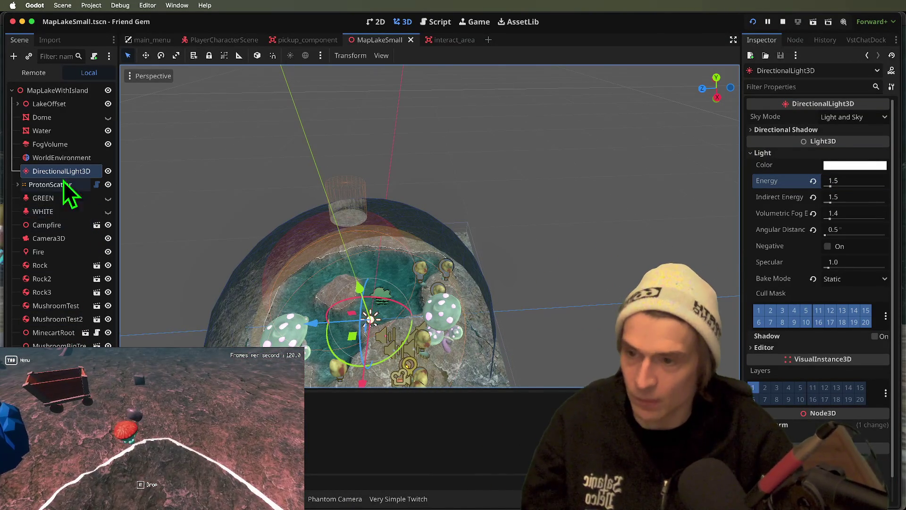
left_click(75, 158)
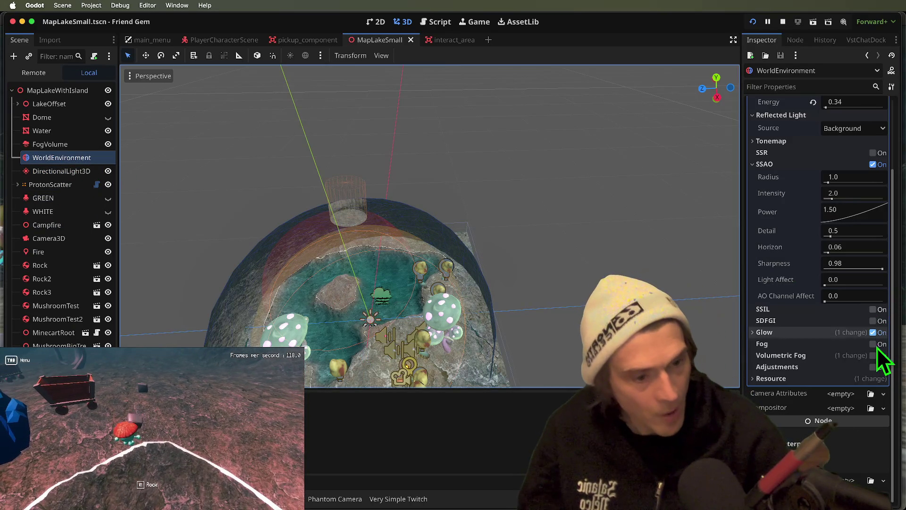
Enable volumetric fog on the WorldEnvironment and preview it in the game.
left_click(872, 355)
key("super+b")
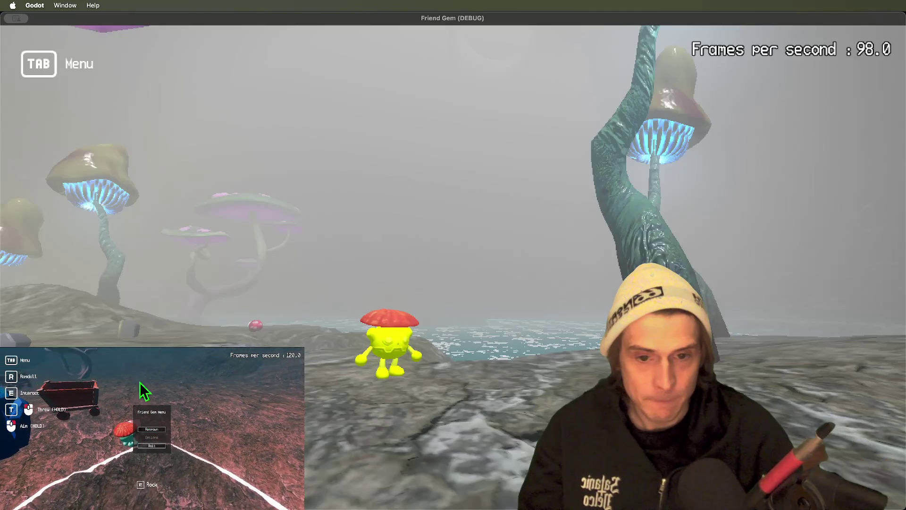
key("super+Tab")
Adjust the fog's GI Inject and anisotropy (0.42) and review the fog in the running game.
scroll(891, 413, "down", 5)
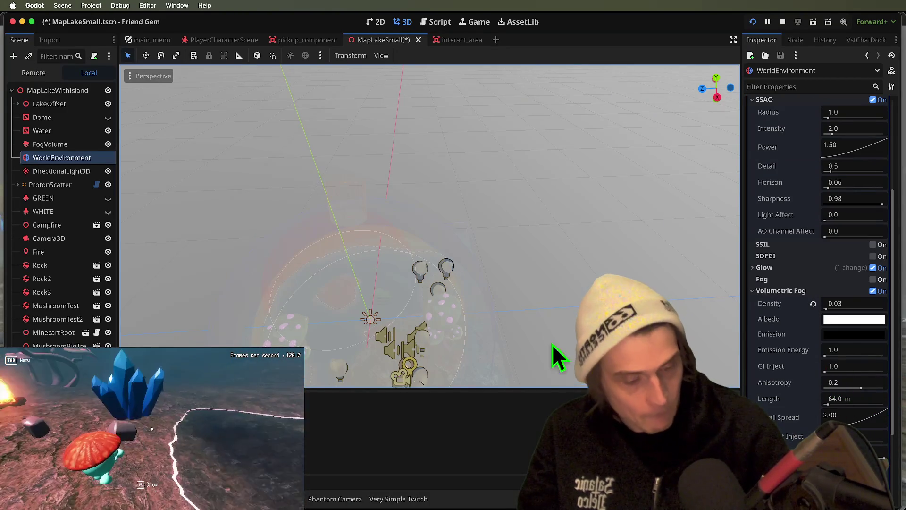
left_click(824, 372)
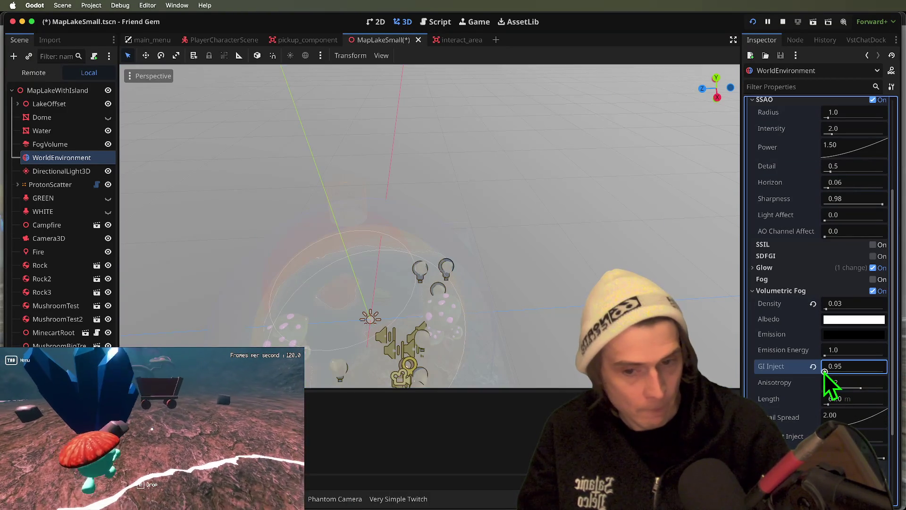
left_click(813, 367)
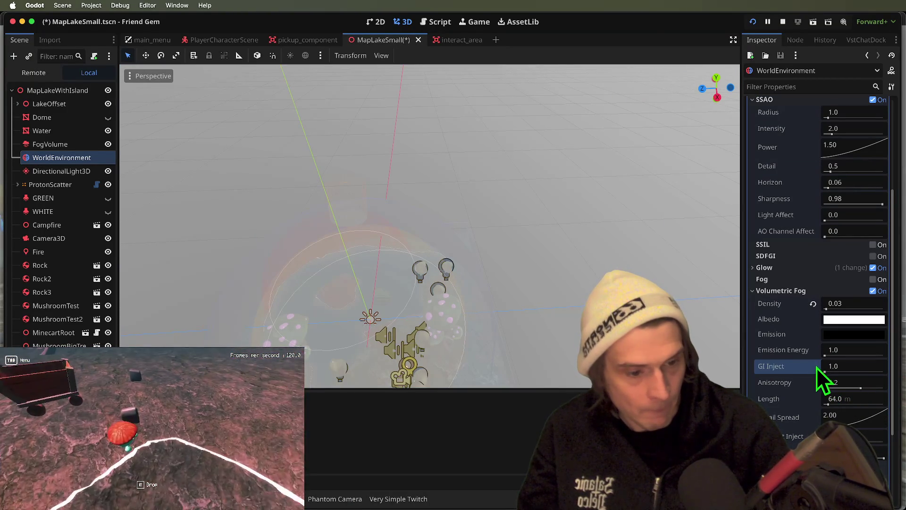
mouse_move(868, 391)
left_mouse_down()
mouse_move(821, 383)
mouse_move(868, 389)
left_mouse_up()
left_click(813, 382)
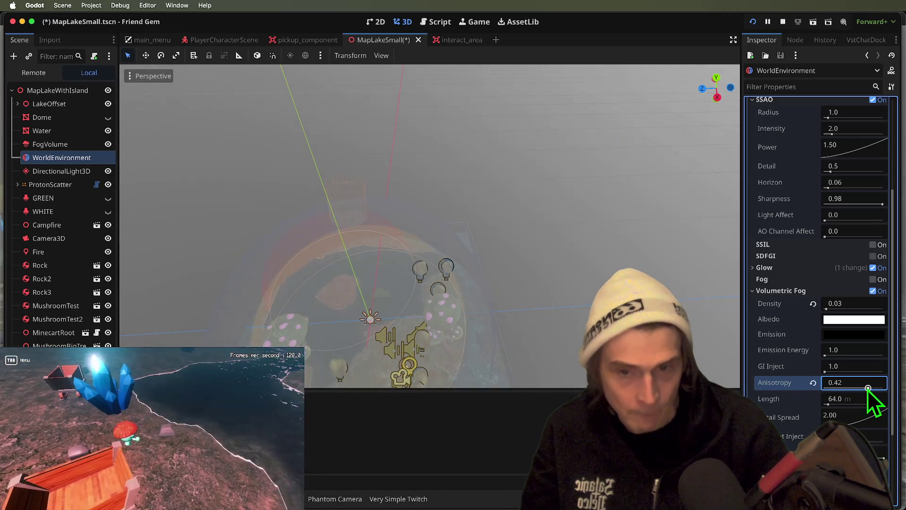
key("super+Tab")
key("s")
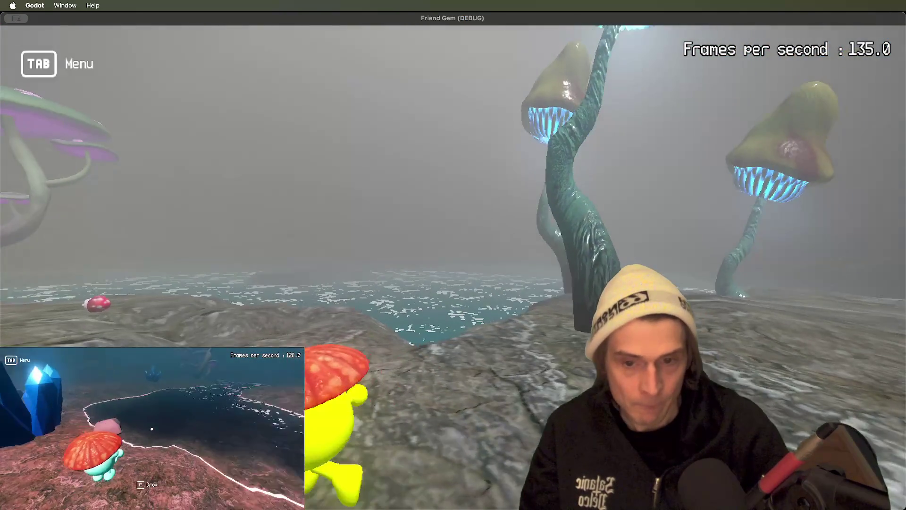
key("super+Tab")
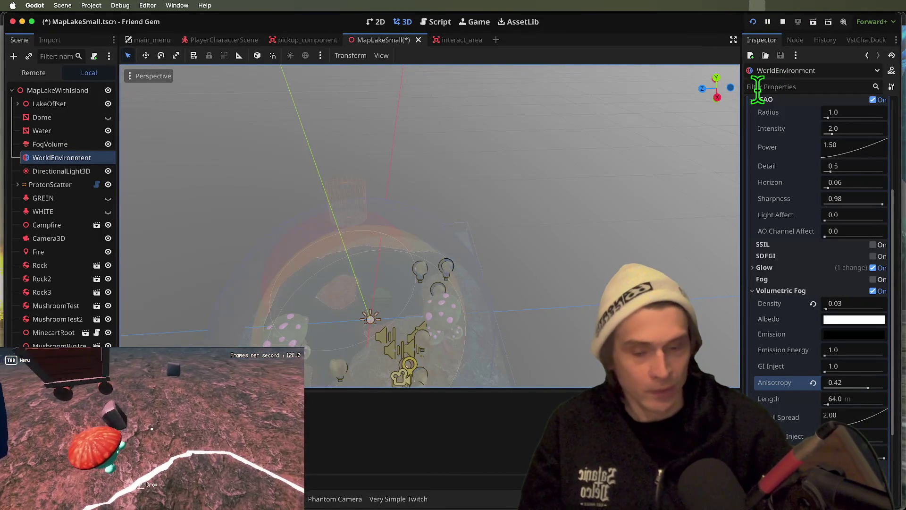
key("super+Tab")
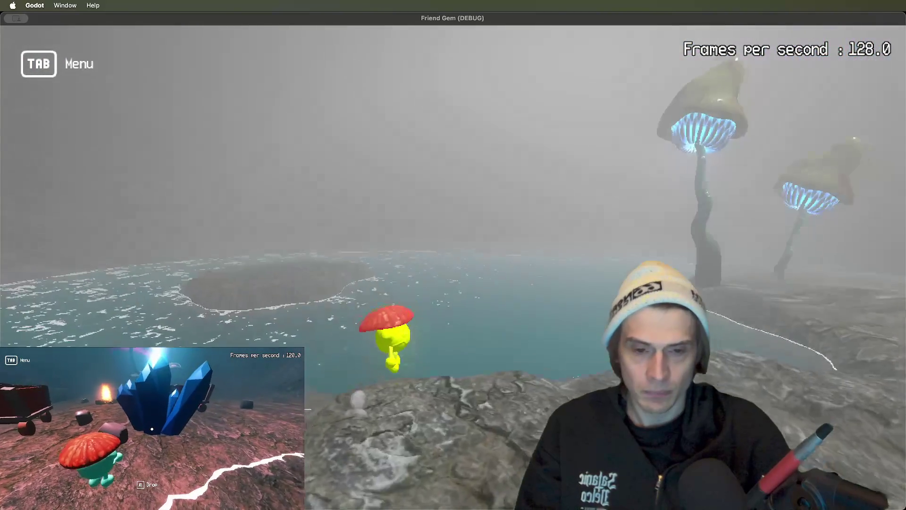
key("super+Tab")
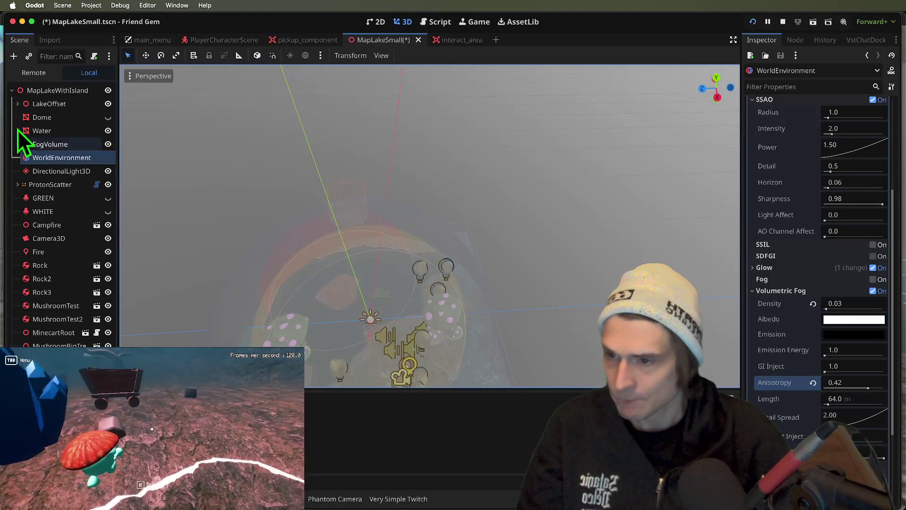
Show the GREEN spotlight and hide the WHITE spotlight.
left_click(67, 211)
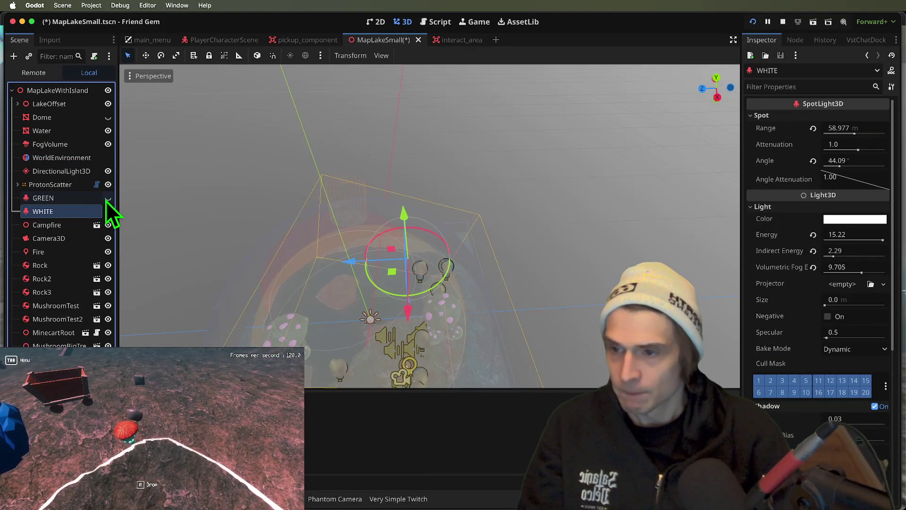
left_click(108, 199)
left_click(108, 212)
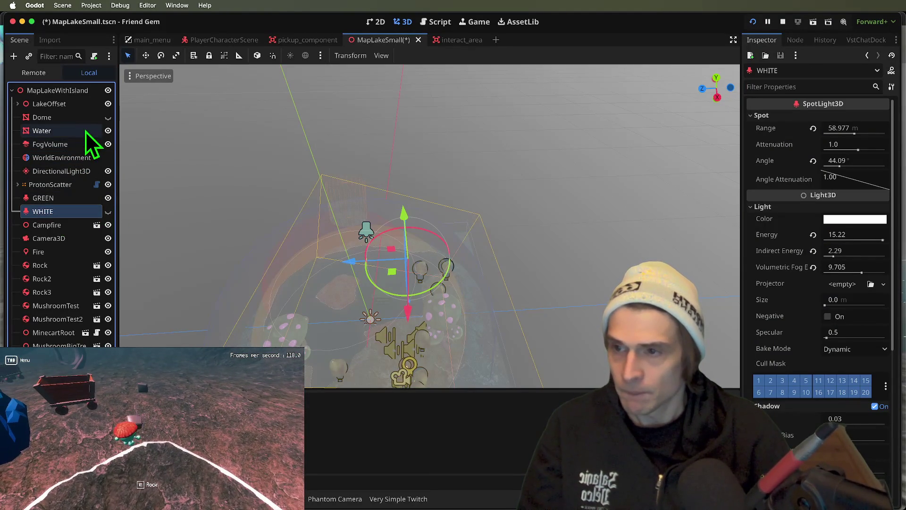
Reset the directional light's energy, indirect energy, volumetric fog energy and angular distance to defaults.
left_click(72, 172)
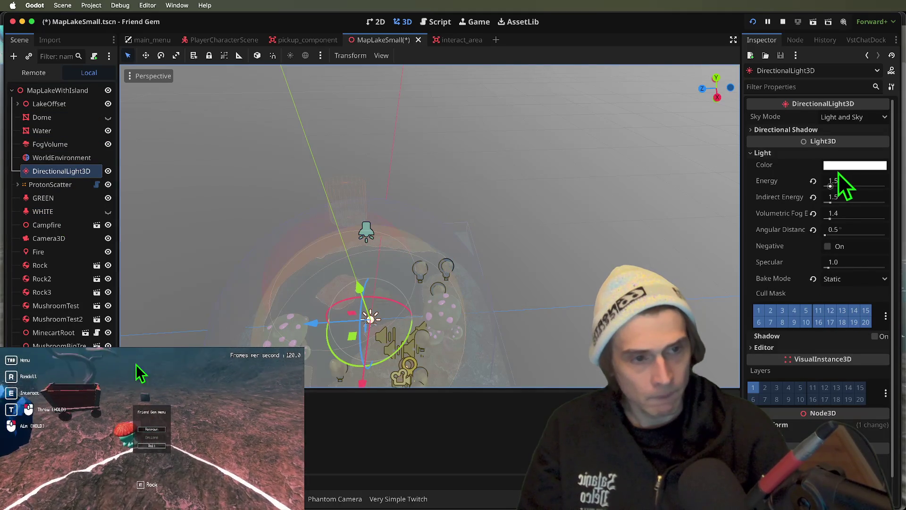
left_click(813, 180)
left_click(813, 197)
left_click(813, 213)
left_click(813, 230)
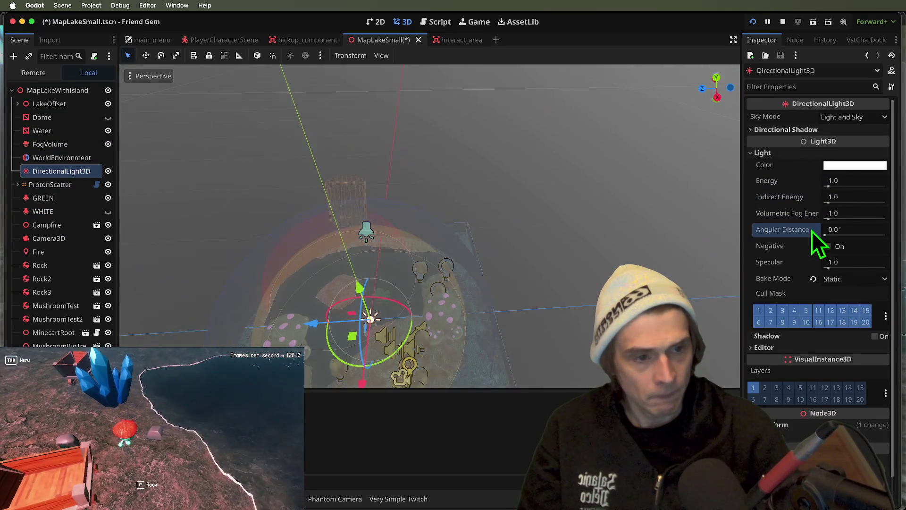
key("super+Tab")
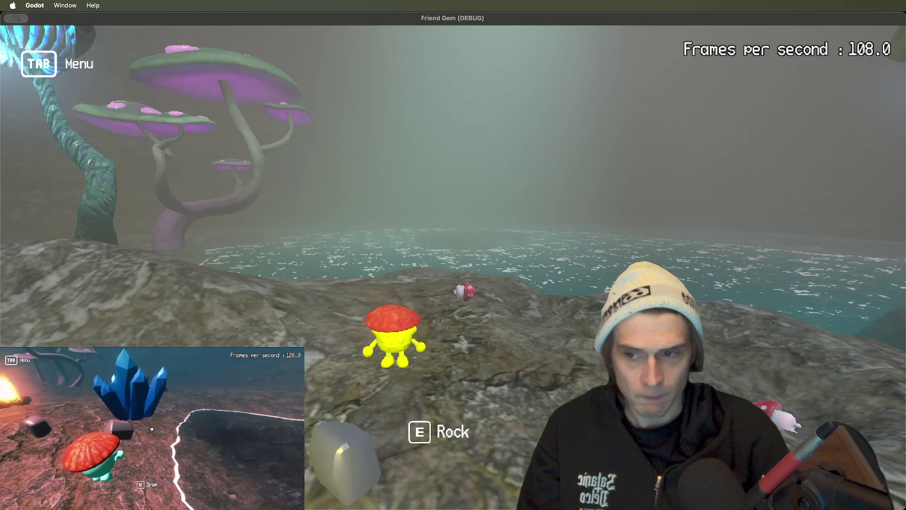
key("super+Tab")
Delete the DirectionalLight3D and walk through the cave in-game to check the lighting.
right_click(69, 172)
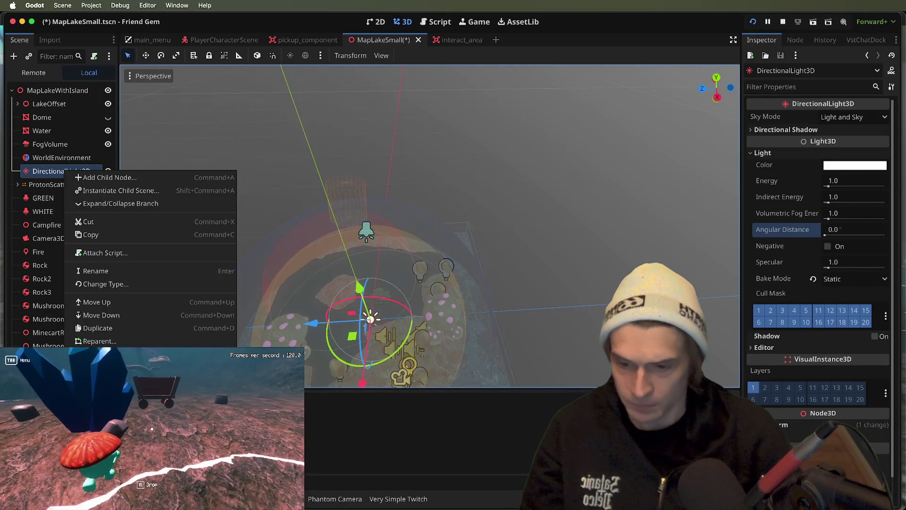
key("Delete")
left_click(486, 265)
key("super+Tab")
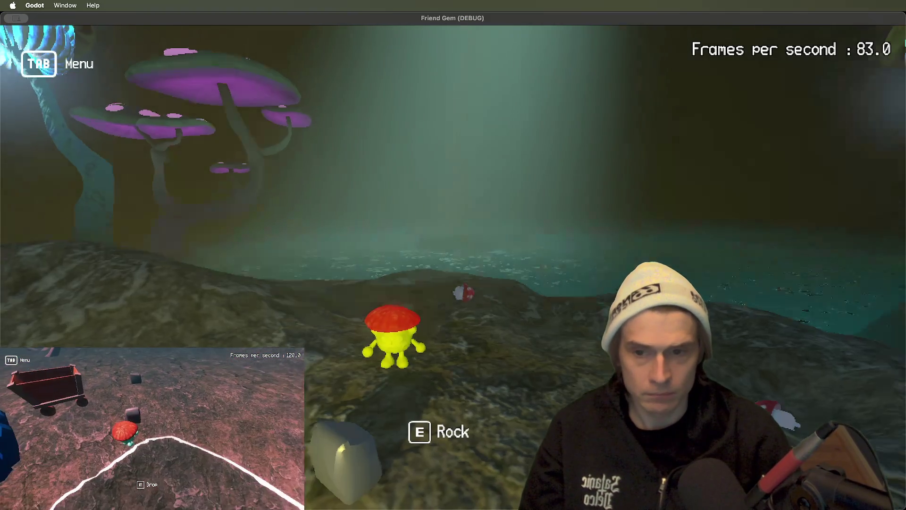
key("w")
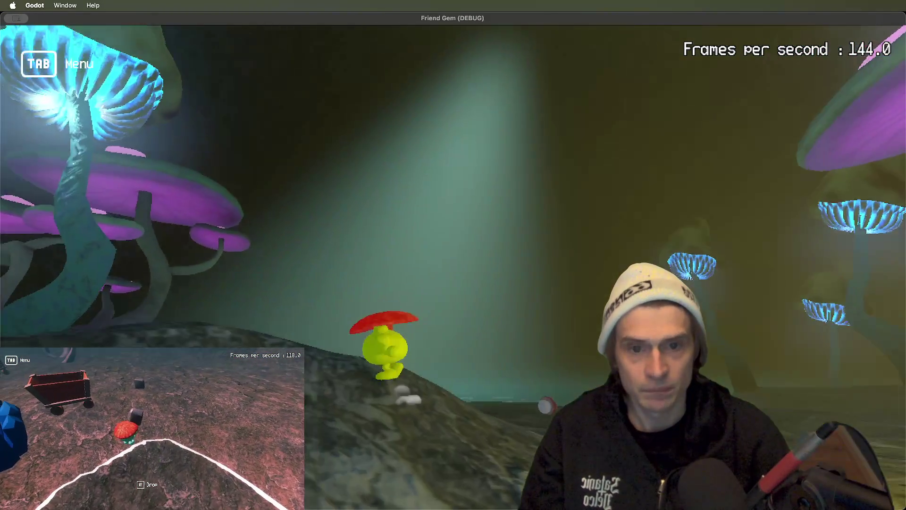
key("space")
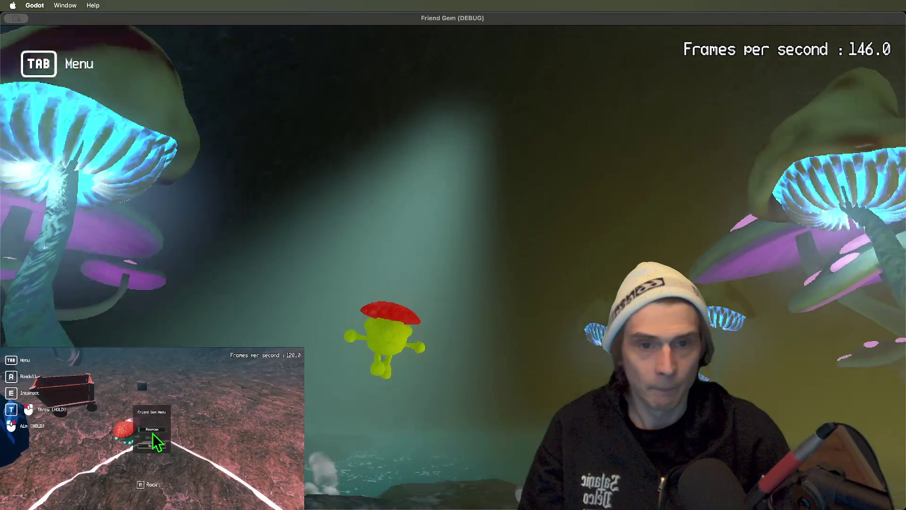
key("super+Tab")
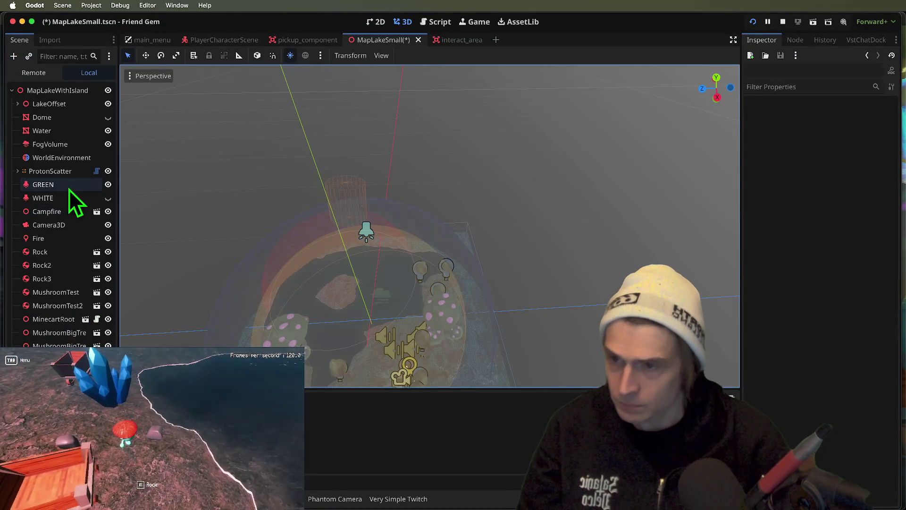
Move the GREEN spotlight sideways and higher above the lake, testing it in the running game.
double_click(56, 184)
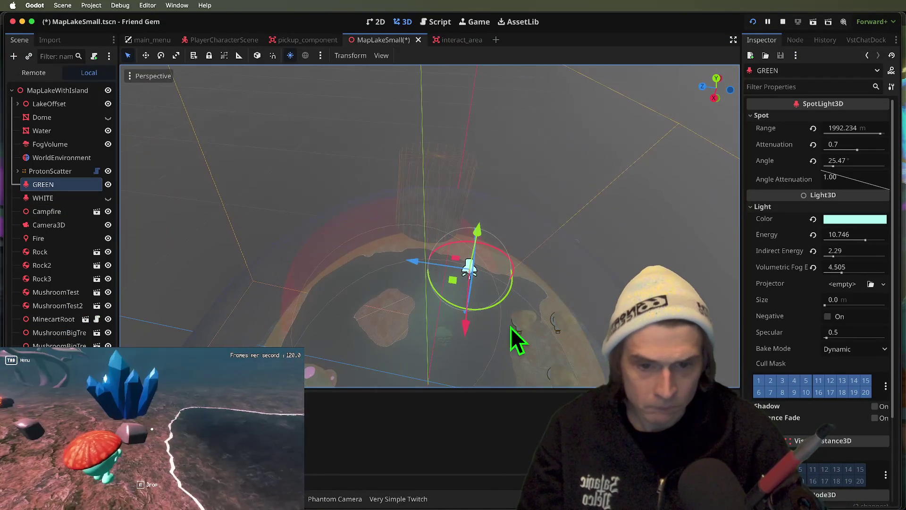
left_click_drag(415, 259, 364, 262)
left_click_drag(417, 224, 415, 106)
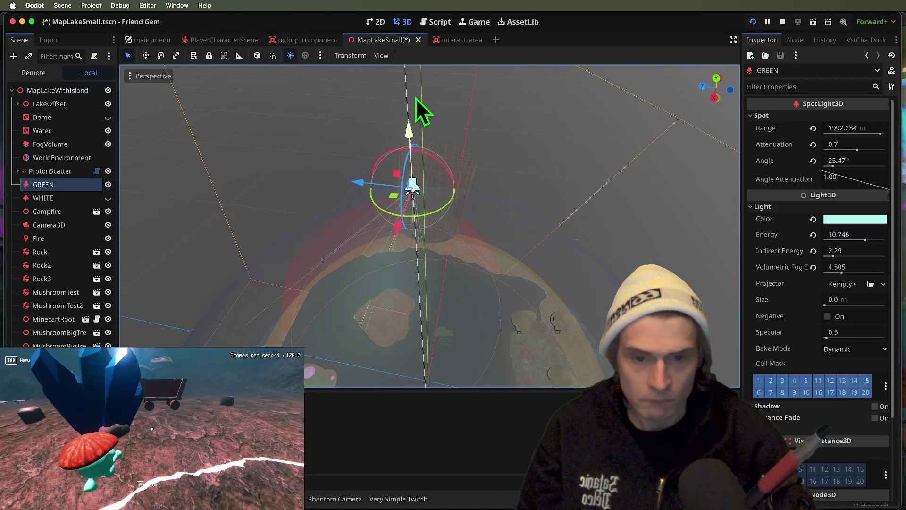
key("super+b")
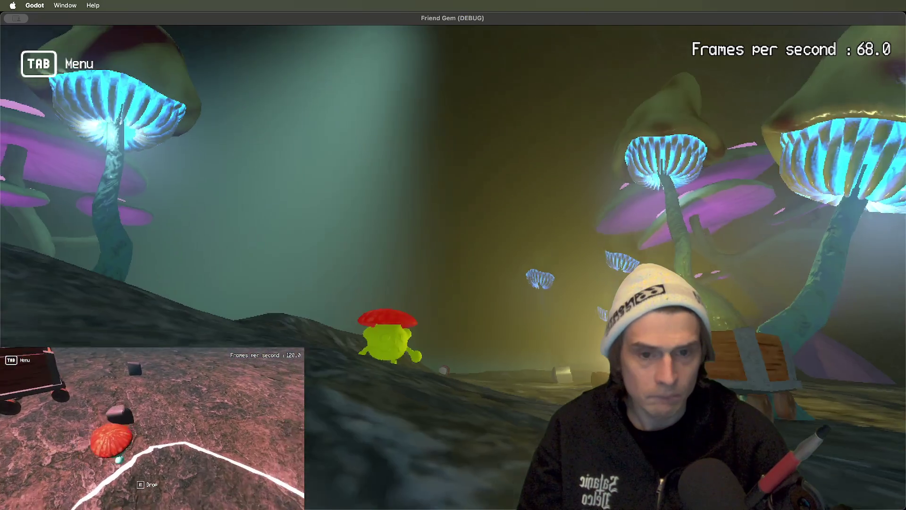
key("w")
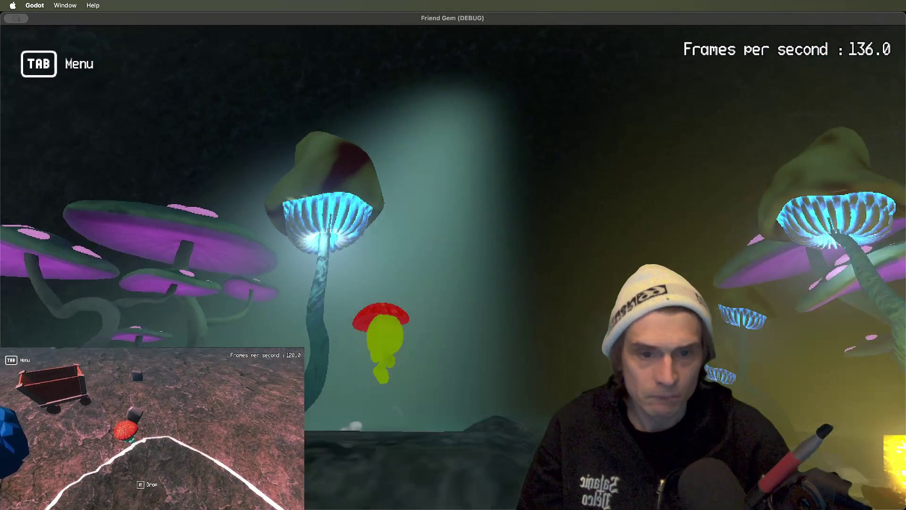
key("super+period")
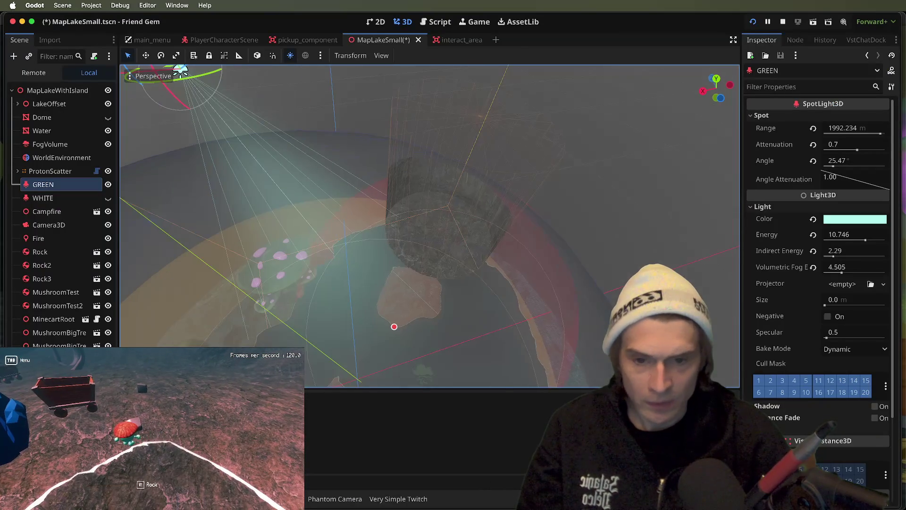
key("f")
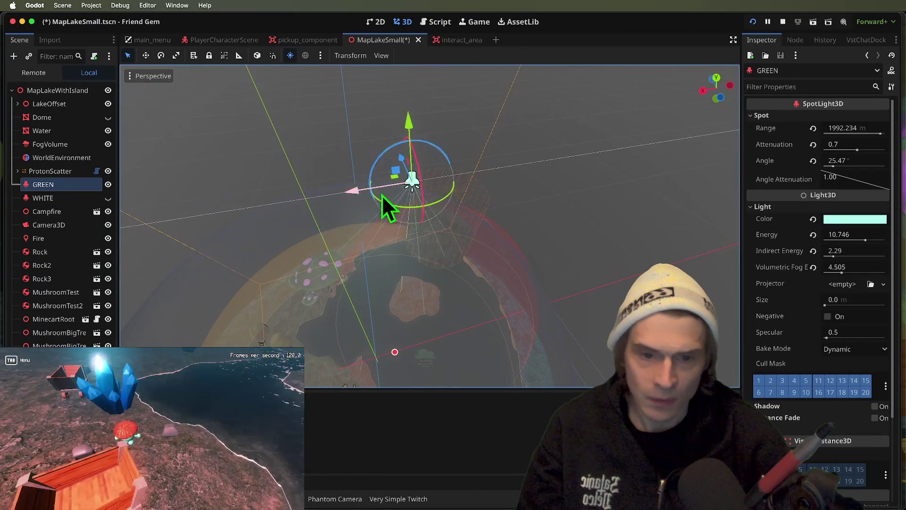
left_click_drag(371, 197, 415, 187)
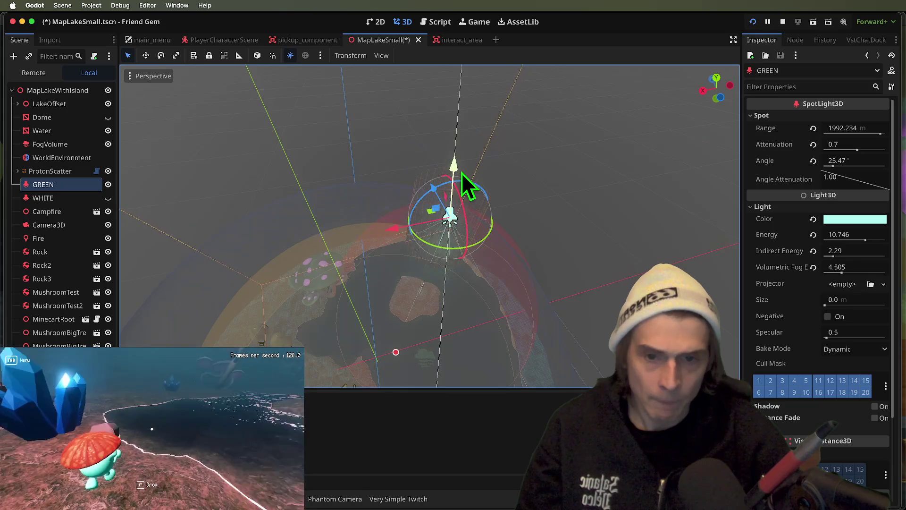
left_click(449, 314)
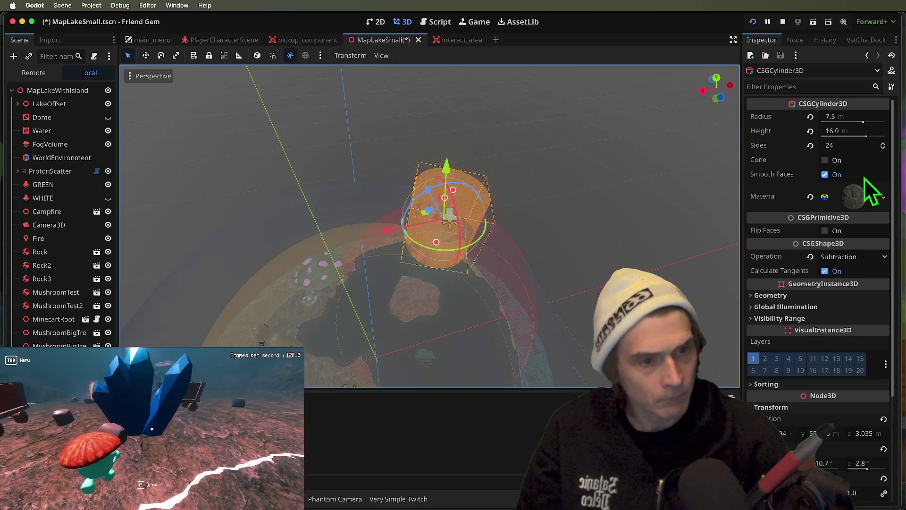
Turn on Flip Faces for the cylinder and explore the cave in the running game.
left_click(844, 232)
key("super+r")
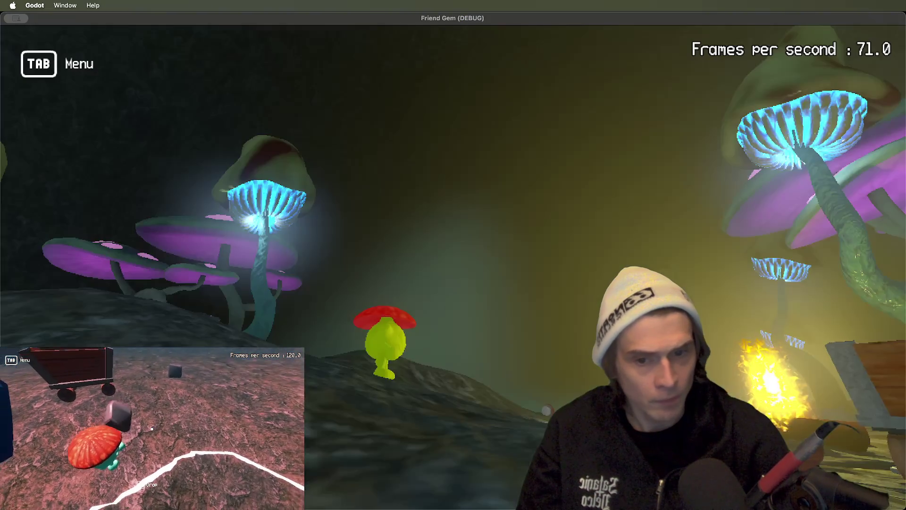
key("w")
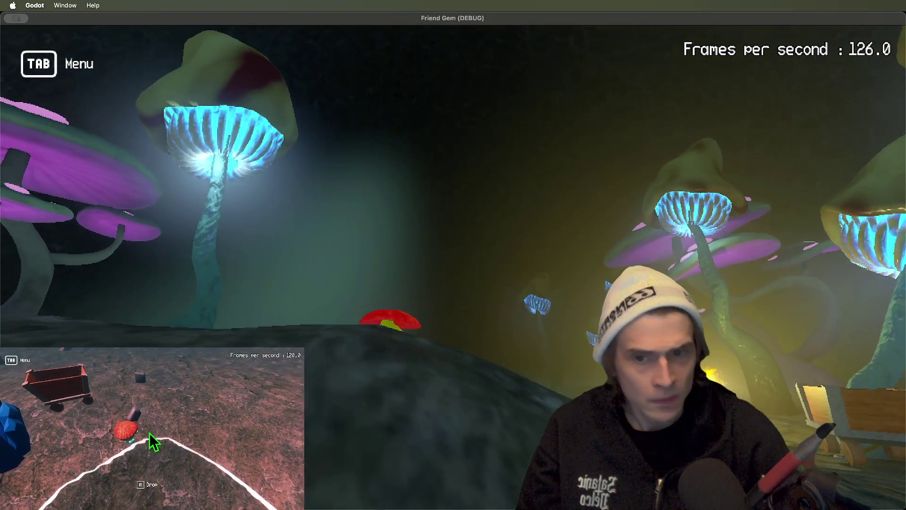
key("w")
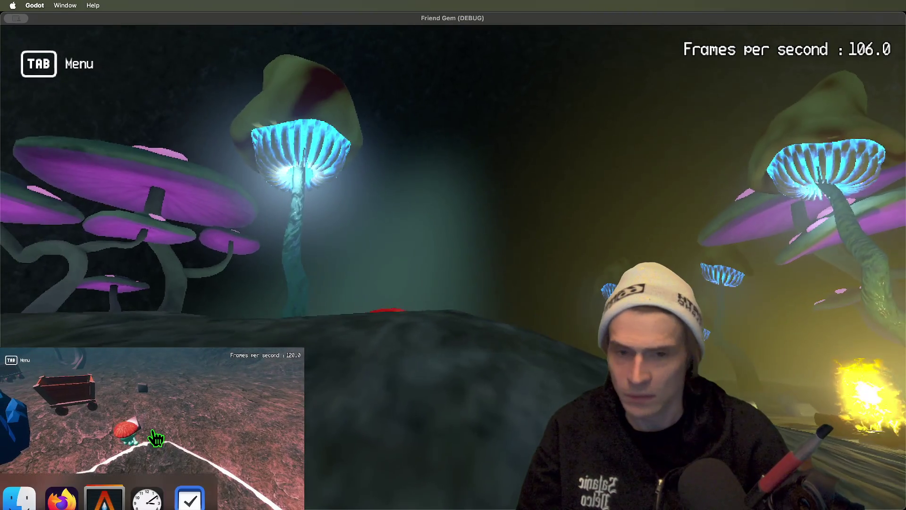
key("w")
key("super+Tab")
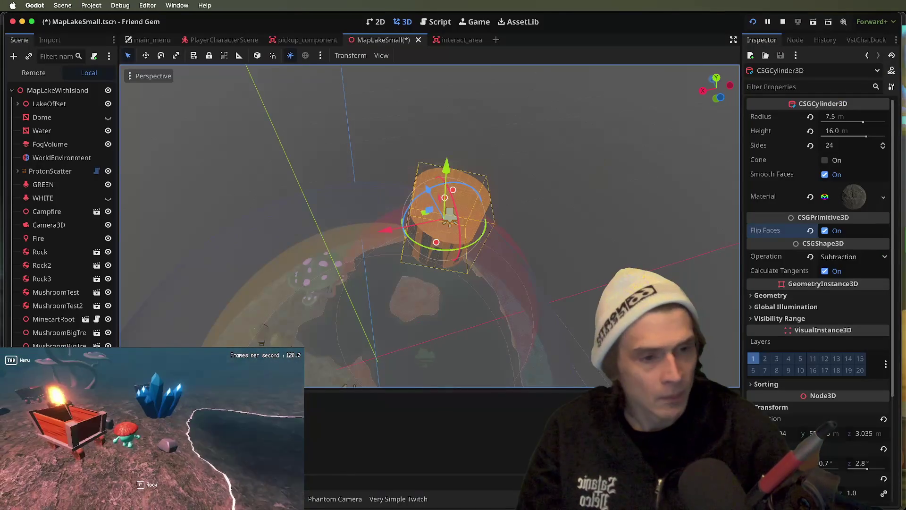
Turn Flip Faces back off, leaving the cylinder's CSG operation unchanged.
left_click(824, 230)
left_click(867, 258)
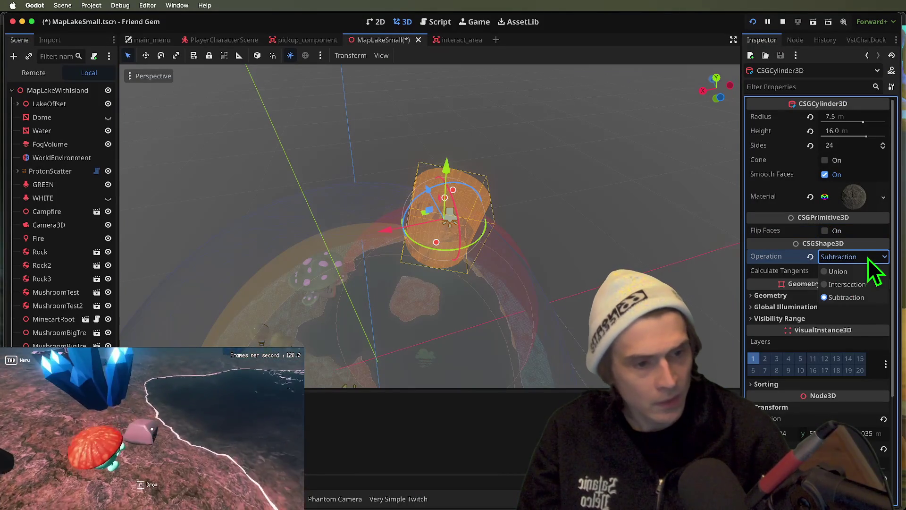
left_click(868, 259)
key("Escape")
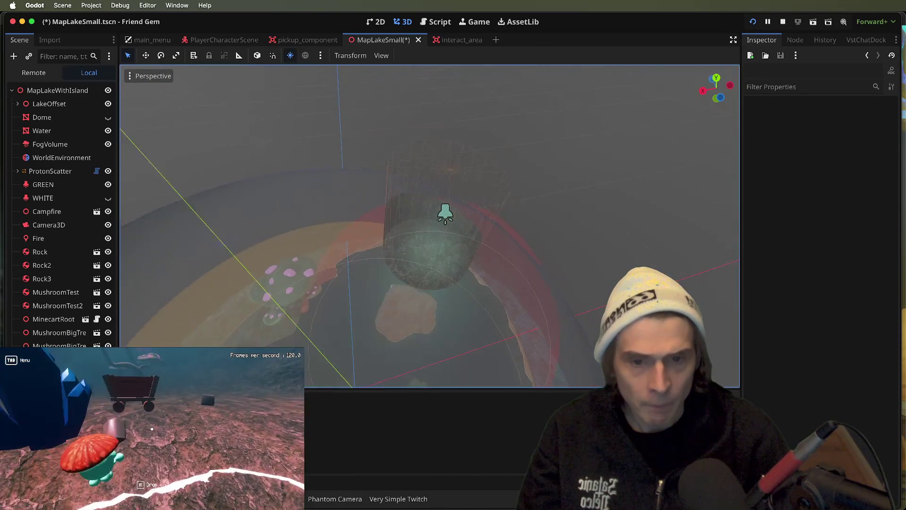
left_click(435, 212)
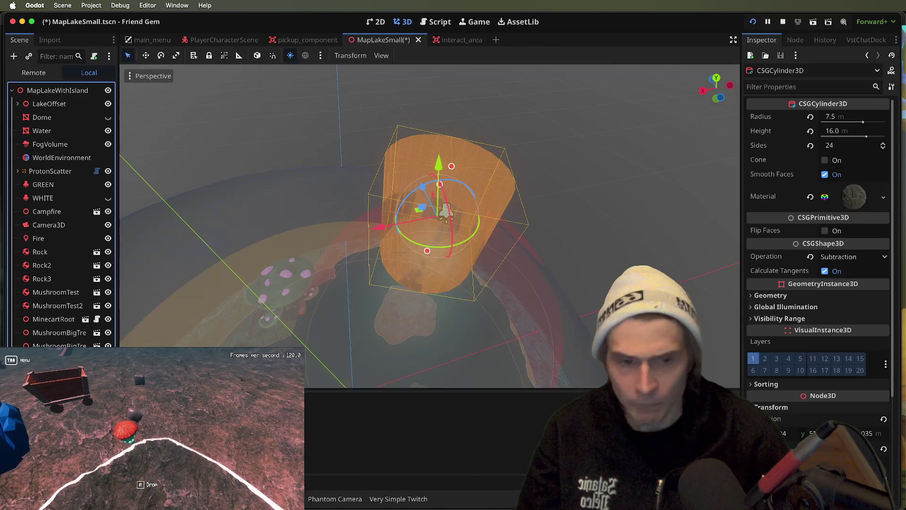
Replace the cylinder's rock material with a new StandardMaterial3D whose albedo is fully transparent.
left_click(875, 194)
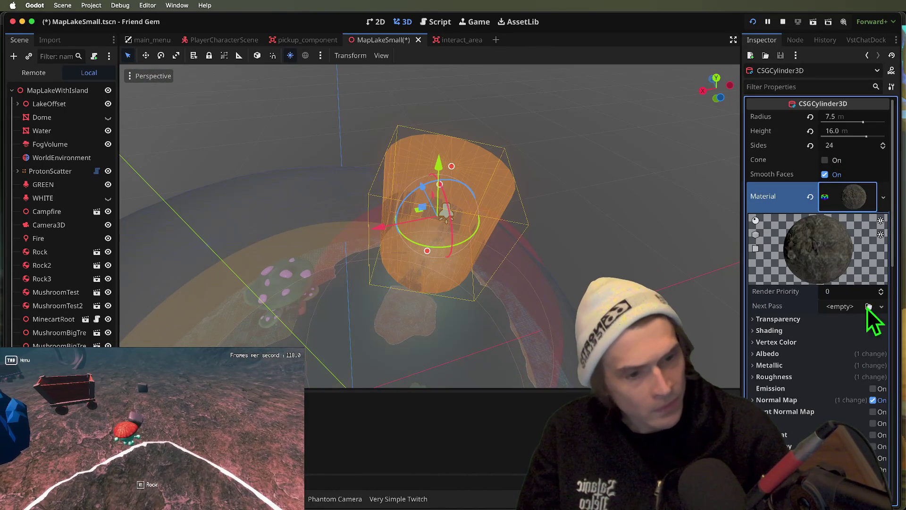
left_click(810, 197)
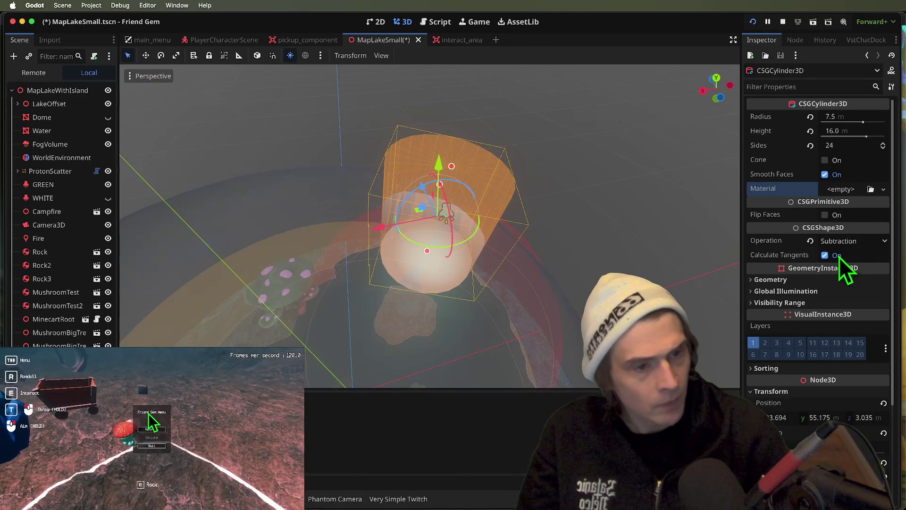
left_click(846, 191)
left_click(862, 219)
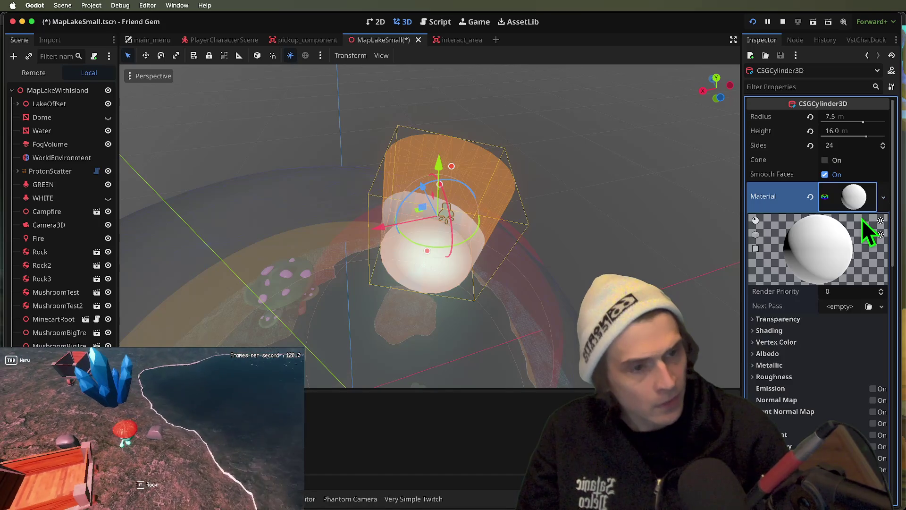
left_click(809, 355)
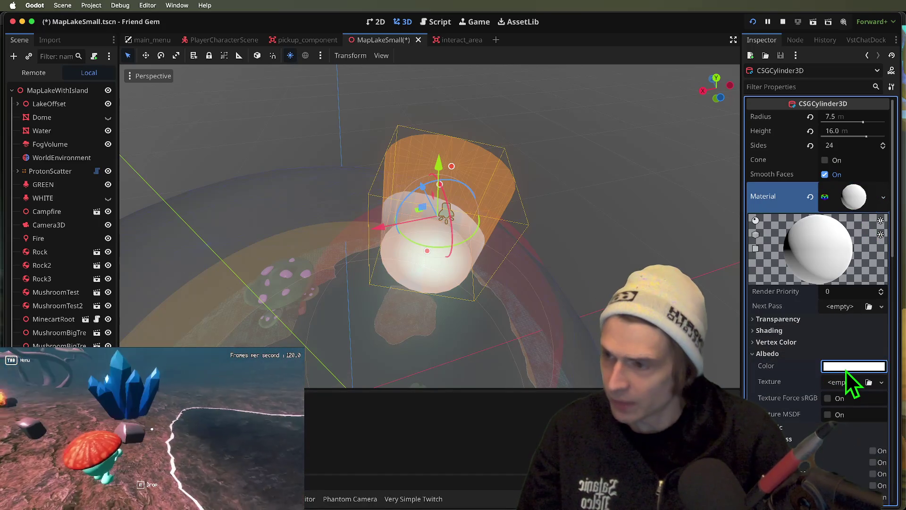
left_click(854, 366)
left_click_drag(845, 298, 212, 299)
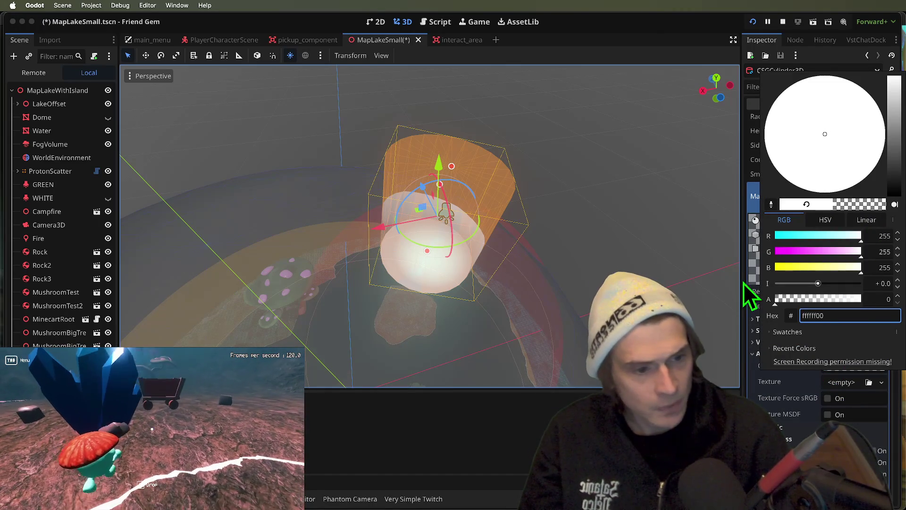
left_click(748, 284)
Set the new material's Transparency to Alpha and preview the light shaft in the game.
left_click(835, 319)
left_click(854, 332)
left_click(857, 362)
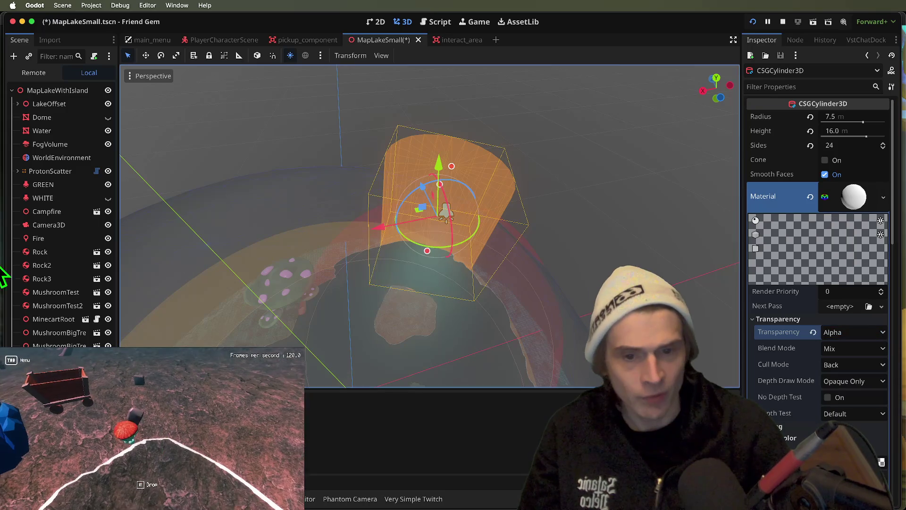
key("super+Tab")
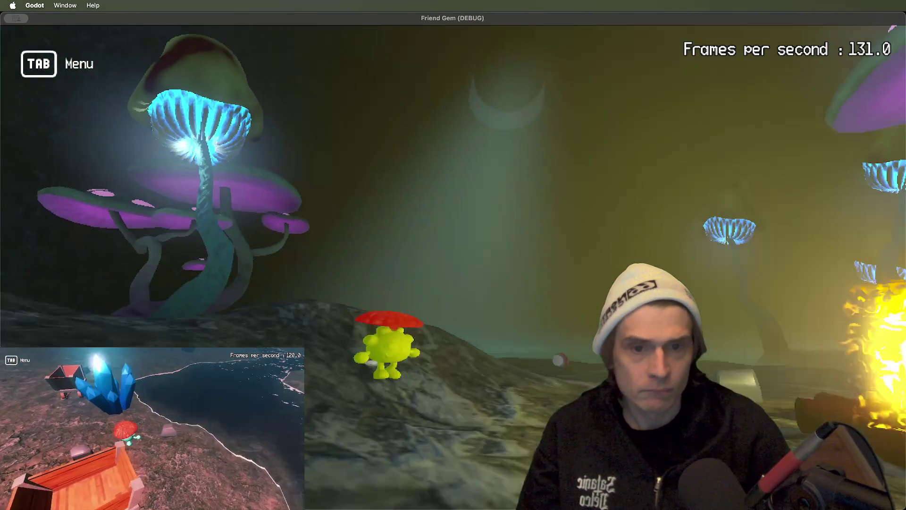
key("super+Tab")
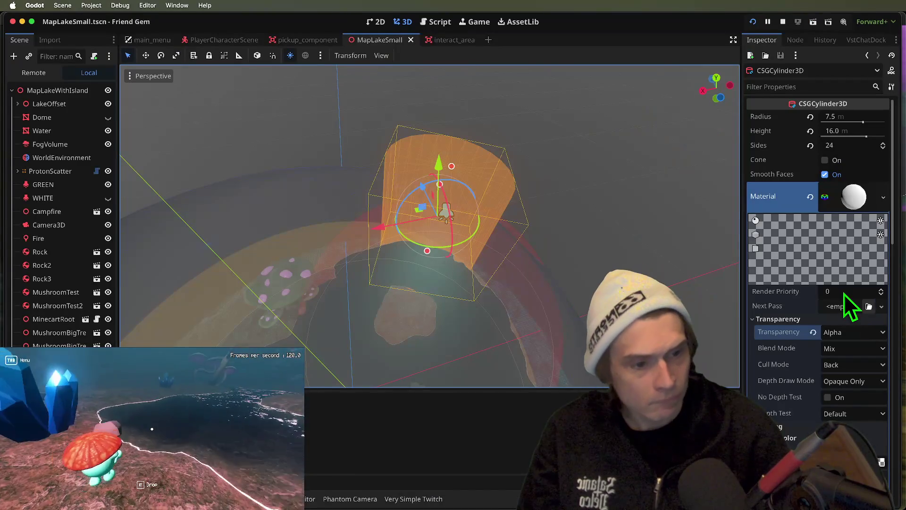
scroll(429, 225, "up", 5)
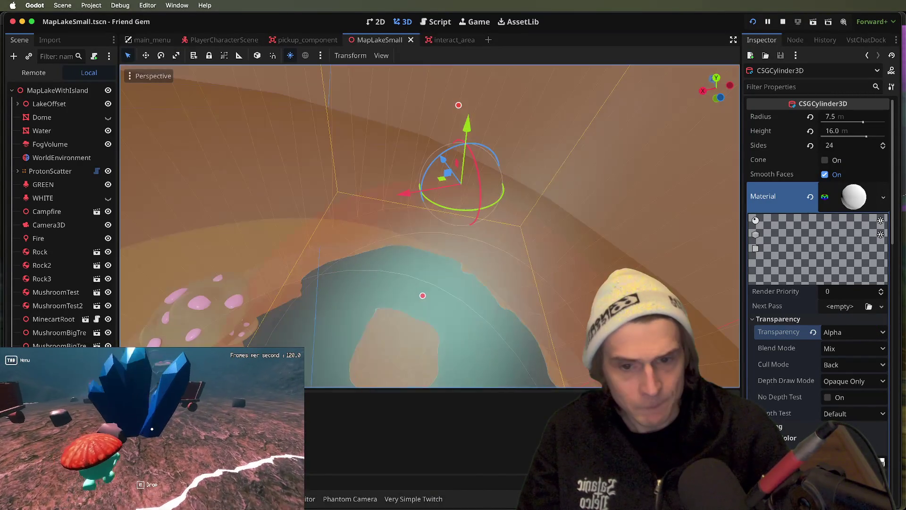
scroll(430, 225, "down", 8)
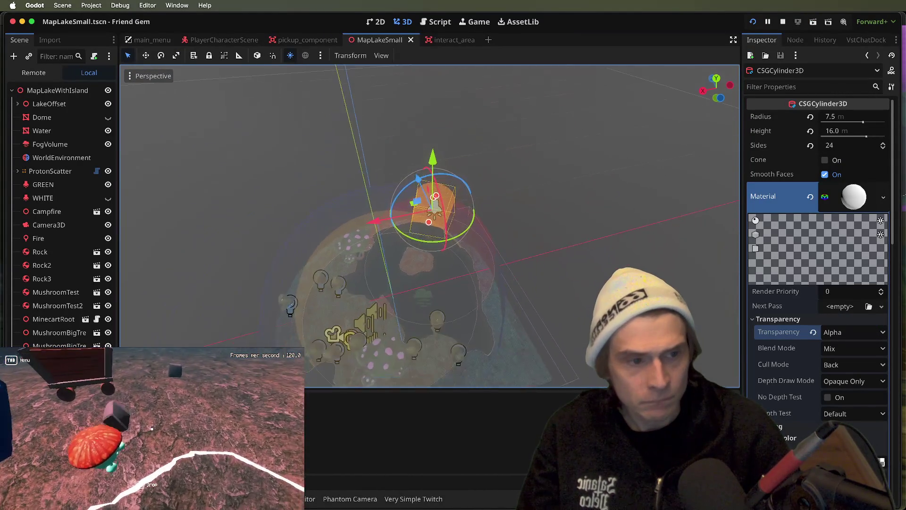
scroll(429, 226, "up", 5)
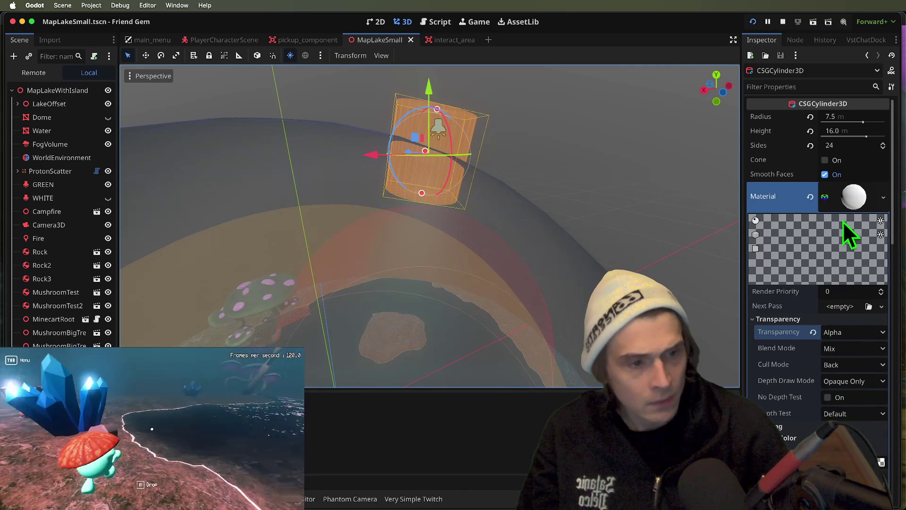
left_click(850, 194)
Walk around briefly in the running game, then turn off Flip Faces on the cylinder.
left_click(851, 234)
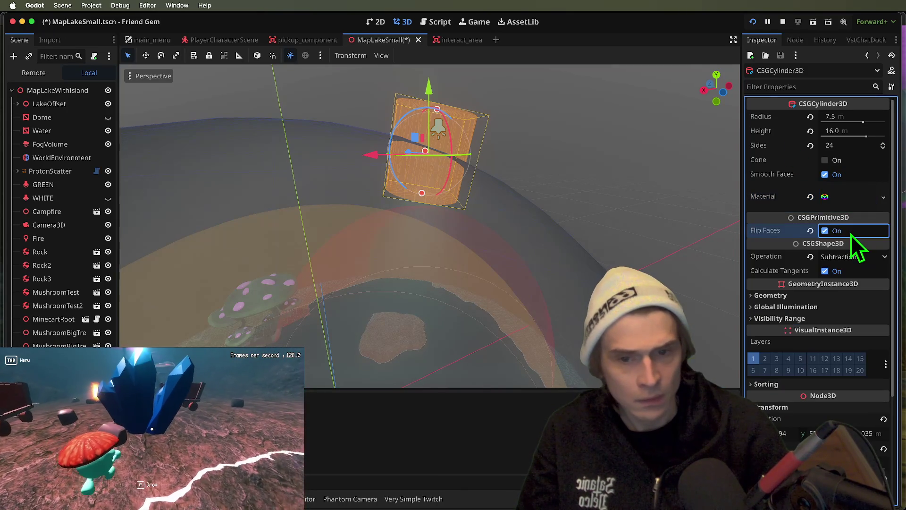
key("w")
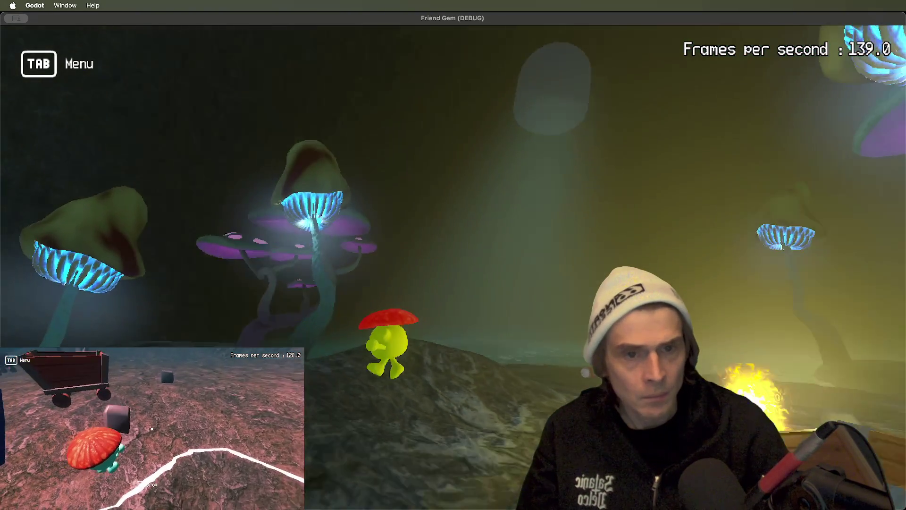
key("super+Tab")
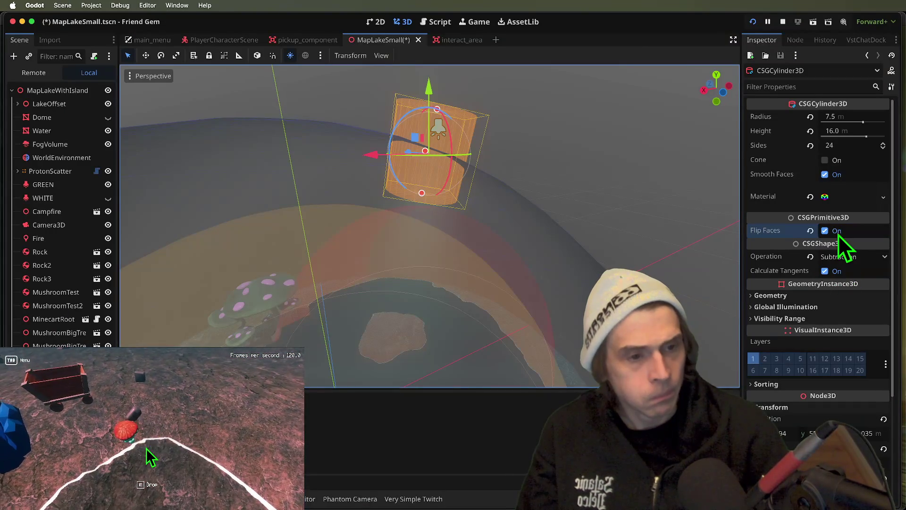
left_click(838, 232)
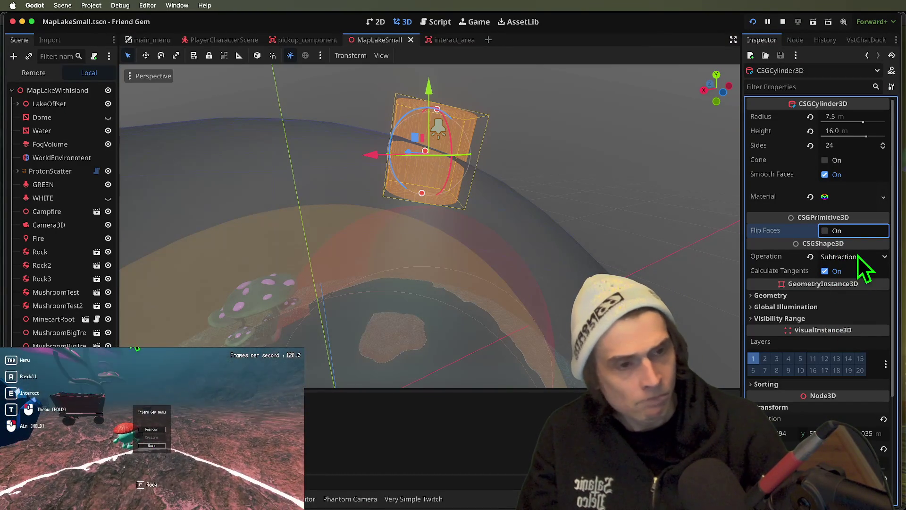
Apply the existing rock material from the project to the cylinder via Quick Load.
left_click(883, 197)
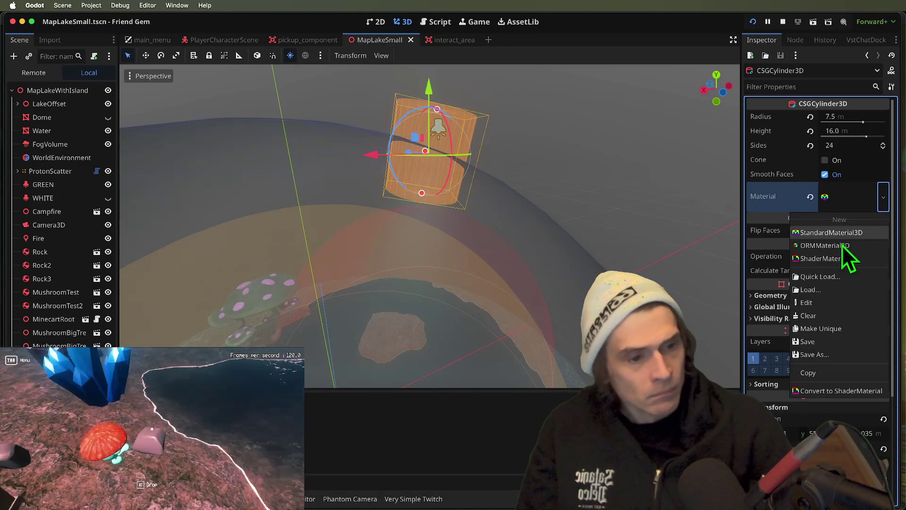
left_click(835, 276)
double_click(293, 158)
key("super+b")
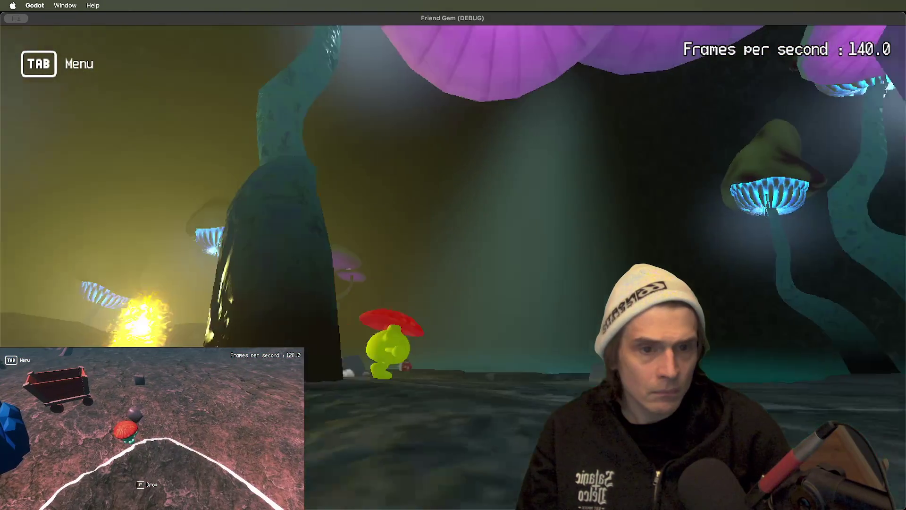
Frame the cylinder in the 3D view and bring up its CSG operation choices.
key("super+Tab")
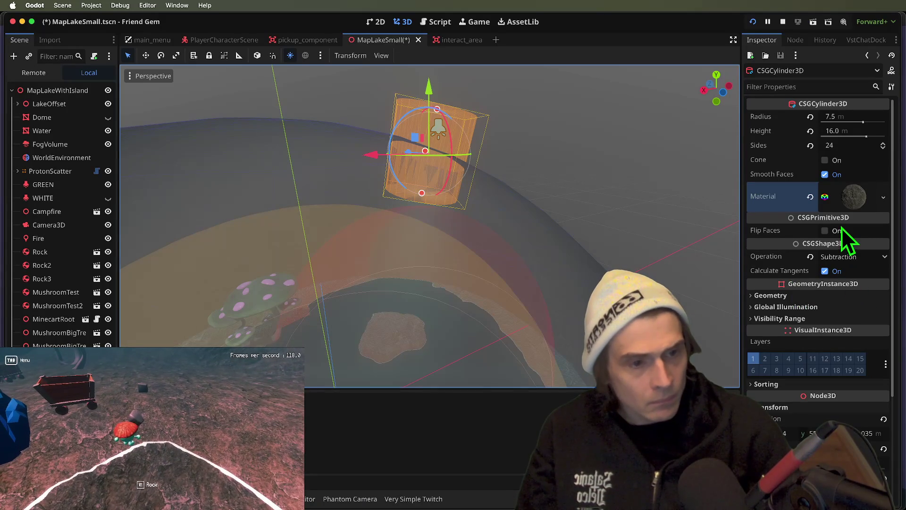
left_click(136, 348)
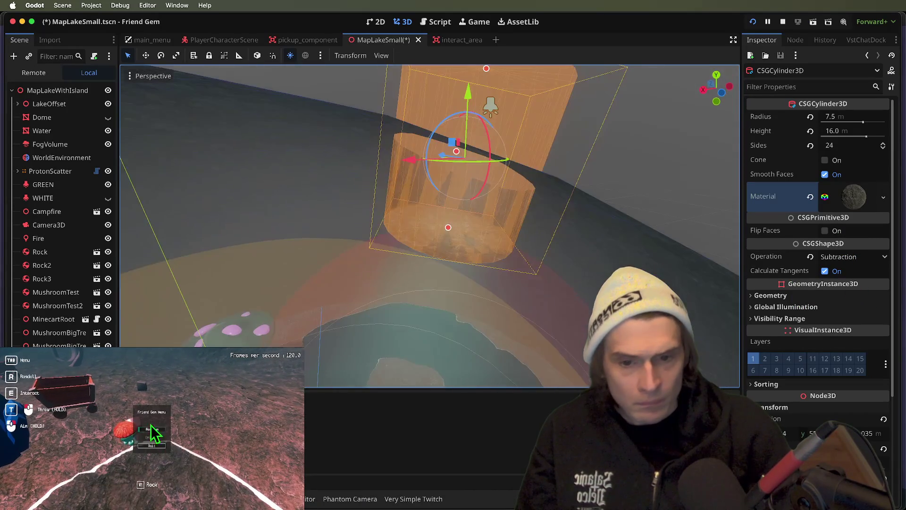
key("Tab")
key("f")
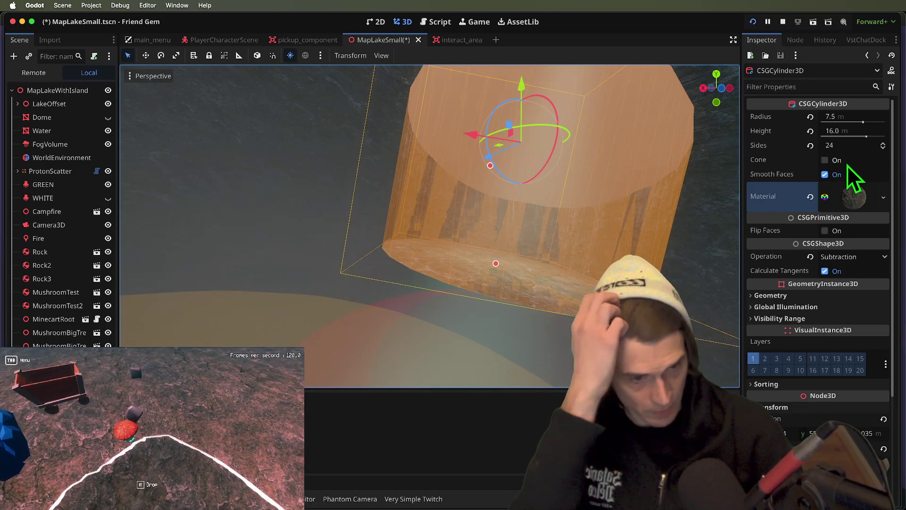
left_click(873, 256)
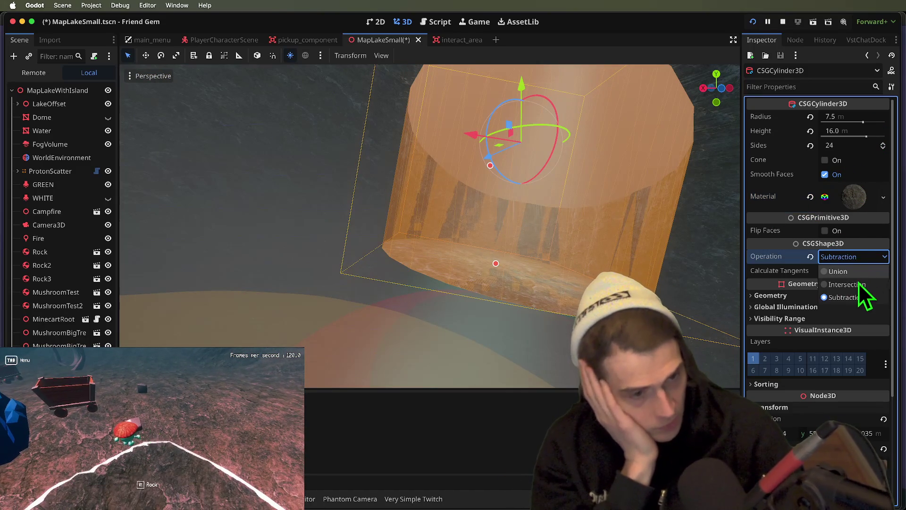
left_click(857, 281)
left_click(861, 257)
left_click(856, 270)
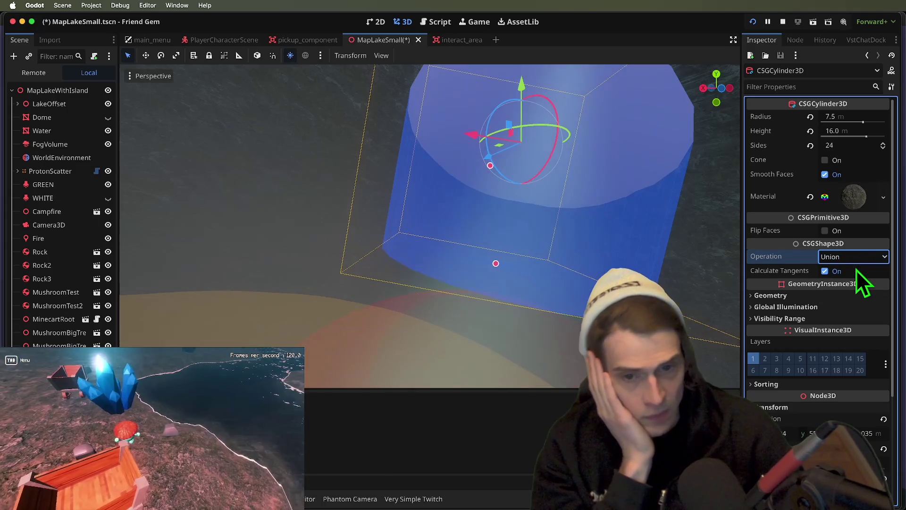
left_click(551, 273)
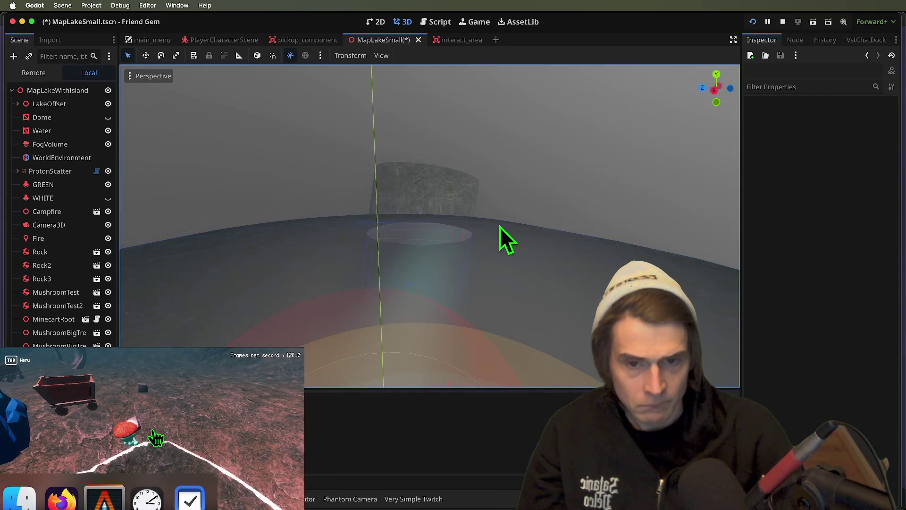
left_click(419, 174)
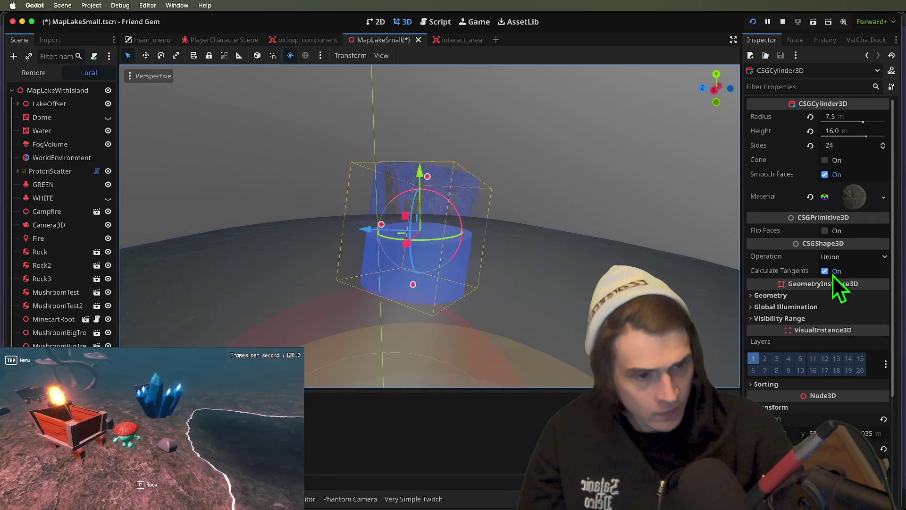
left_click(844, 257)
left_click(851, 300)
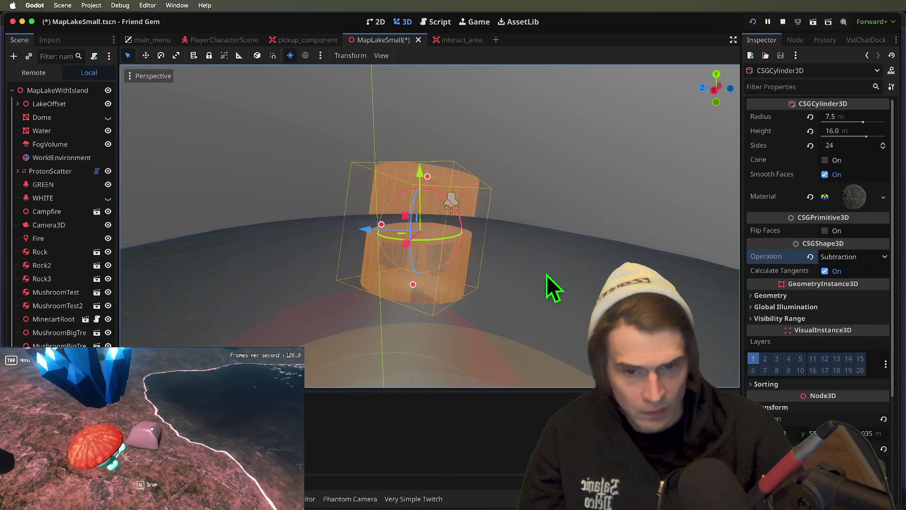
left_click(569, 245)
left_click(442, 263)
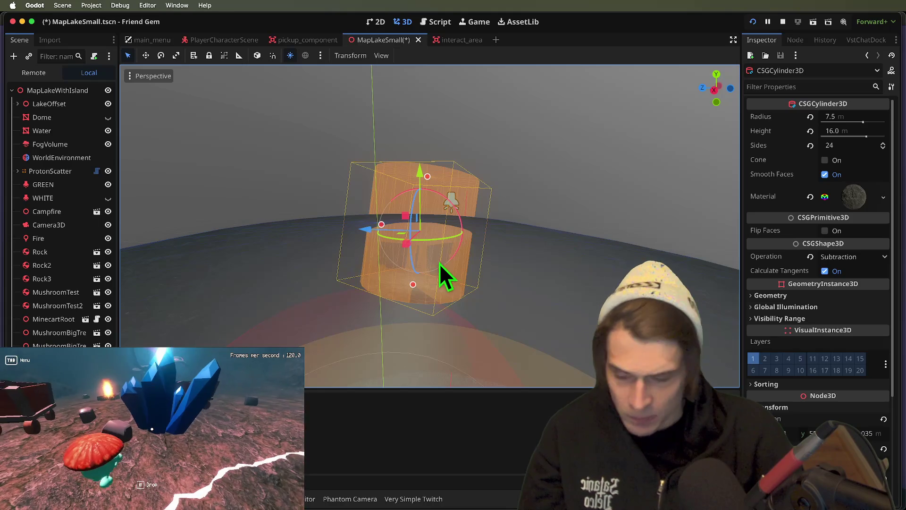
left_click(442, 263)
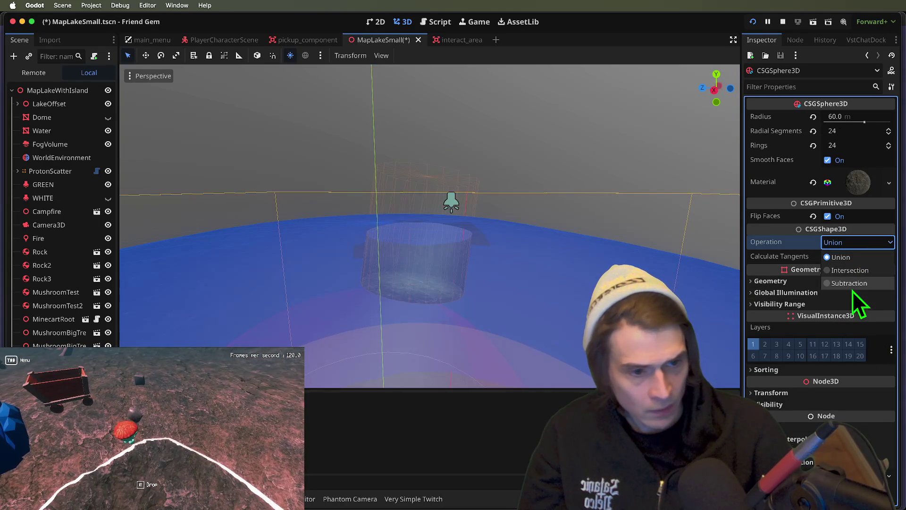
left_click(849, 283)
left_click(856, 242)
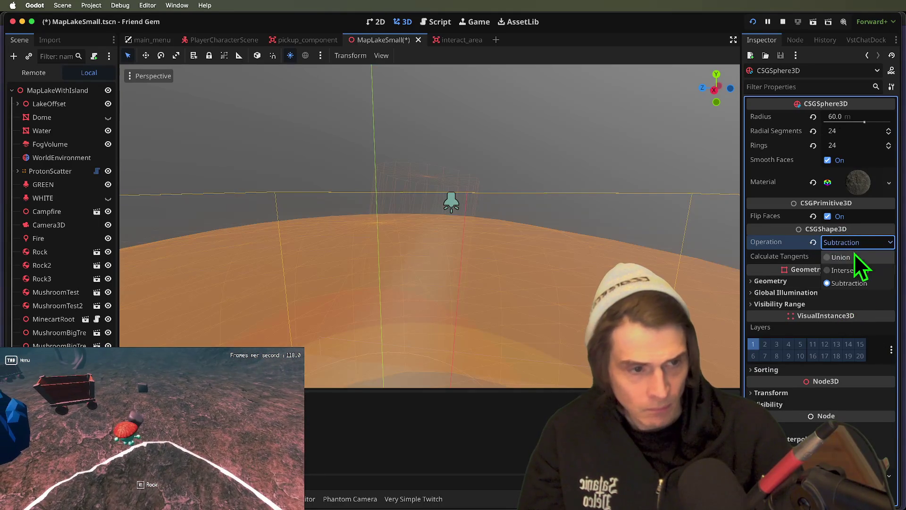
left_click(852, 265)
left_click(843, 242)
left_click(828, 256)
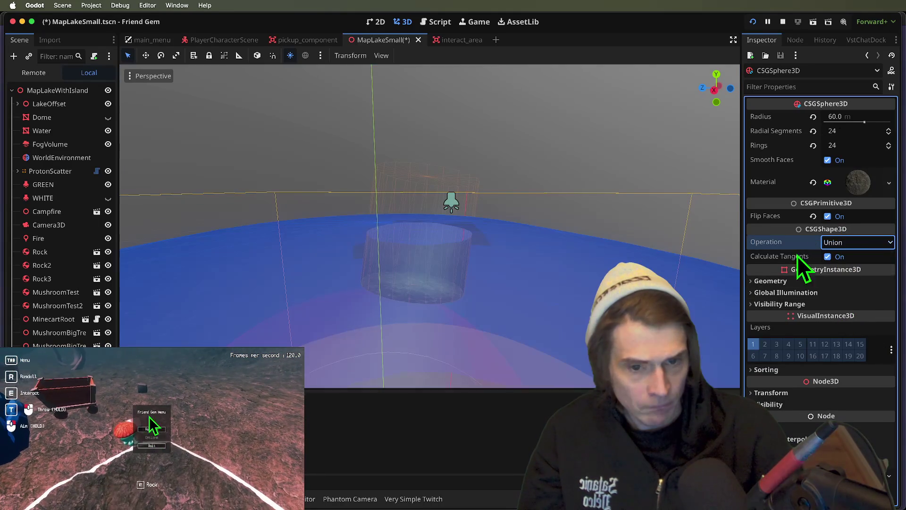
left_click(596, 194)
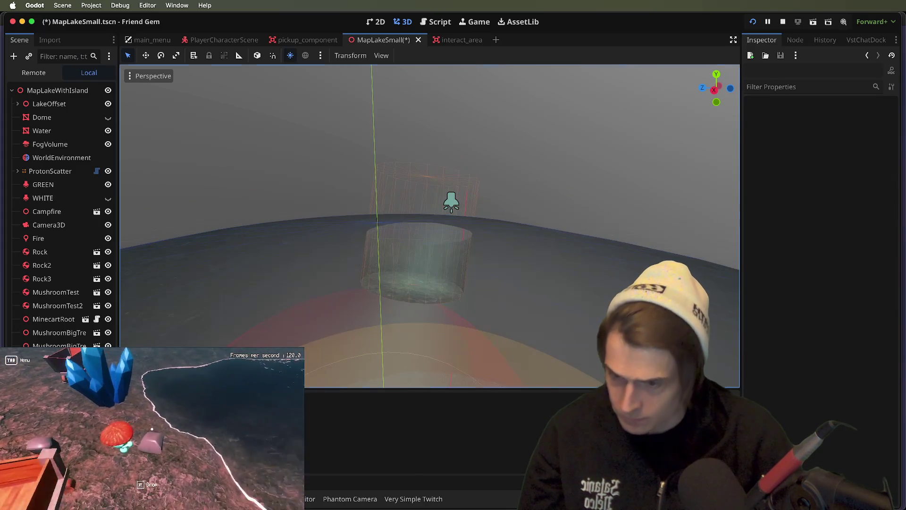
left_click(57, 372)
key("super+b")
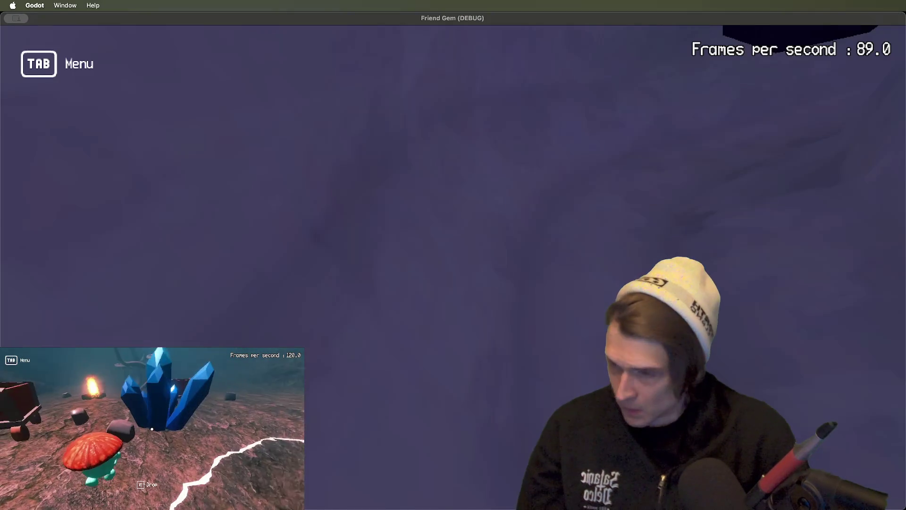
key("super+Tab")
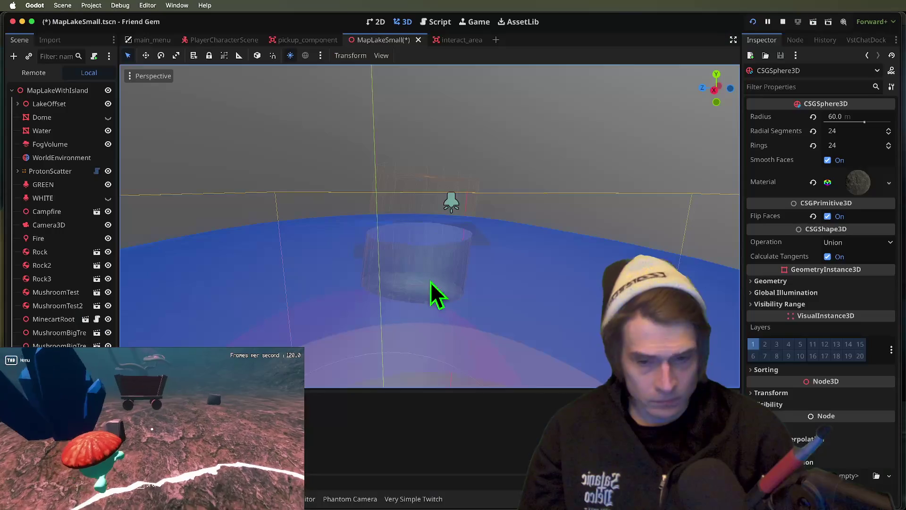
key("Up")
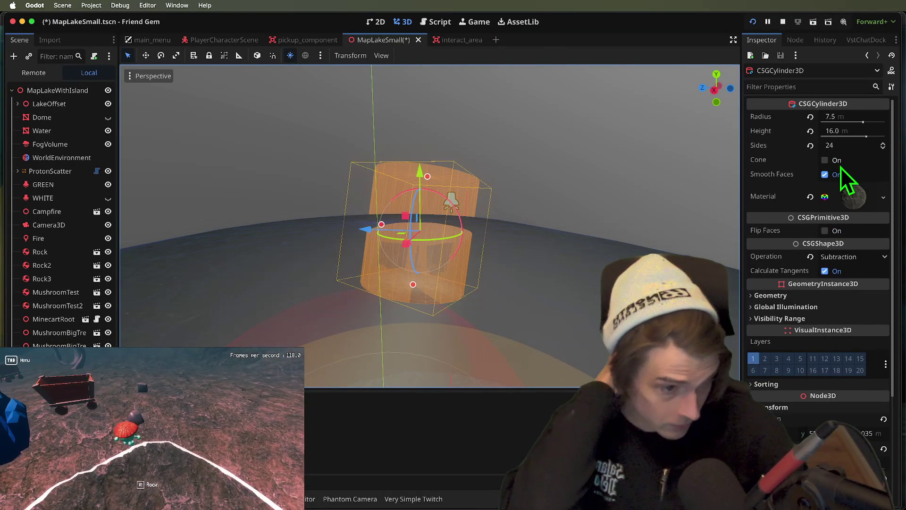
scroll(848, 285, "down", 3)
Save the scene and set the cylinder height to 500 m.
scroll(849, 289, "down", 3)
scroll(849, 295, "up", 6)
key("super+s")
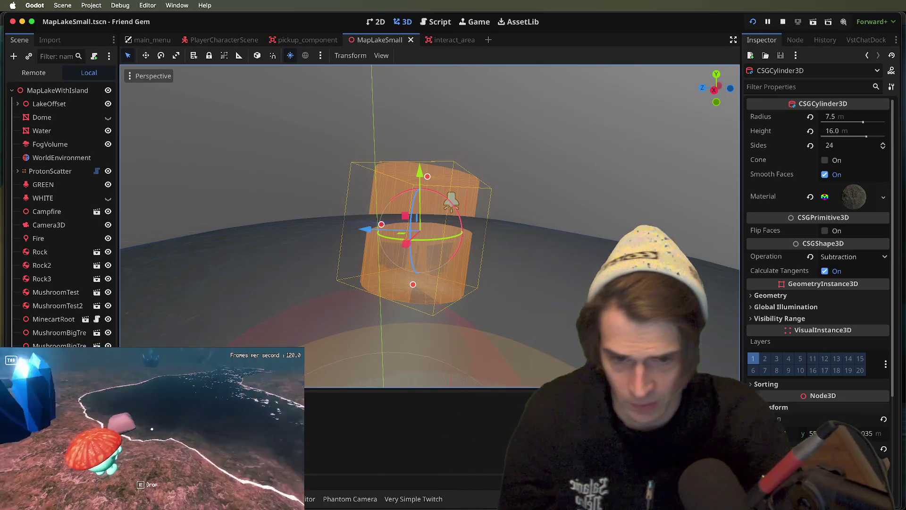
scroll(430, 226, "down", 5)
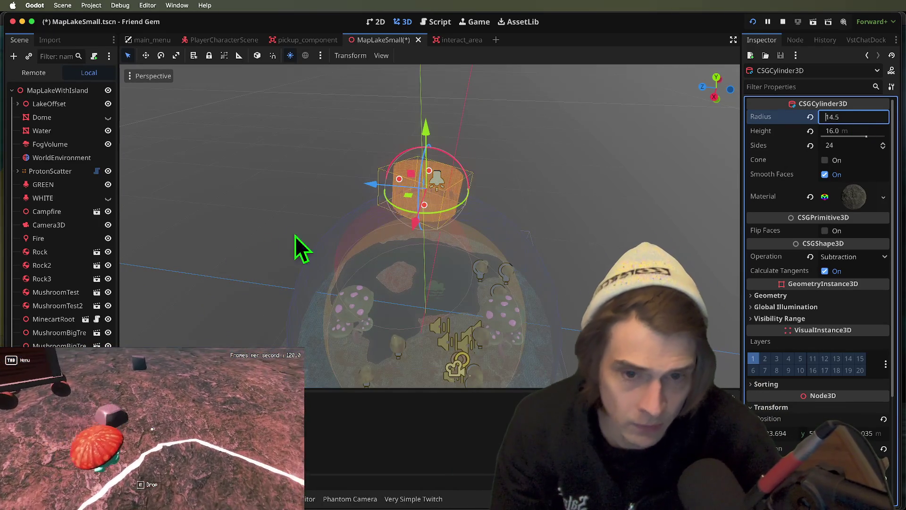
left_click(861, 132)
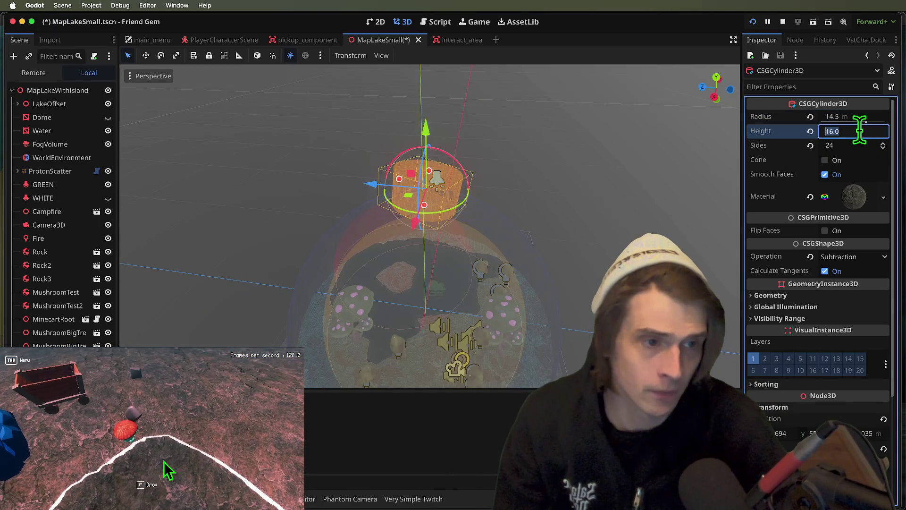
type("50")
key("Return")
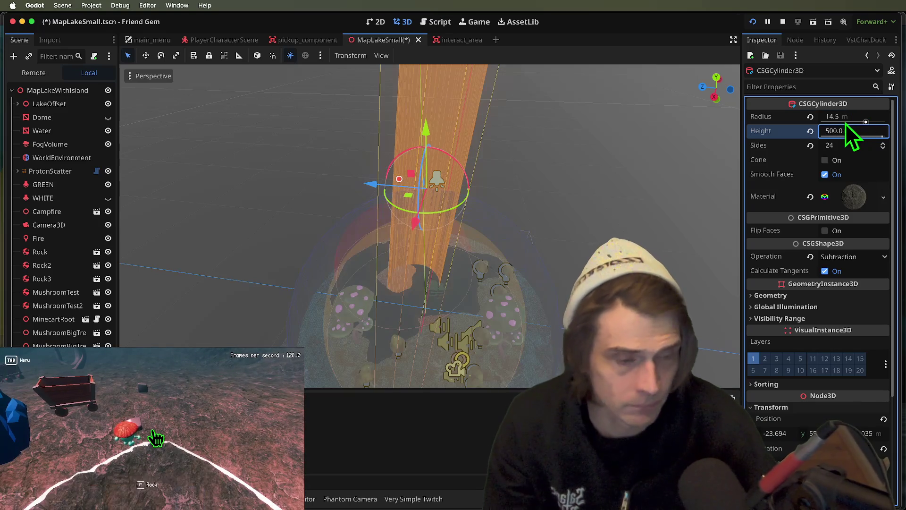
Try a 200 m height, set the radius to 11.5 m, and check the shaft in-game.
left_click(841, 134)
type("200")
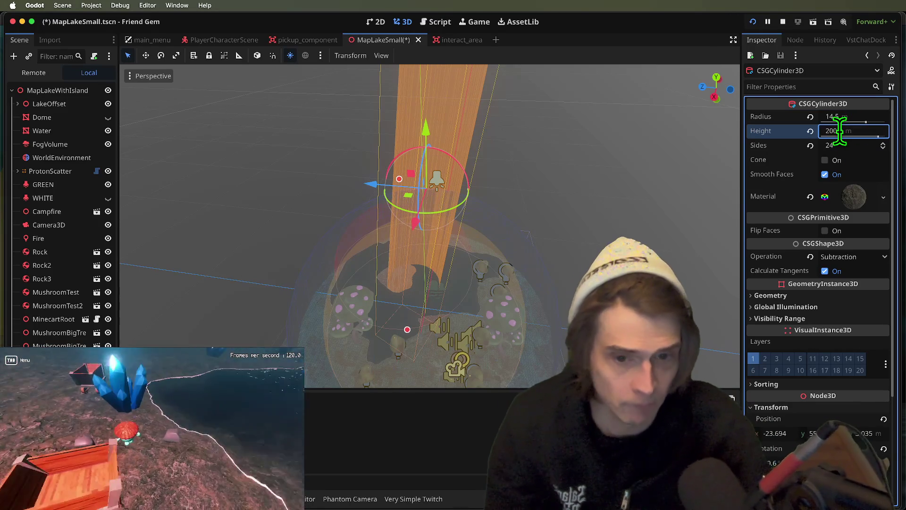
key("super+Tab")
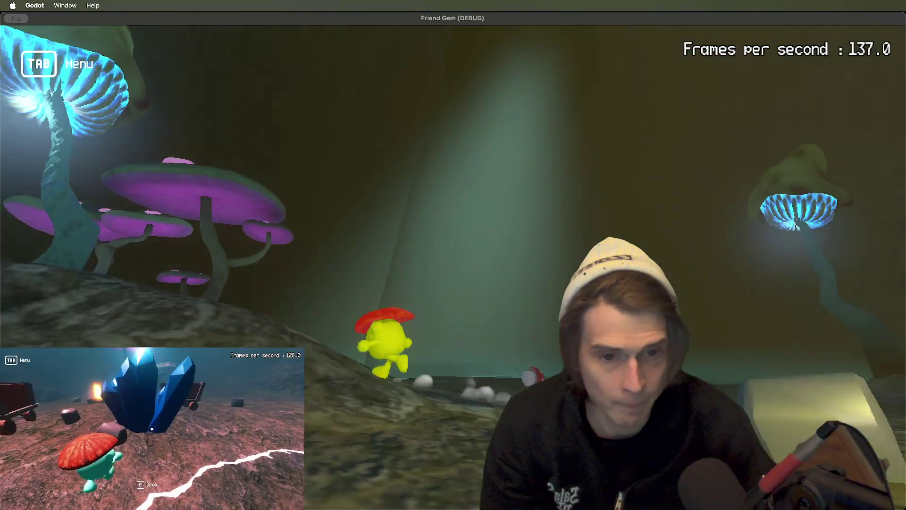
key("super+Tab")
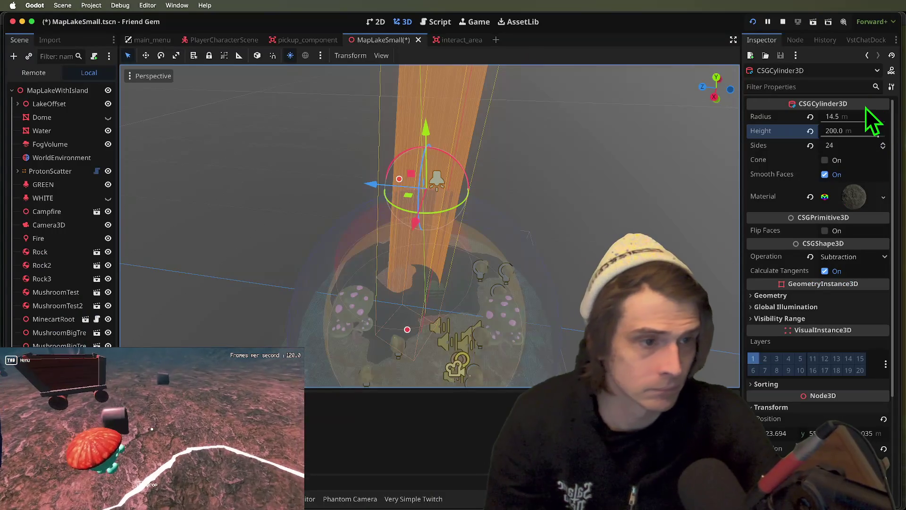
left_click(857, 117)
type("11.5")
left_click(853, 128)
type("100")
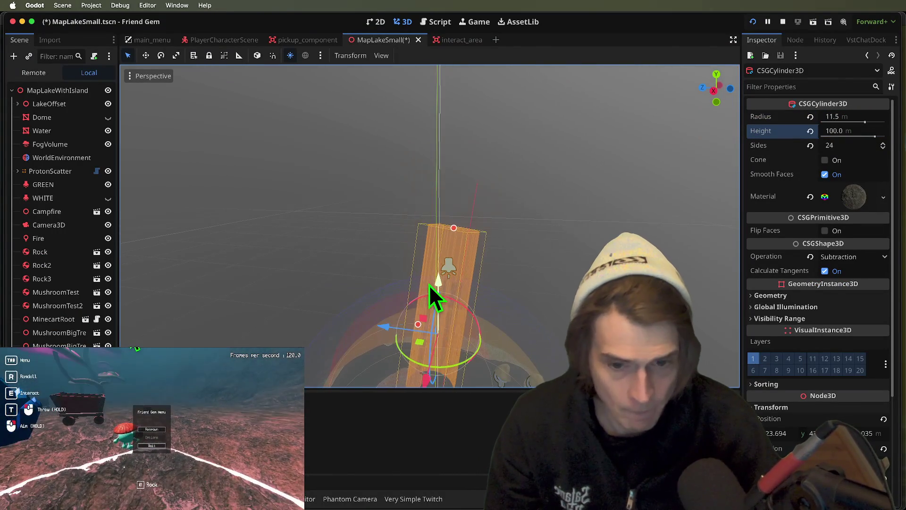
key("super+Tab")
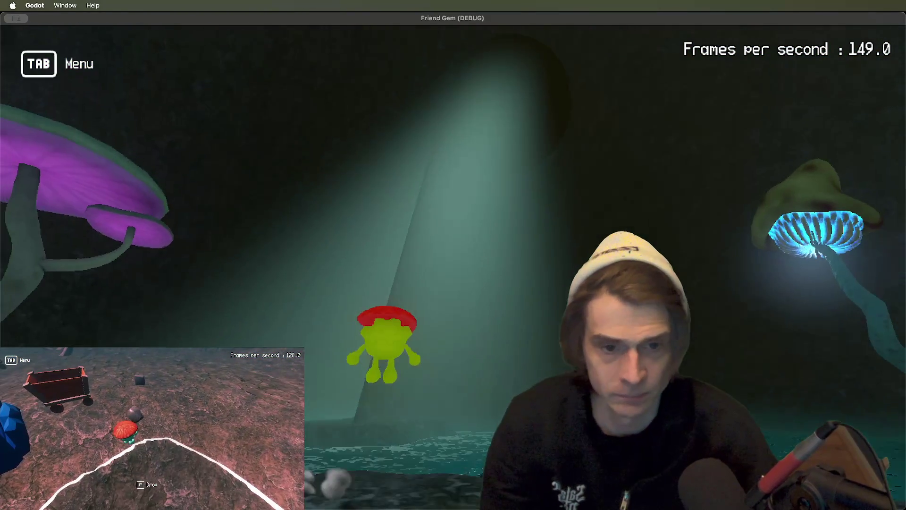
key("super+Tab")
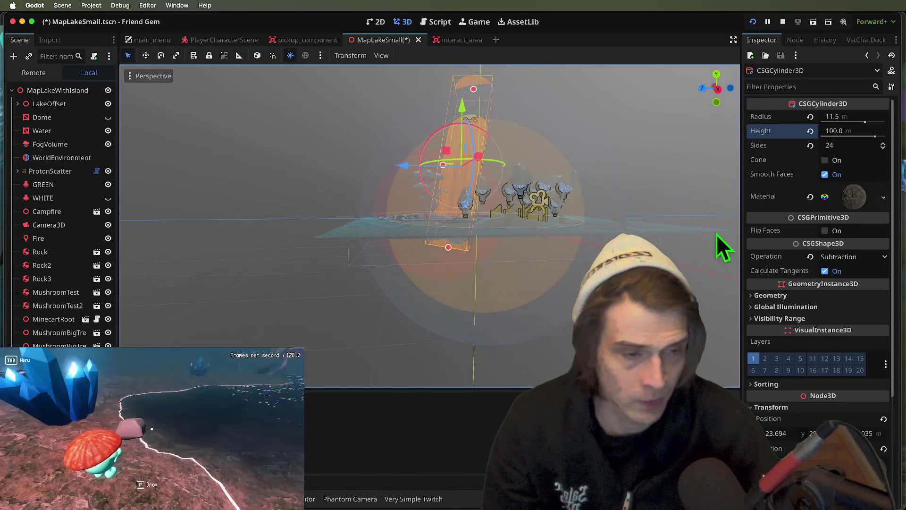
Set the height to 150 m and lower the cylinder through the dome with small x/z nudges.
left_click(863, 132)
type("150")
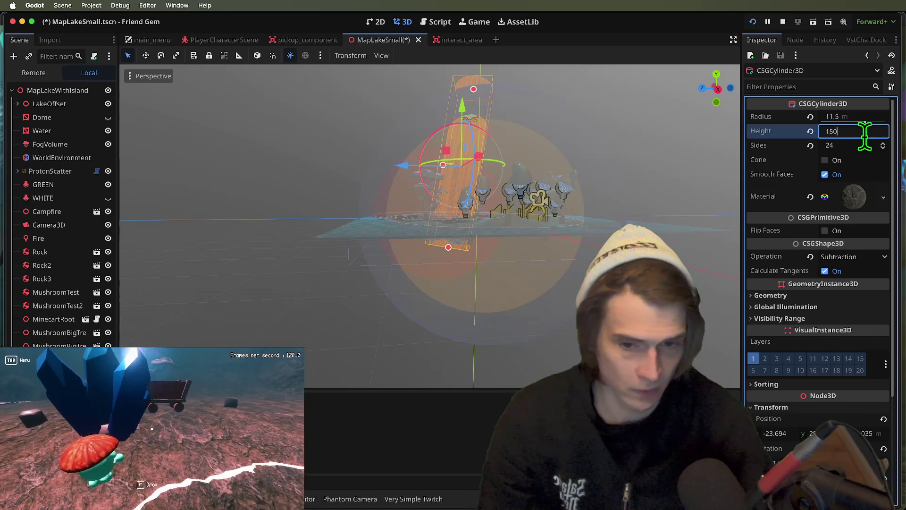
key("Return")
mouse_move(457, 132)
left_mouse_down()
mouse_move(452, 180)
mouse_move(452, 168)
left_mouse_up()
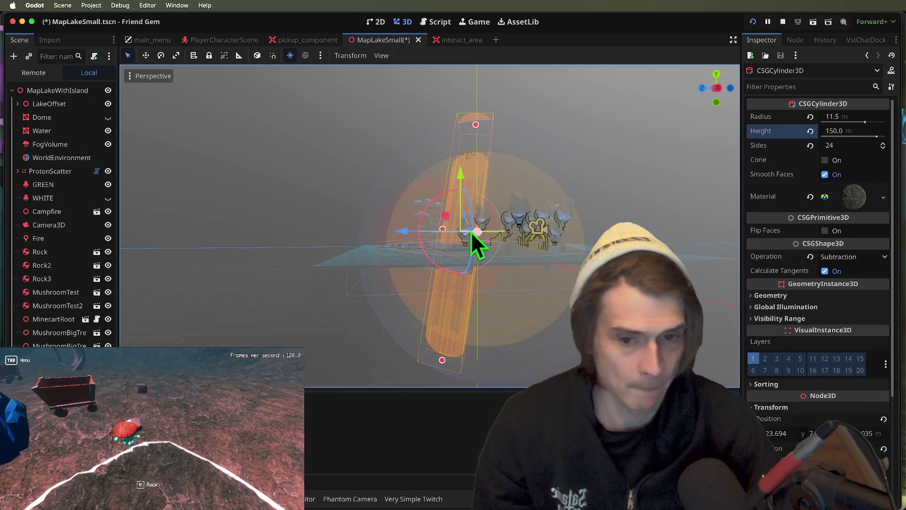
left_click_drag(473, 235, 479, 246)
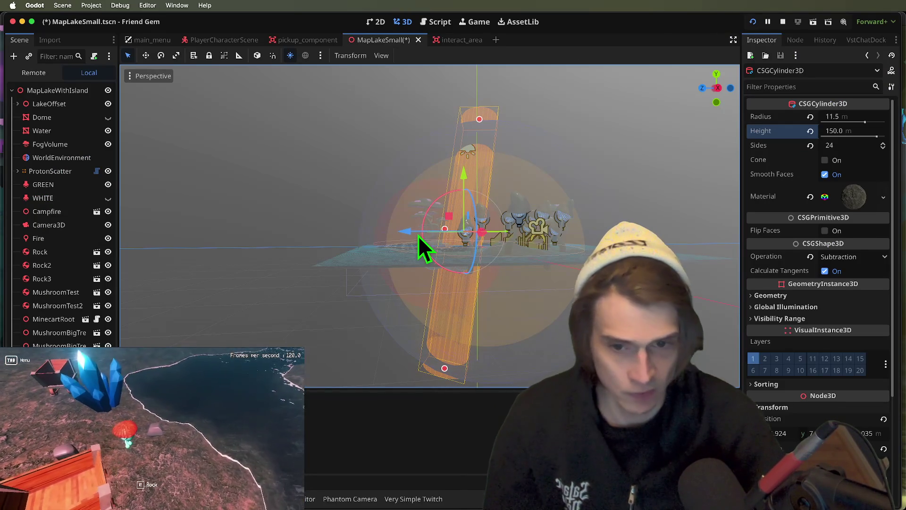
left_click_drag(418, 236, 406, 234)
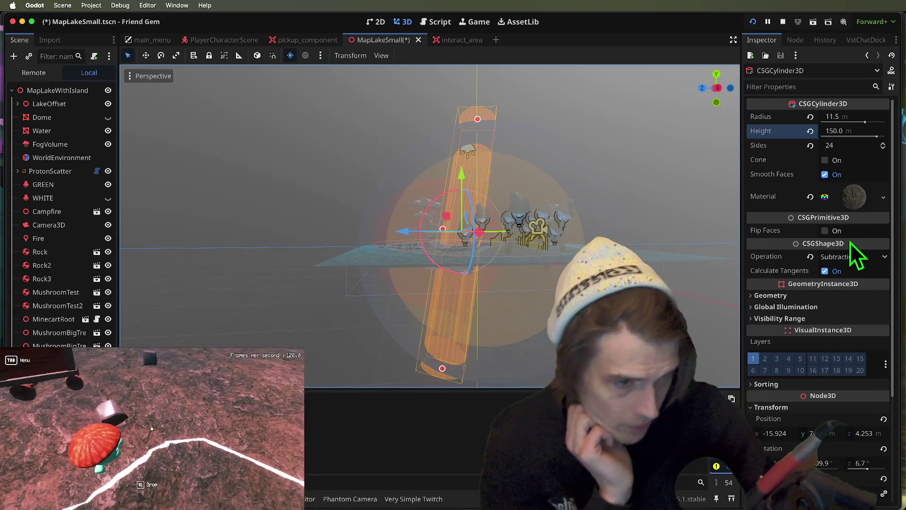
left_click(883, 197)
left_click(883, 197)
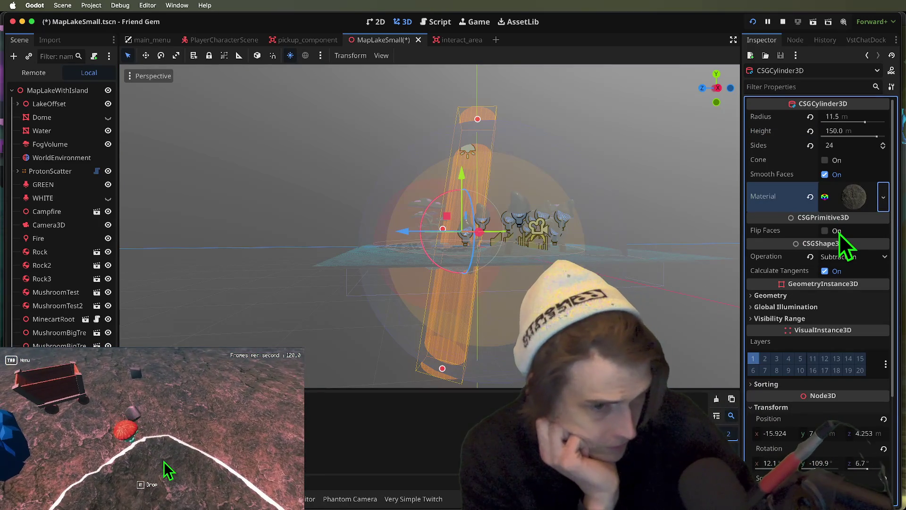
Turn Flip Faces back on for the cylinder and view it in the running game.
left_click(838, 231)
key("super+Tab")
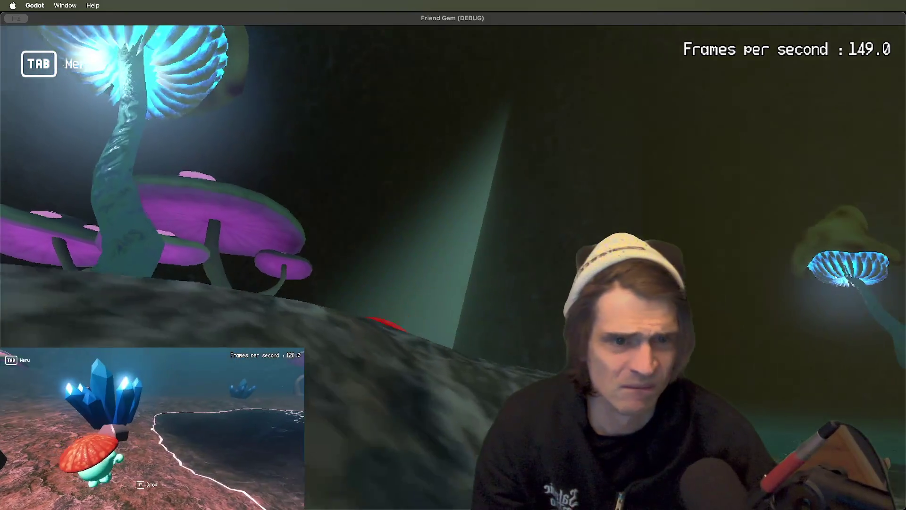
key("super+Tab")
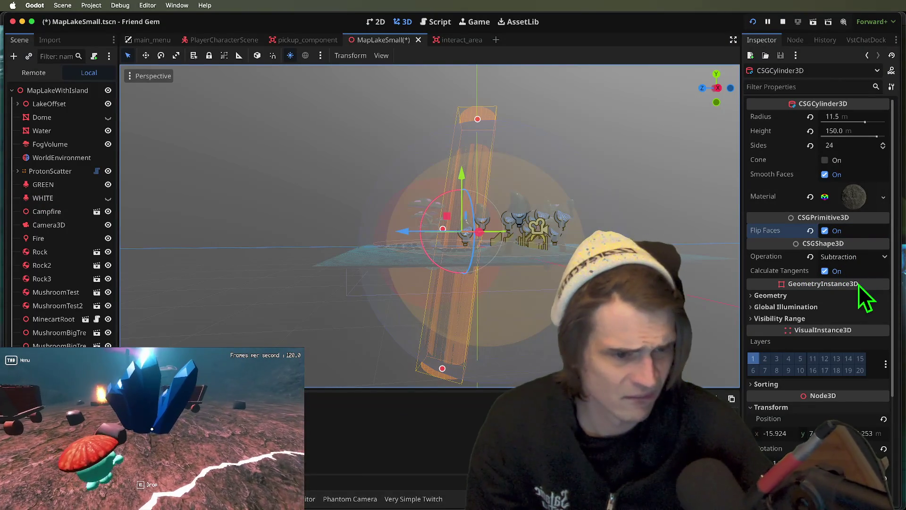
Give the cylinder a new StandardMaterial3D with Transparency set to Alpha.
left_click(883, 198)
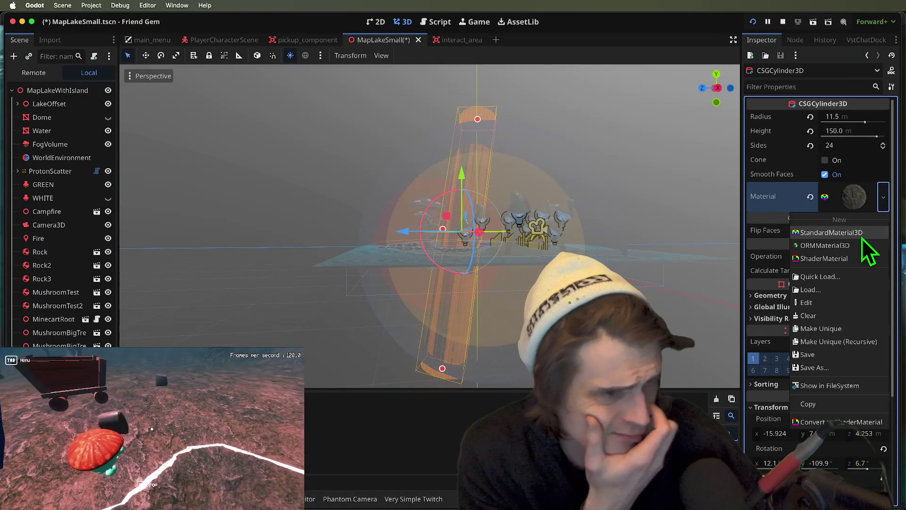
left_click(864, 236)
left_click(870, 197)
left_click(842, 324)
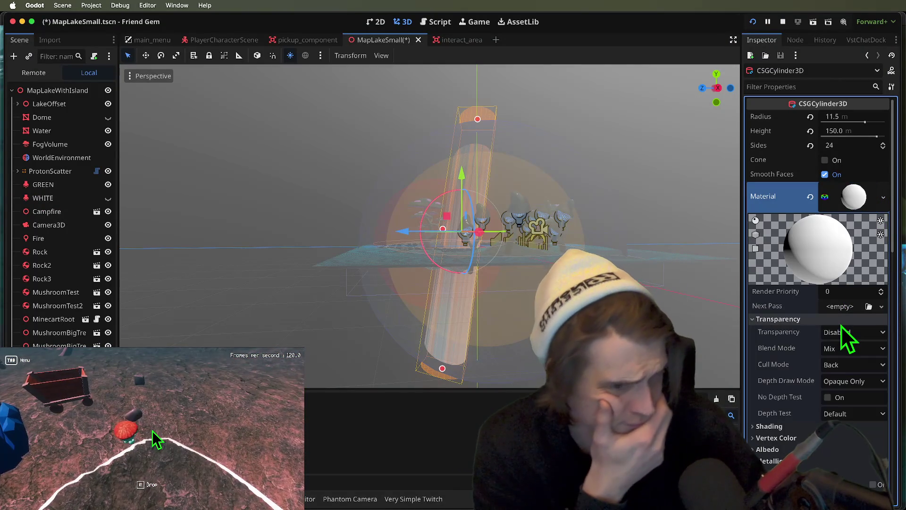
left_click(842, 330)
left_click(847, 362)
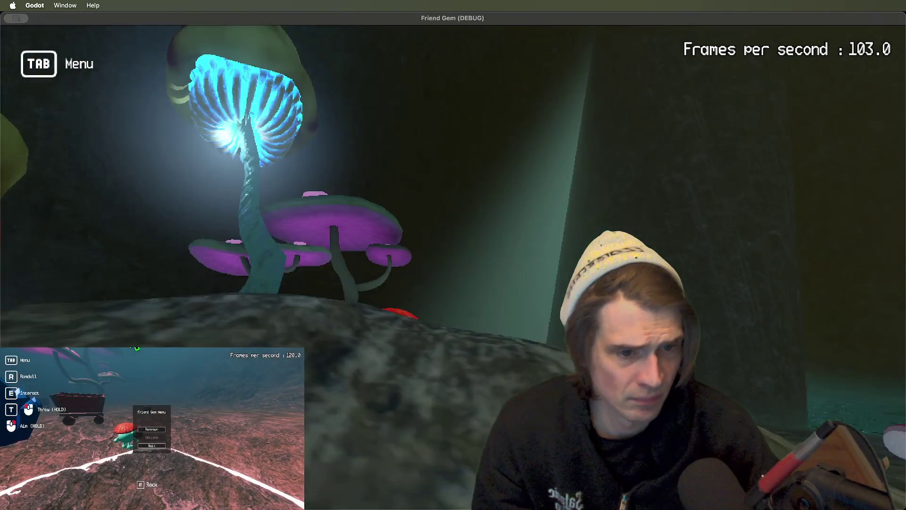
Lower the albedo colour's alpha and preview the translucent shaft in the game.
key("super+Tab")
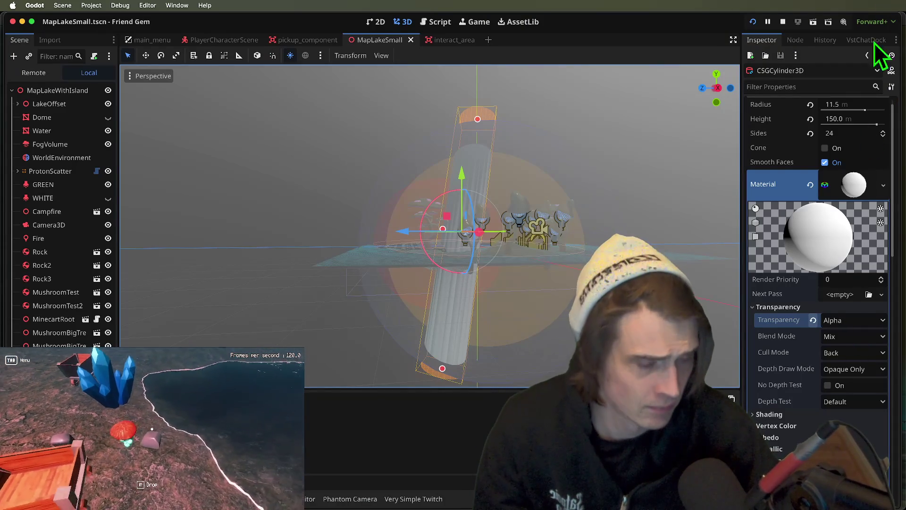
key("super+Tab")
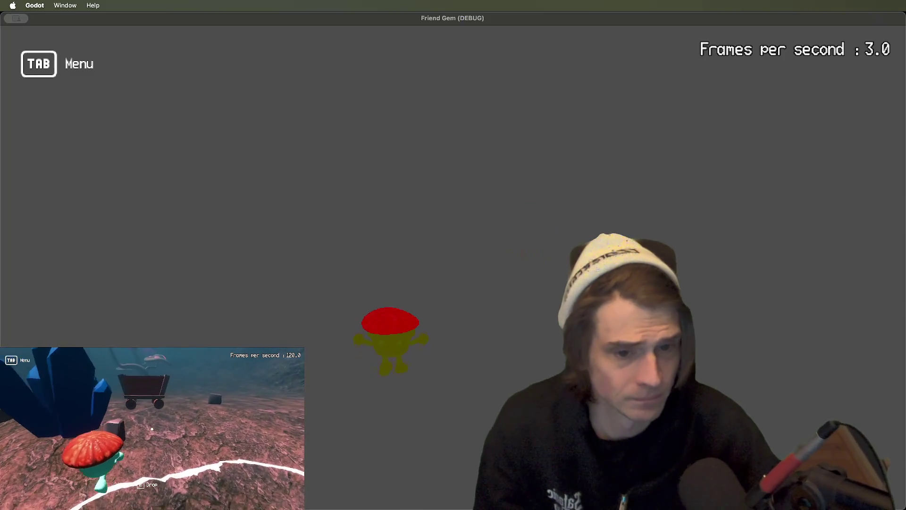
key("w")
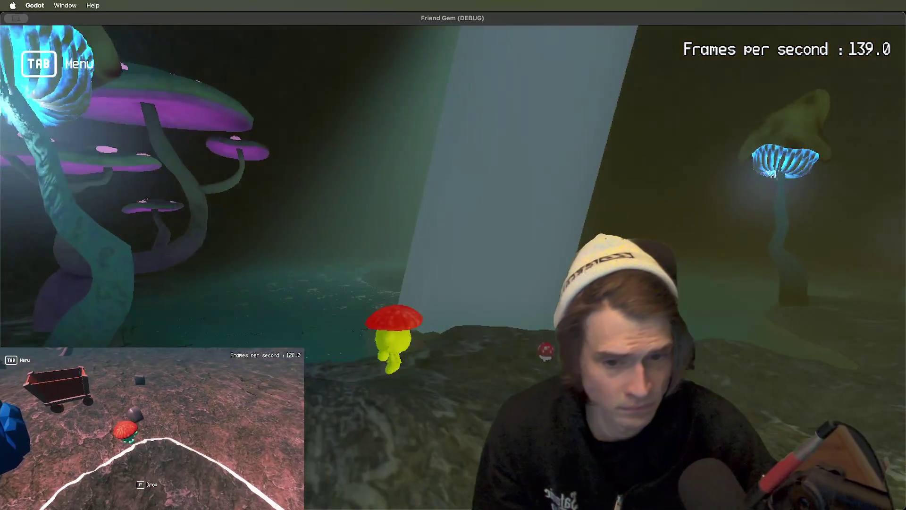
key("super+Tab")
scroll(859, 386, "down", 2)
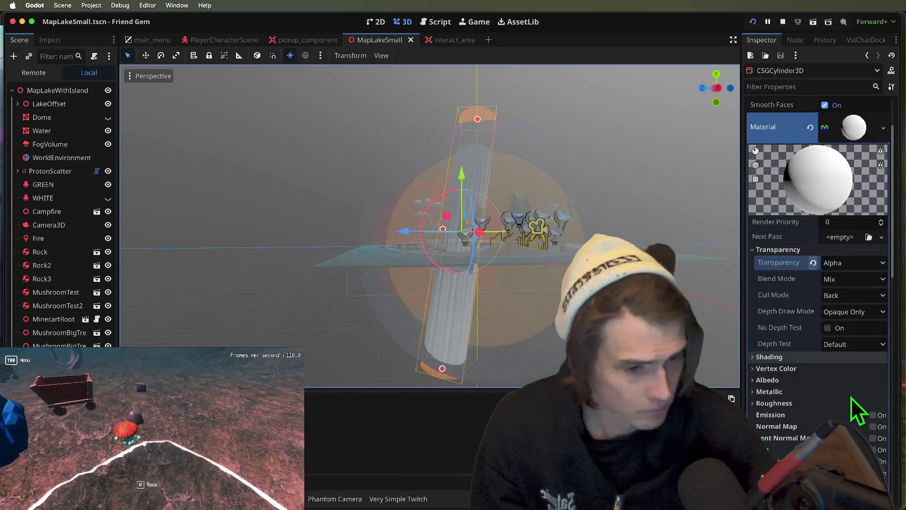
scroll(843, 393, "down", 3)
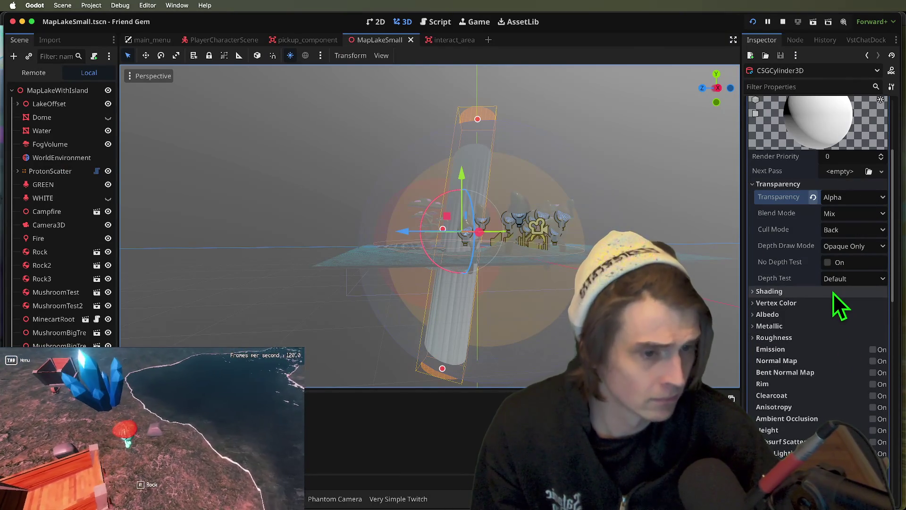
left_click(836, 314)
left_click(854, 327)
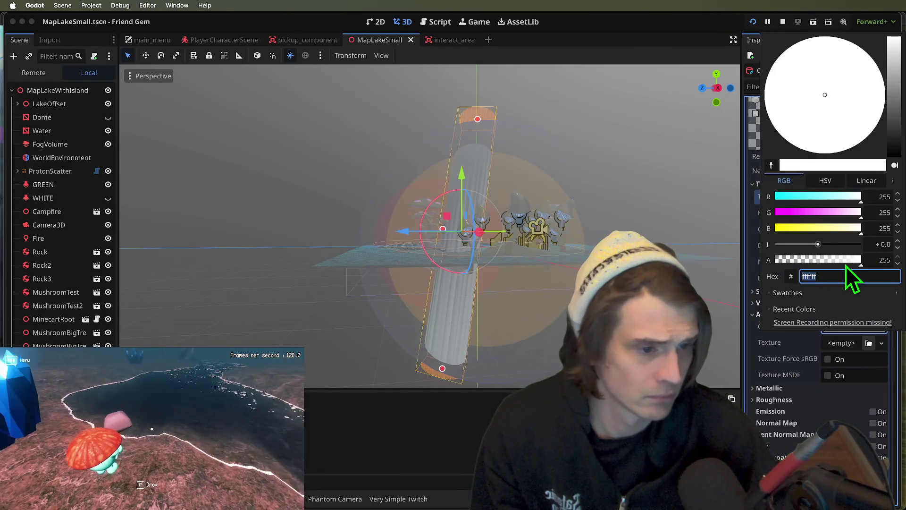
key("super+b")
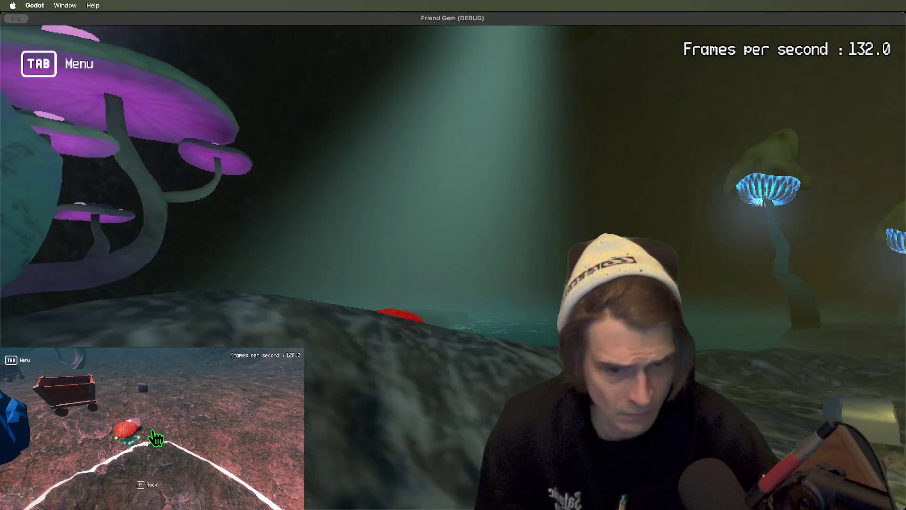
key("super+Tab")
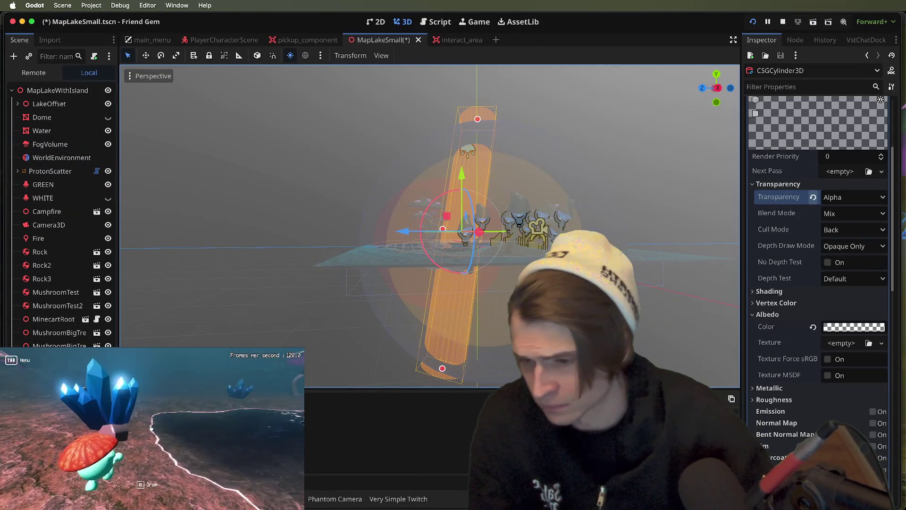
Add a DirectionalLight3D node to the scene.
key("ctrl+a")
type("direc")
key("Return")
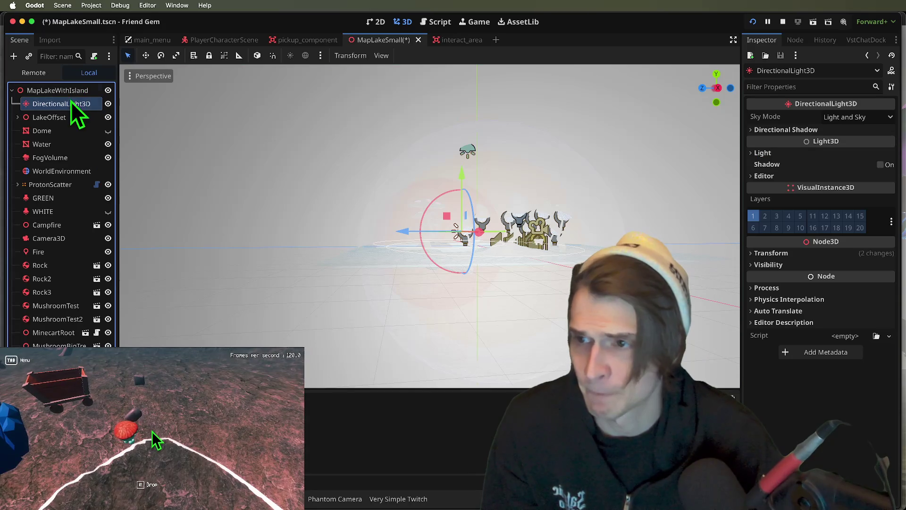
Raise the directional light above the dome and angle its rays across the lake.
left_click(808, 152)
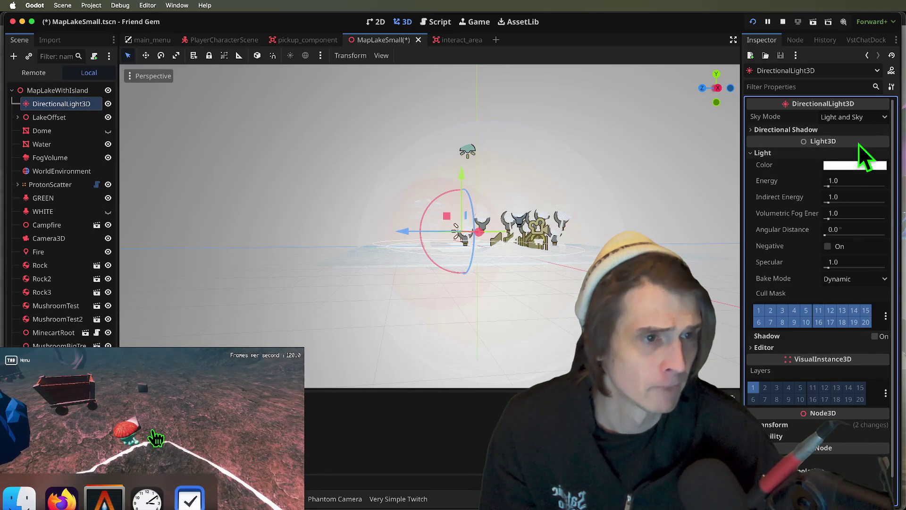
mouse_move(686, 165)
left_mouse_down()
mouse_move(637, 179)
mouse_move(613, 170)
mouse_move(519, 179)
mouse_move(534, 179)
left_mouse_up()
mouse_move(491, 246)
left_mouse_down()
mouse_move(453, 283)
mouse_move(404, 186)
left_mouse_up()
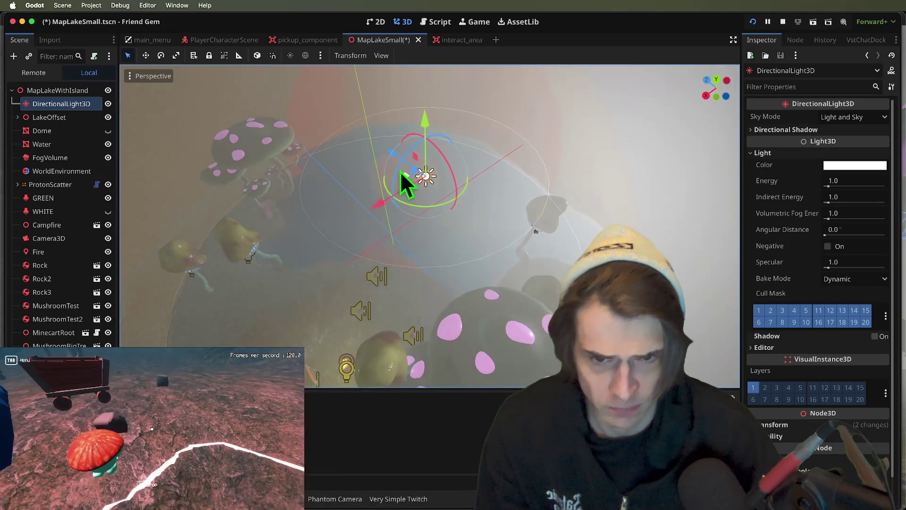
mouse_move(389, 148)
left_mouse_down()
mouse_move(431, 171)
mouse_move(471, 113)
left_mouse_up()
mouse_move(486, 307)
left_mouse_down()
mouse_move(411, 253)
mouse_move(405, 138)
left_mouse_up()
mouse_move(356, 163)
left_mouse_down()
mouse_move(396, 216)
mouse_move(410, 260)
mouse_move(373, 237)
mouse_move(364, 209)
left_mouse_up()
mouse_move(413, 283)
left_mouse_down()
mouse_move(506, 121)
mouse_move(318, 253)
mouse_move(245, 212)
mouse_move(567, 211)
mouse_move(397, 208)
mouse_move(340, 186)
mouse_move(396, 172)
mouse_move(375, 127)
mouse_move(383, 130)
left_mouse_up()
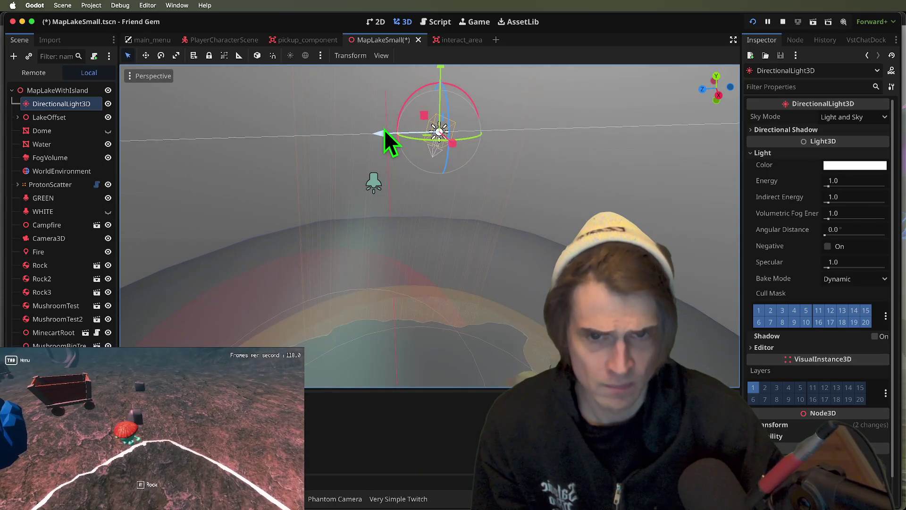
mouse_move(456, 151)
left_mouse_down()
mouse_move(427, 141)
mouse_move(441, 143)
mouse_move(445, 208)
mouse_move(384, 127)
mouse_move(411, 185)
mouse_move(372, 186)
mouse_move(375, 196)
mouse_move(467, 188)
left_mouse_up()
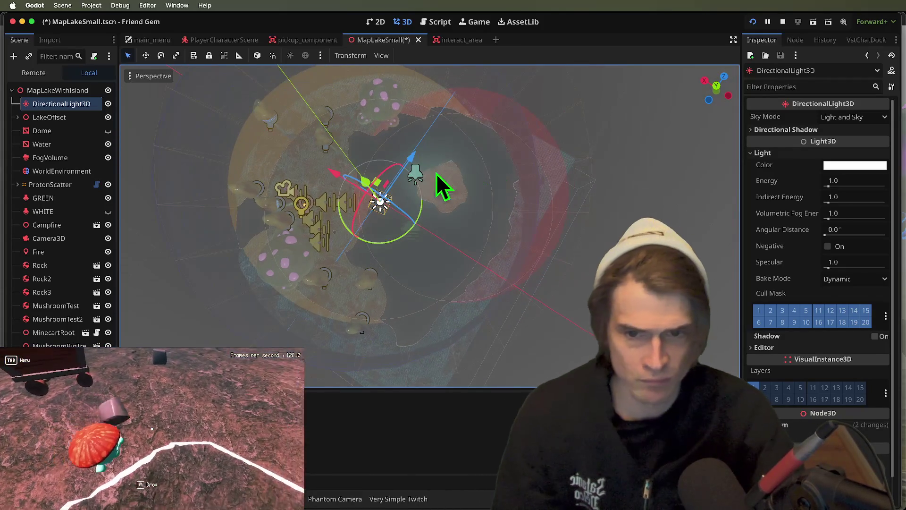
mouse_move(431, 145)
left_mouse_down()
mouse_move(418, 157)
mouse_move(353, 158)
left_mouse_up()
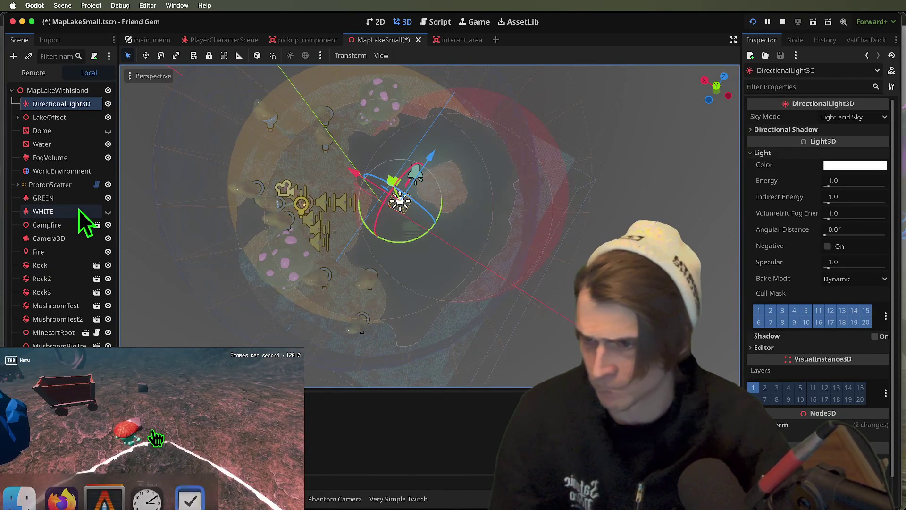
Hide the GREEN node, then save and launch the game.
left_click(108, 198)
left_click(109, 211)
key("super+b")
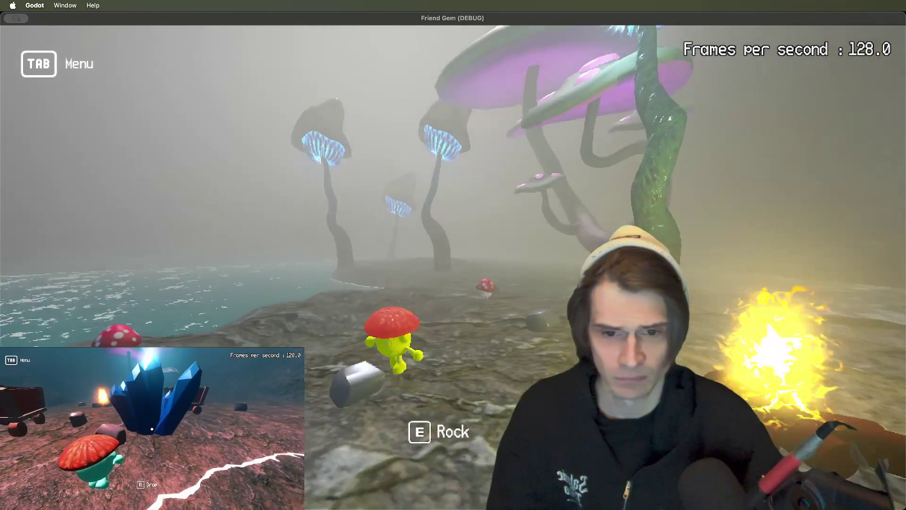
Walk the character through the foggy cave, then stop the game.
key("w")
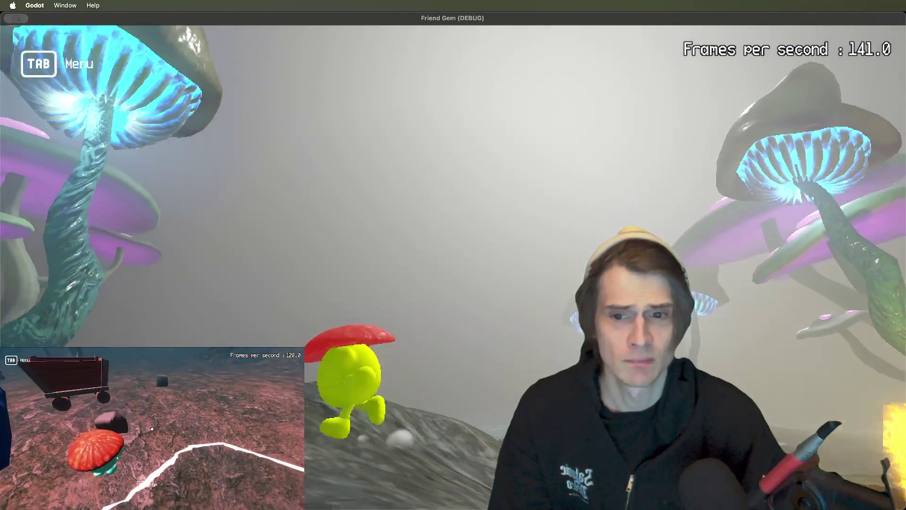
key("super+period")
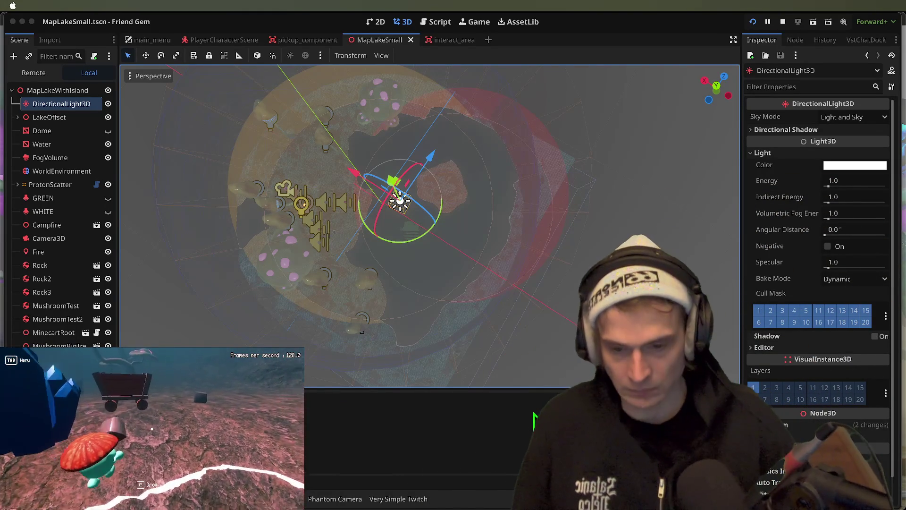
Set the WorldEnvironment volumetric fog density to 0.3.
left_click(544, 189)
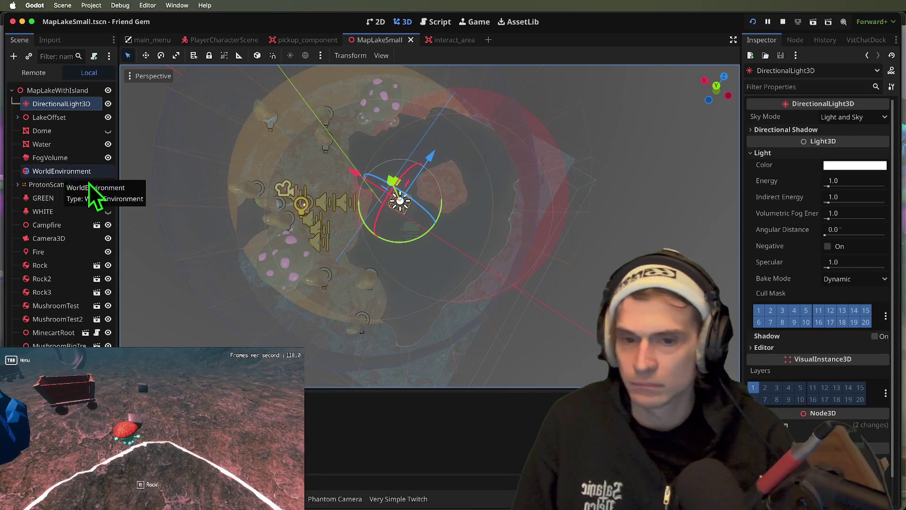
key("Tab")
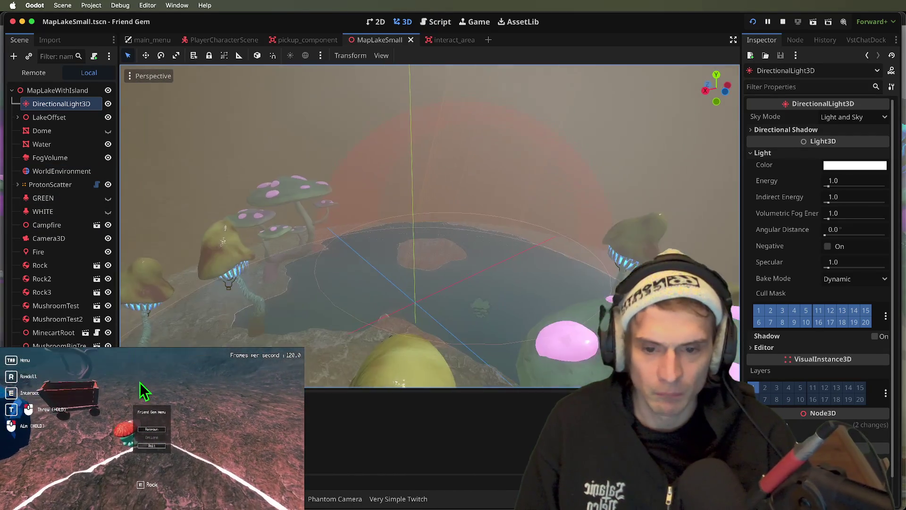
left_click(79, 173)
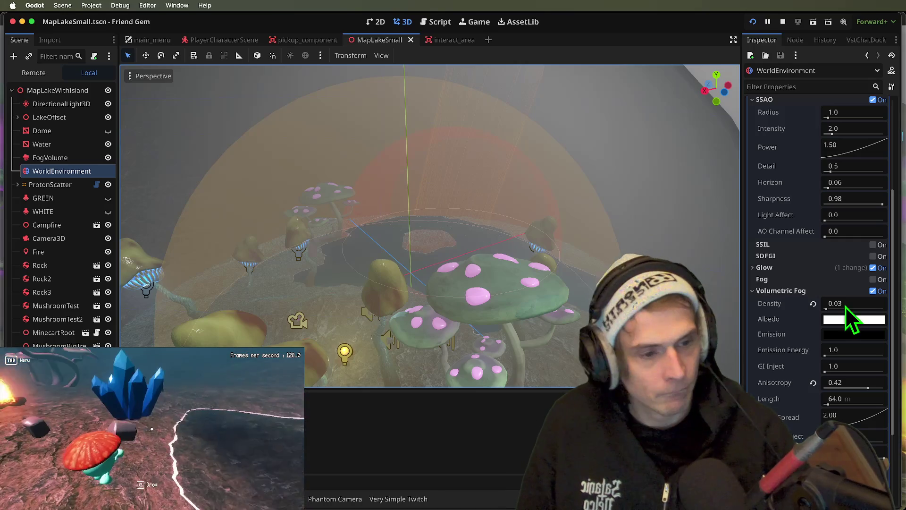
left_click(861, 304)
type("0.3")
key("Return")
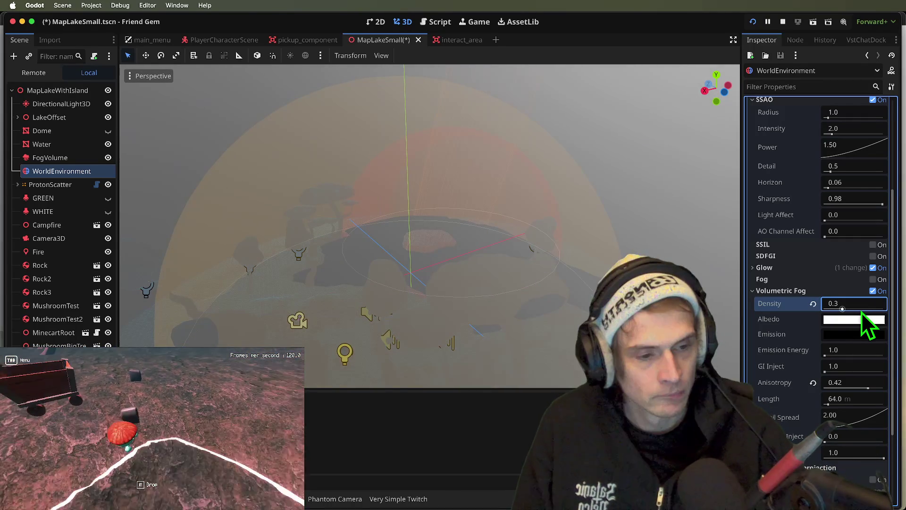
Tint the fog albedo a warm pale cream-yellow in the colour picker.
left_click(859, 318)
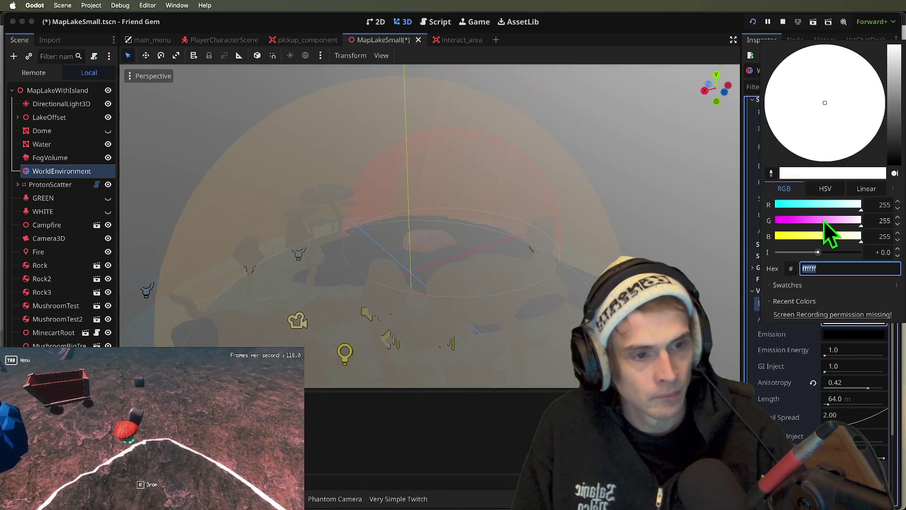
left_click(831, 205)
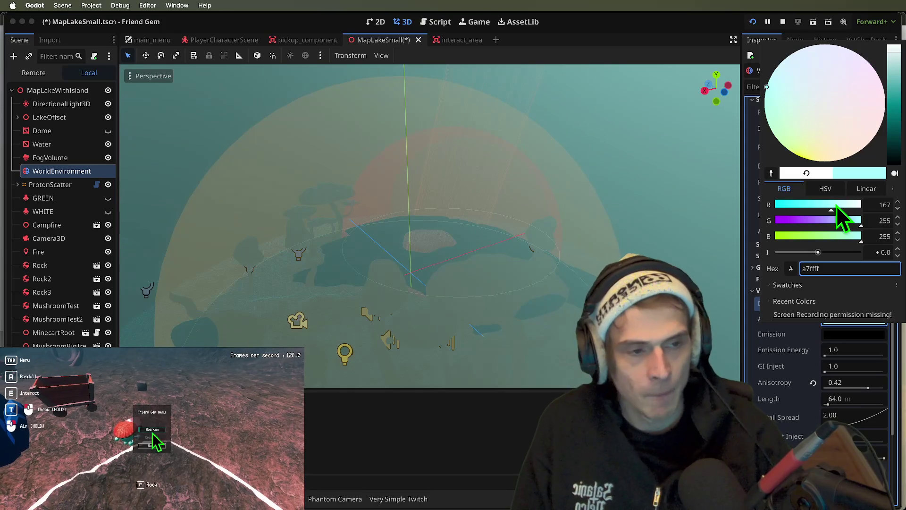
left_click(841, 206)
left_click(851, 222)
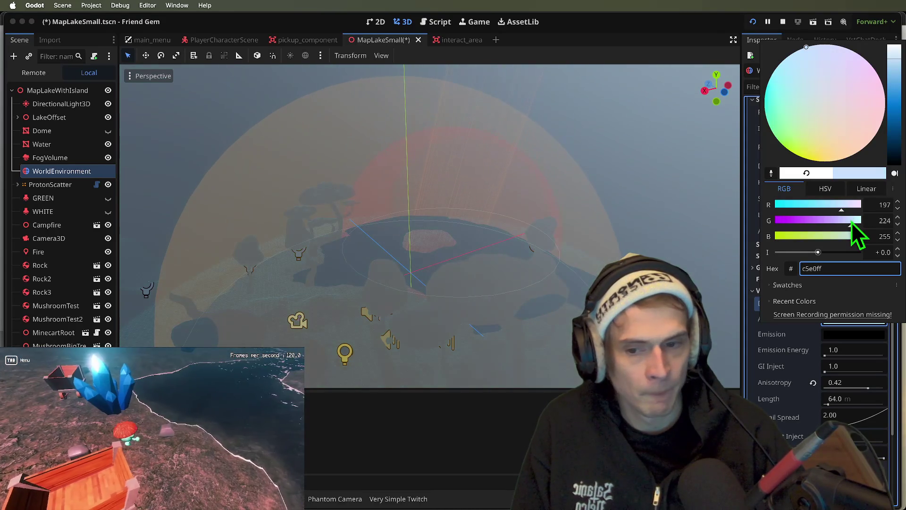
key("Escape")
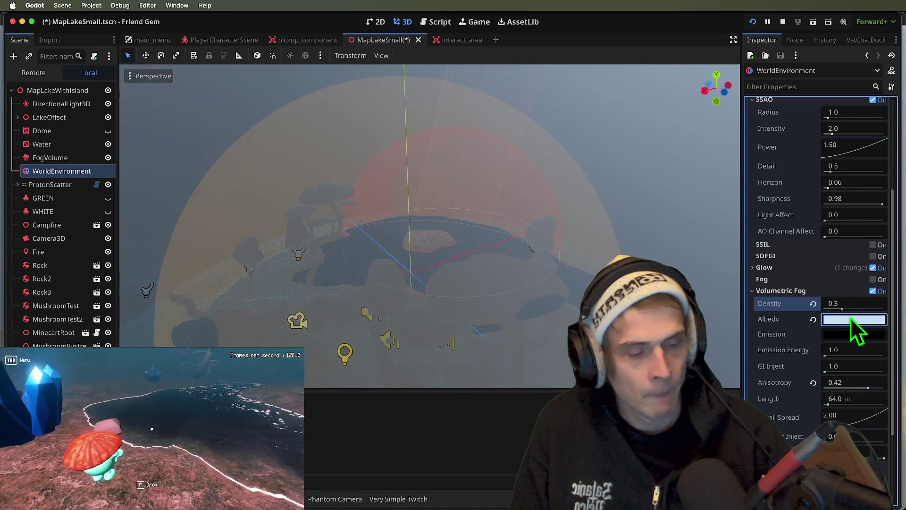
left_click(850, 318)
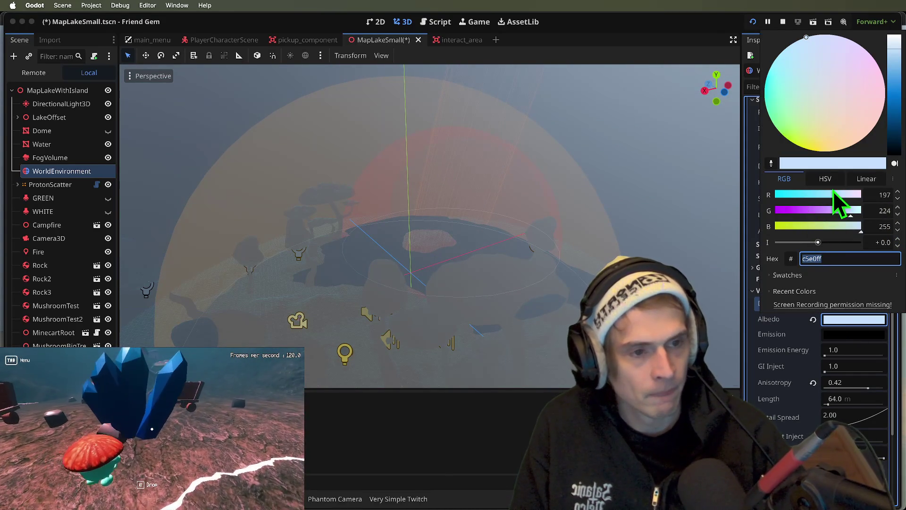
mouse_move(850, 127)
left_mouse_down()
mouse_move(882, 126)
mouse_move(879, 71)
mouse_move(869, 127)
mouse_move(820, 168)
mouse_move(884, 203)
mouse_move(903, 107)
left_mouse_up()
mouse_move(837, 118)
left_mouse_down()
mouse_move(761, 123)
mouse_move(820, 111)
left_mouse_up()
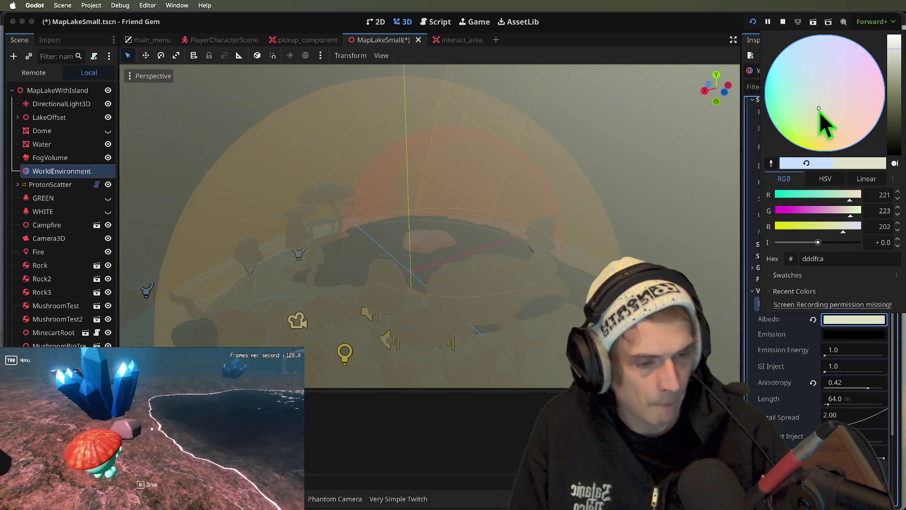
left_click(836, 227)
mouse_move(817, 142)
left_mouse_down()
mouse_move(814, 129)
mouse_move(816, 137)
mouse_move(825, 129)
left_mouse_up()
key("Escape")
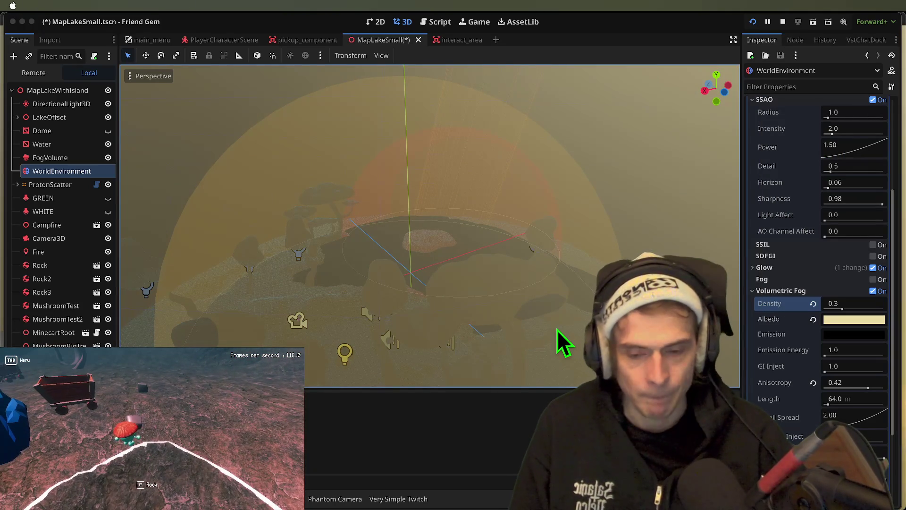
Set the volumetric fog anisotropy to 0.4.
key("Tab")
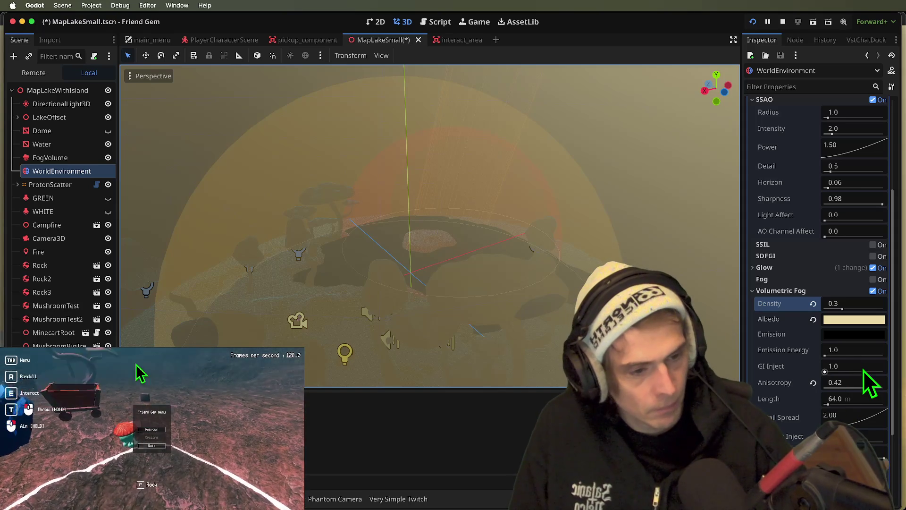
left_click(863, 369)
key("Tab")
type("0.4")
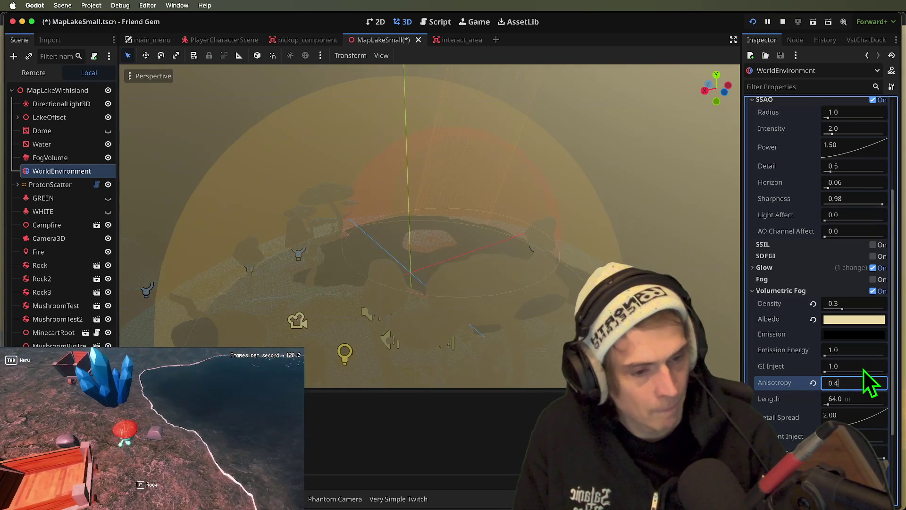
key("Return")
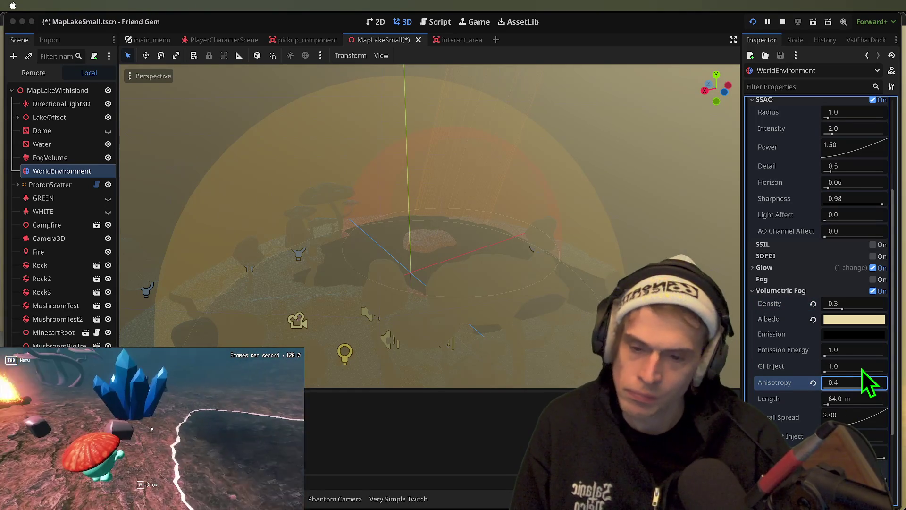
Try a 5 m fog length, then restore it to 64 m.
left_click(864, 396)
type("5")
key("Return")
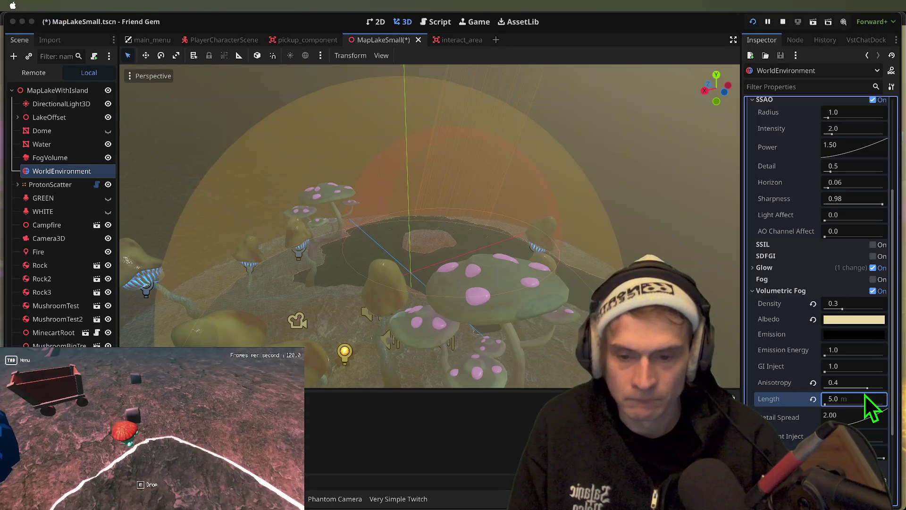
left_click(865, 396)
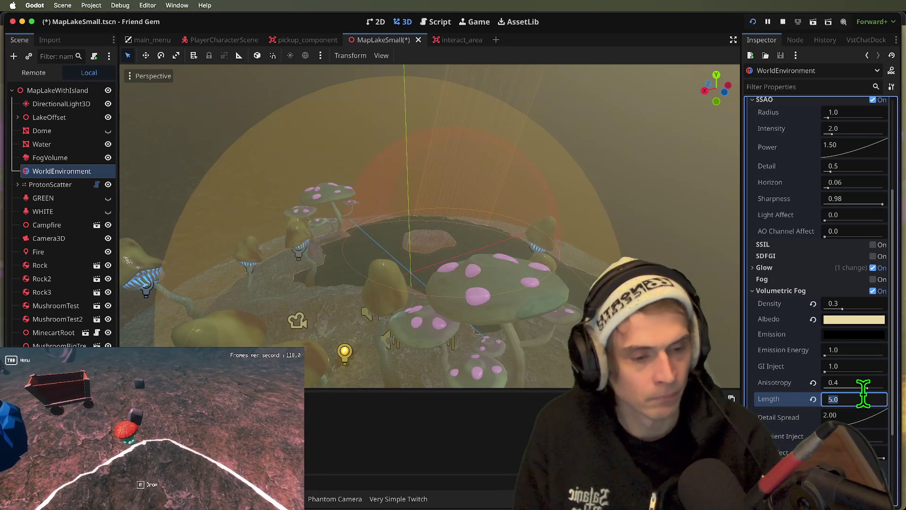
type("64")
key("Return")
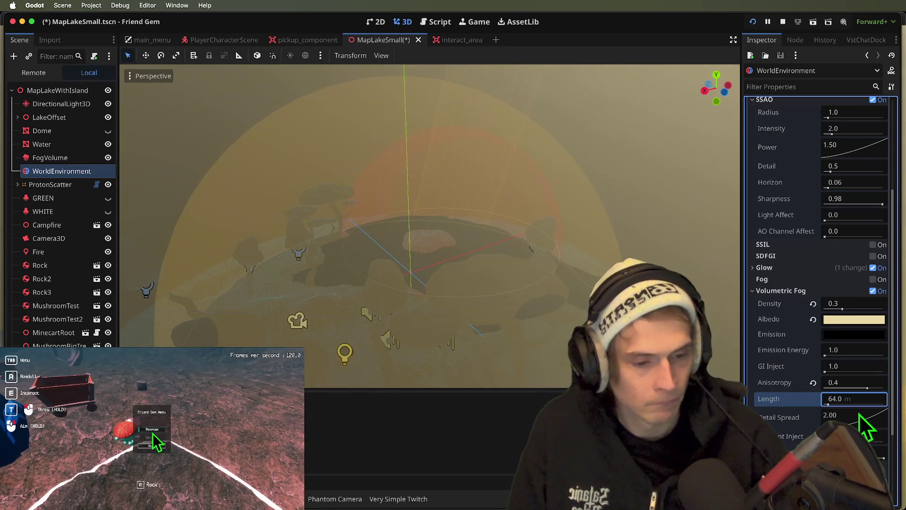